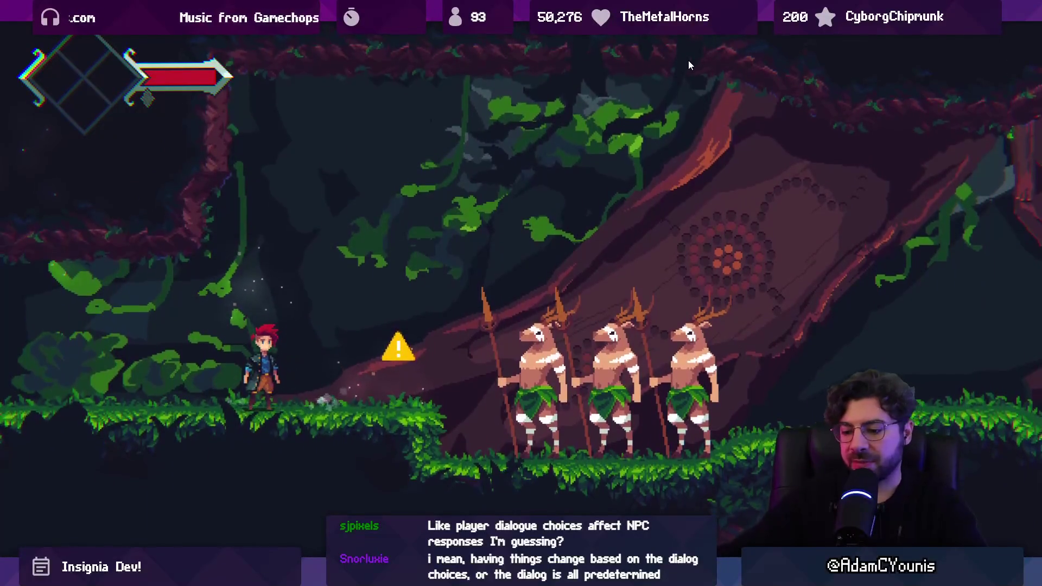
Exit Unity's full-screen game preview and open the Insignia story map file in Figma.
key(shift+space)
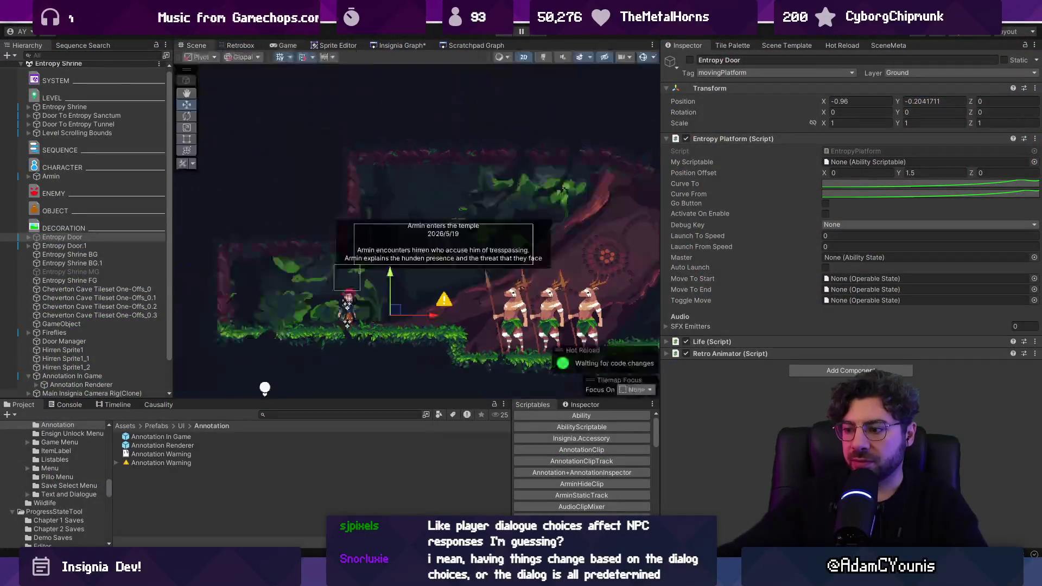
key(alt+Tab)
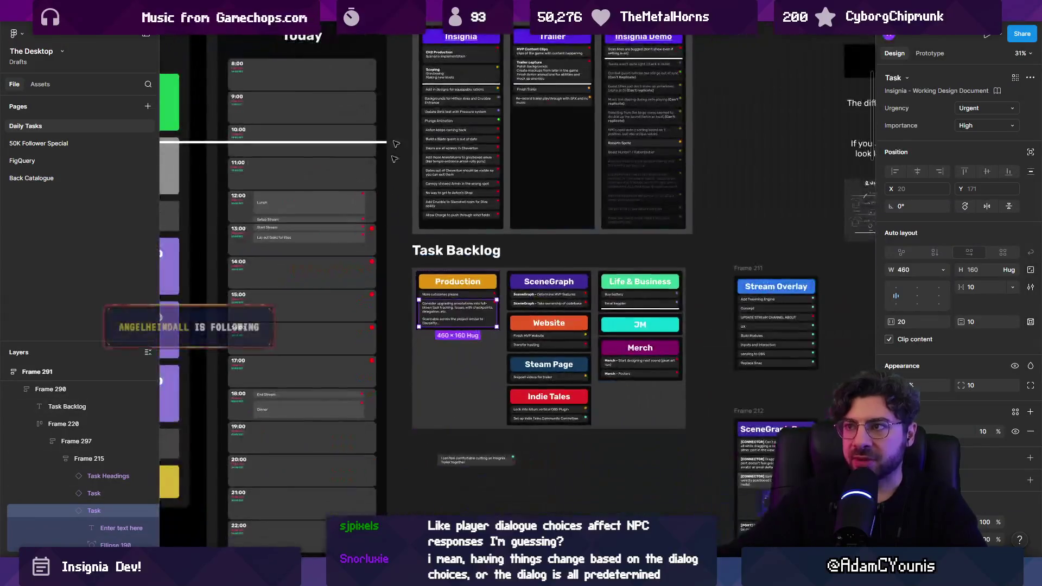
click(459, 11)
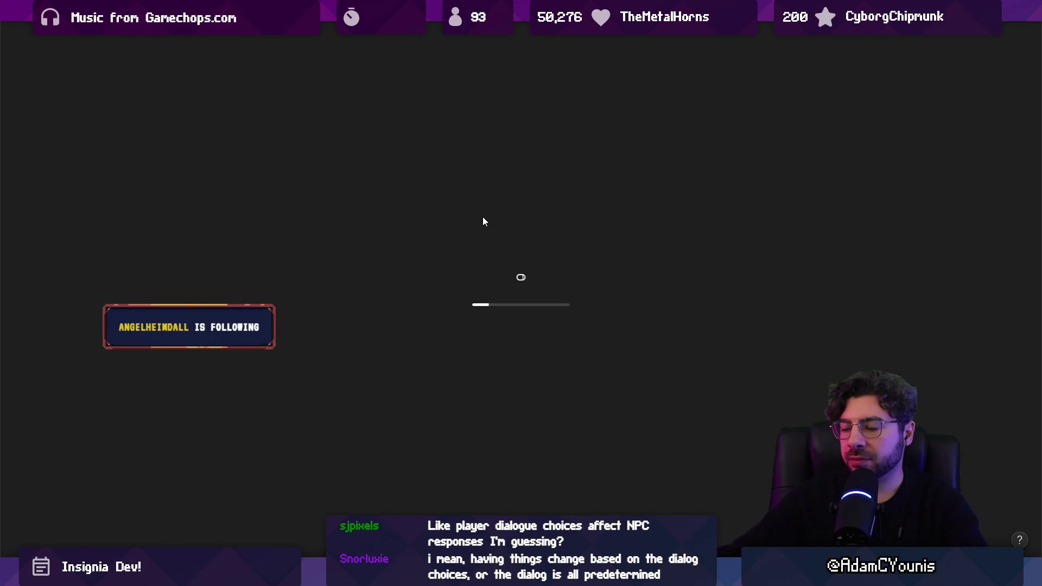
Pan the World story map to the emerald note 9, then go to the 'Chapter 2 - Cheverton' page.
scroll(509, 270, up, 3)
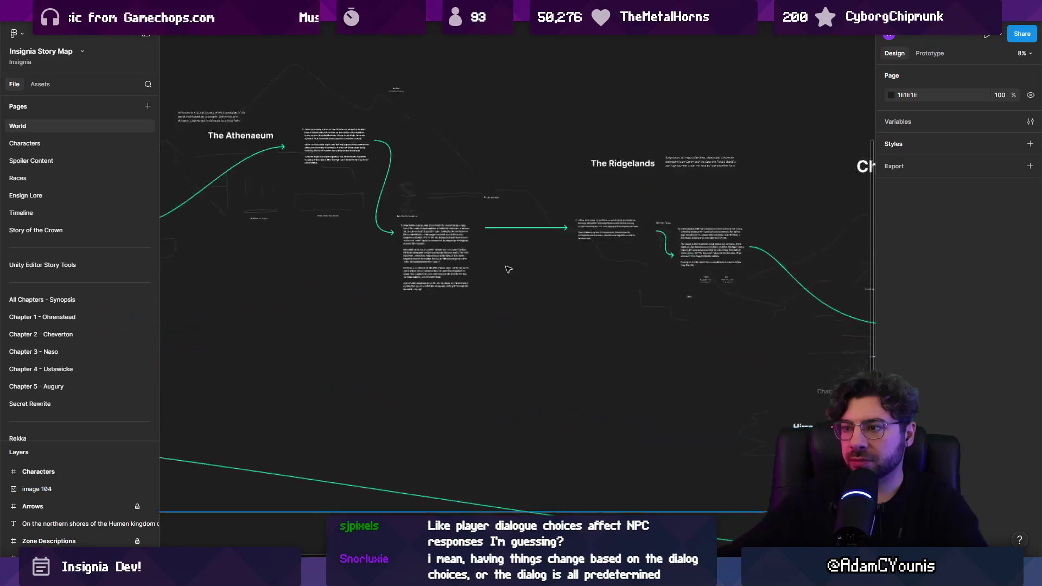
scroll(470, 244, right, 5)
scroll(488, 272, down, 5)
scroll(547, 319, up, 3)
scroll(547, 319, up, 5)
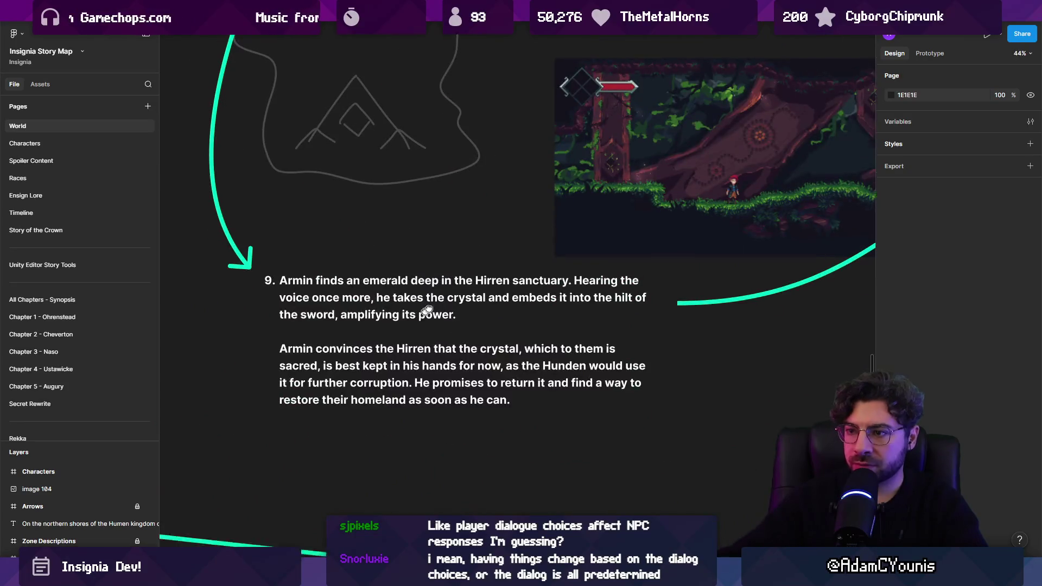
scroll(473, 274, down, 2)
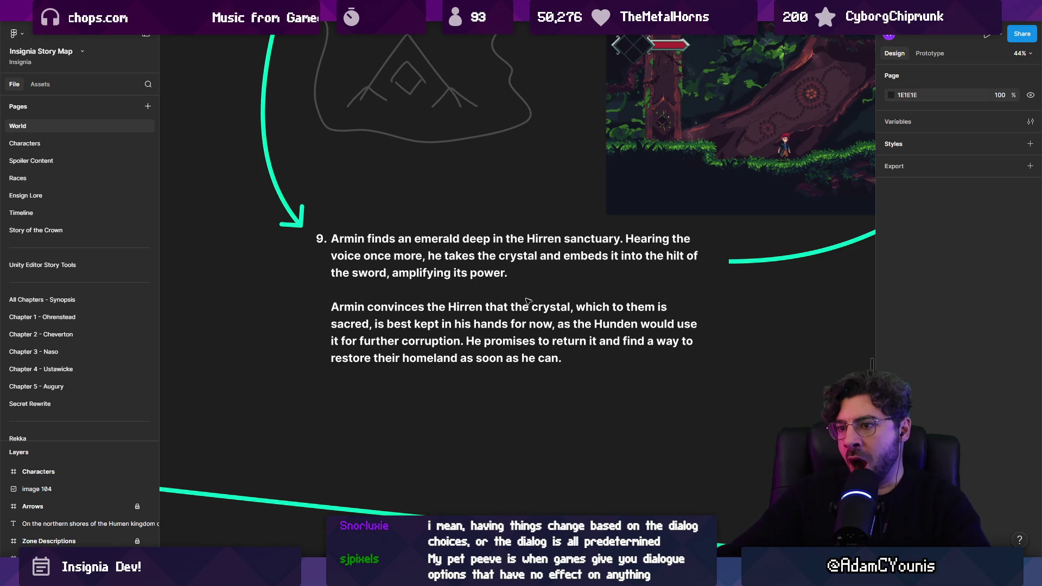
scroll(543, 309, right, 2)
scroll(543, 309, down, 1)
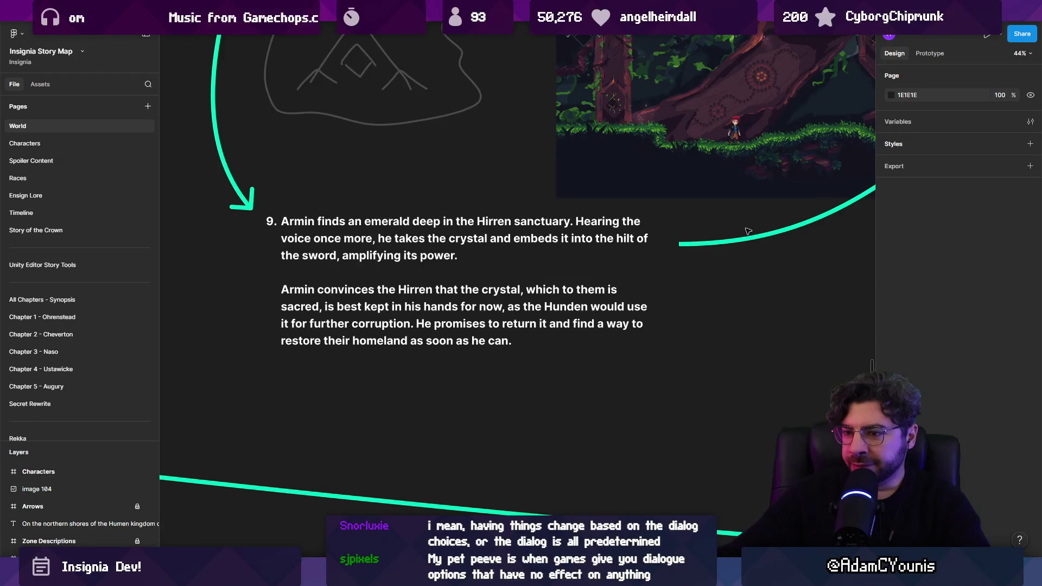
scroll(748, 231, right, 5)
ctrl+scroll(739, 250, down, 3)
ctrl+scroll(727, 267, down, 3)
ctrl+scroll(220, 353, up, 5)
scroll(331, 292, left, 2)
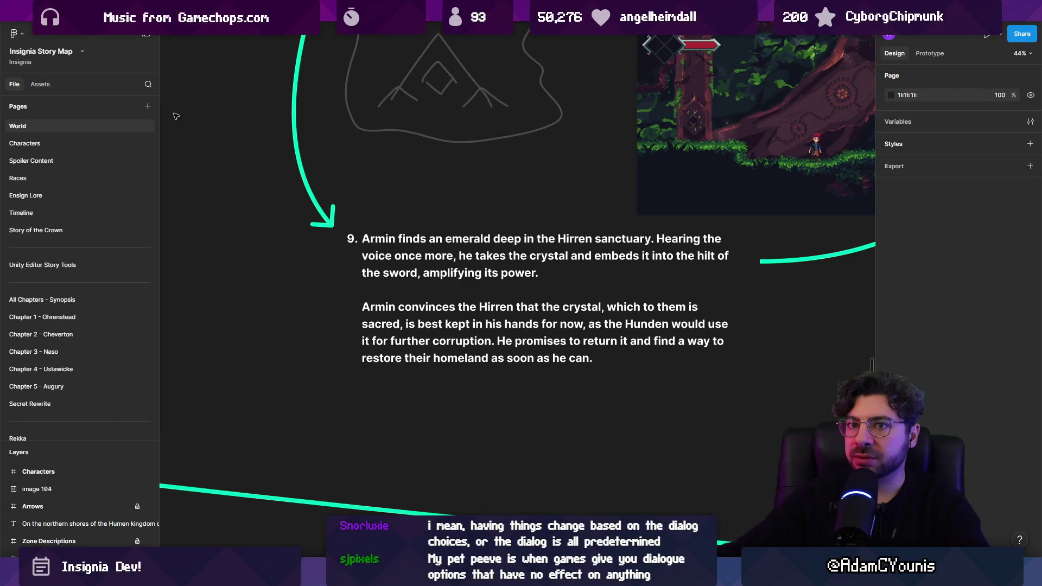
click(97, 332)
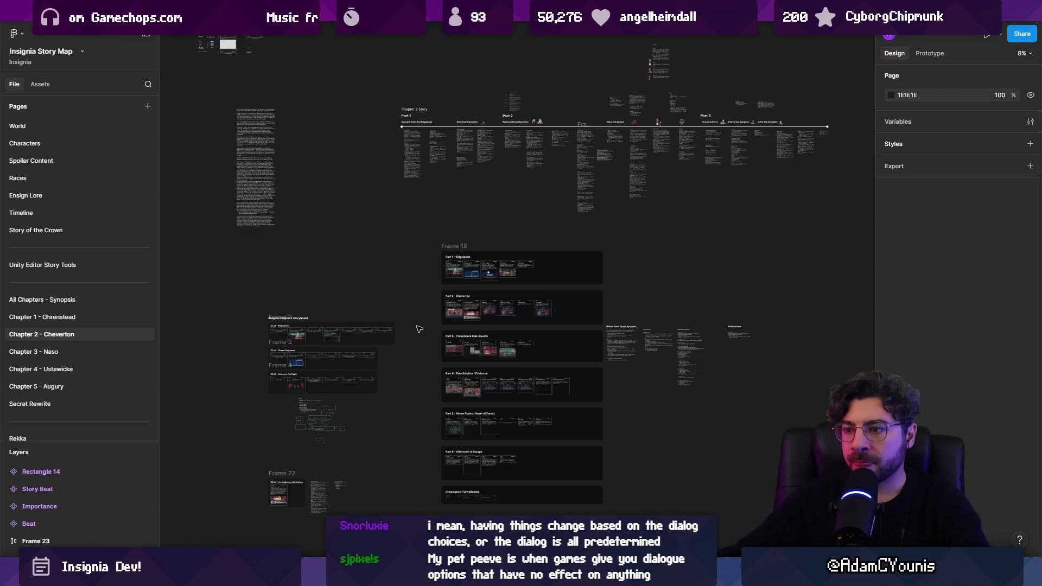
Zoom into the Cheverton Dungeon area and bring the sanctum dialogue into view.
scroll(652, 131, up, 5)
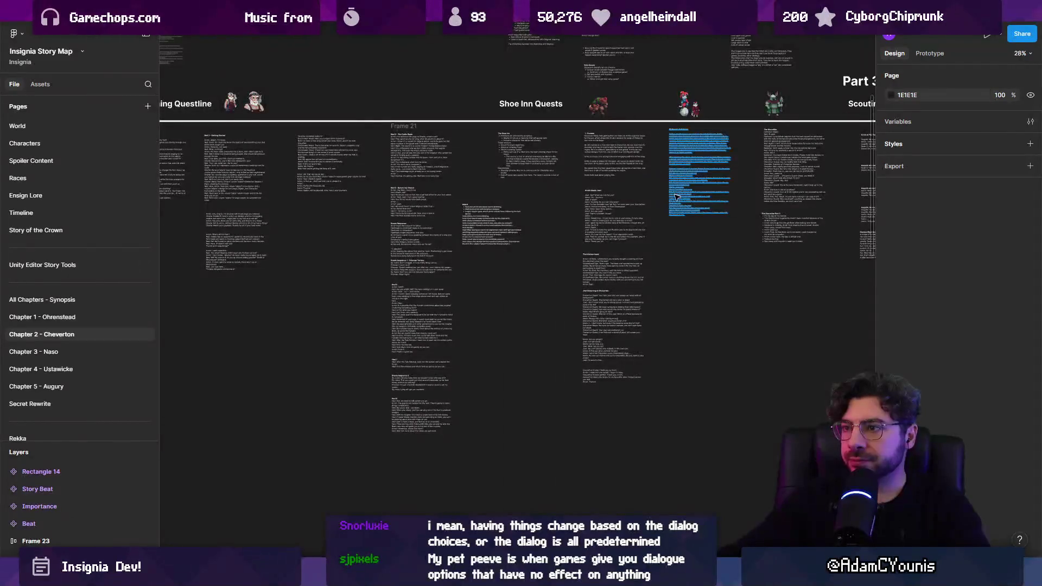
scroll(489, 179, right, 10)
scroll(454, 181, up, 1)
scroll(454, 181, up, 8)
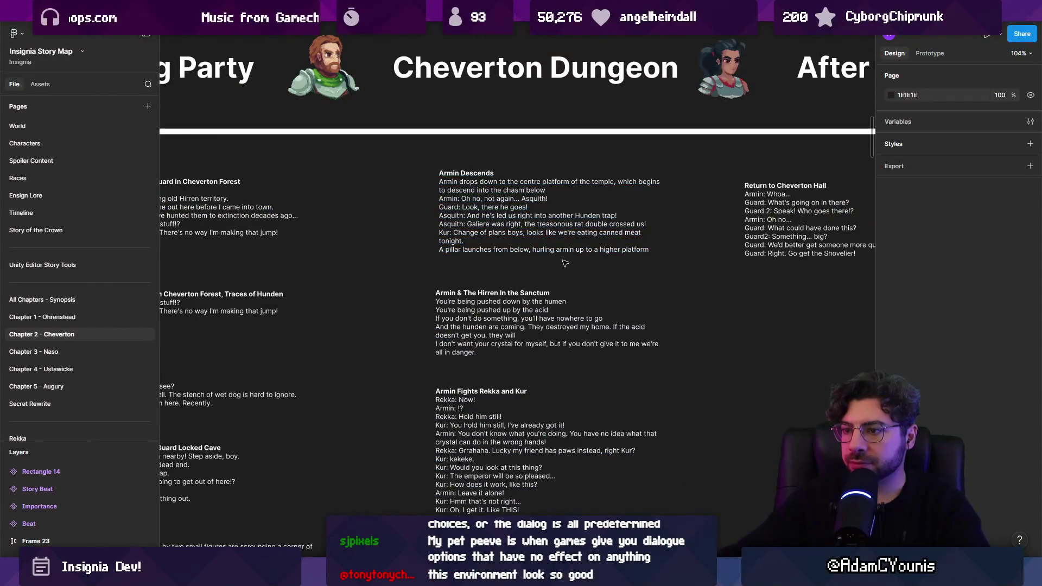
scroll(579, 259, up, 2)
drag(589, 259, 555, 261)
scroll(555, 261, up, 1)
scroll(477, 168, down, 1)
scroll(380, 152, right, 3)
click(321, 133)
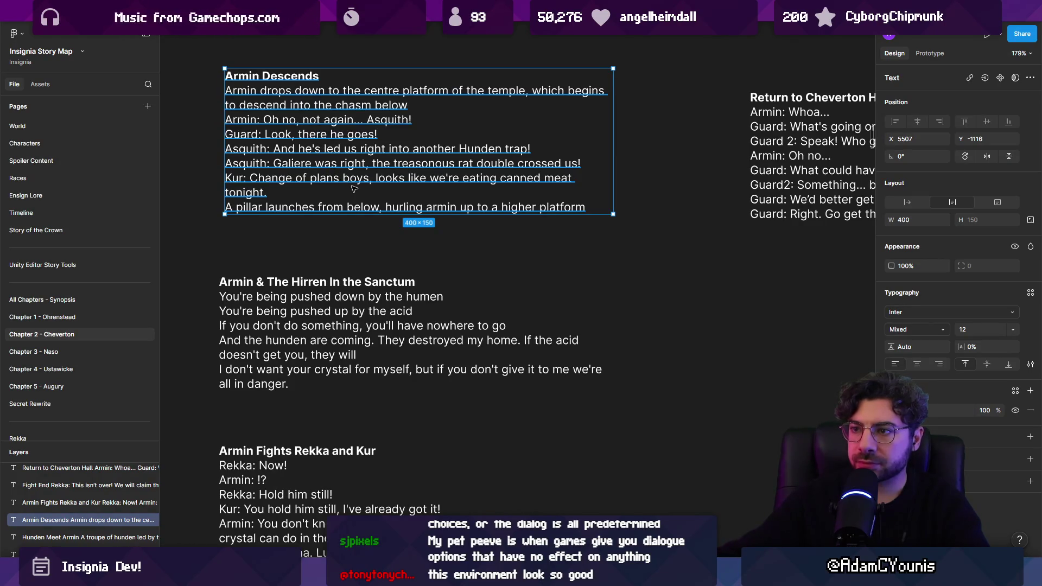
click(348, 233)
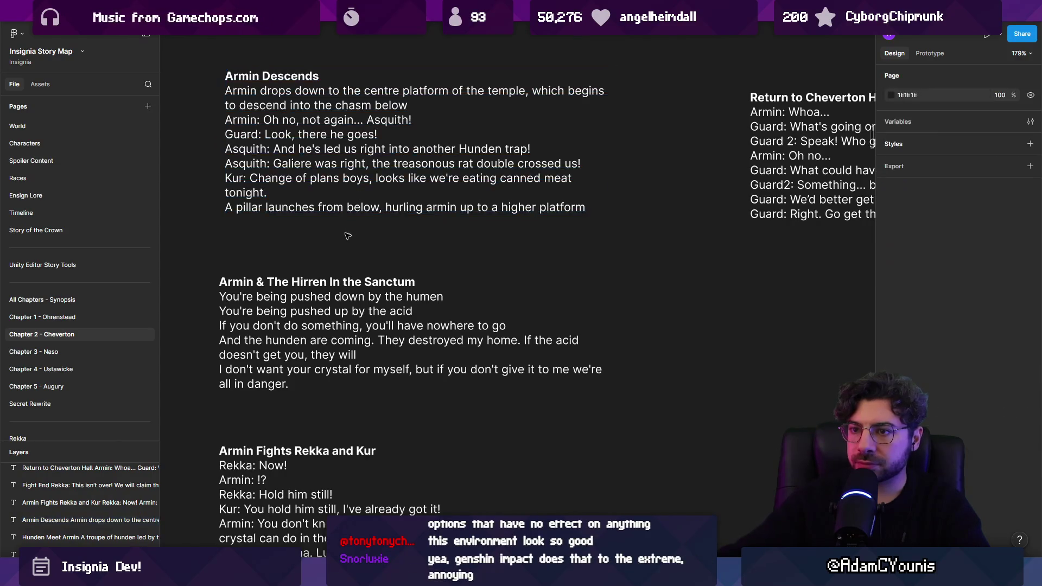
drag(336, 250, 344, 244)
scroll(389, 262, down, 1)
scroll(389, 263, left, 2)
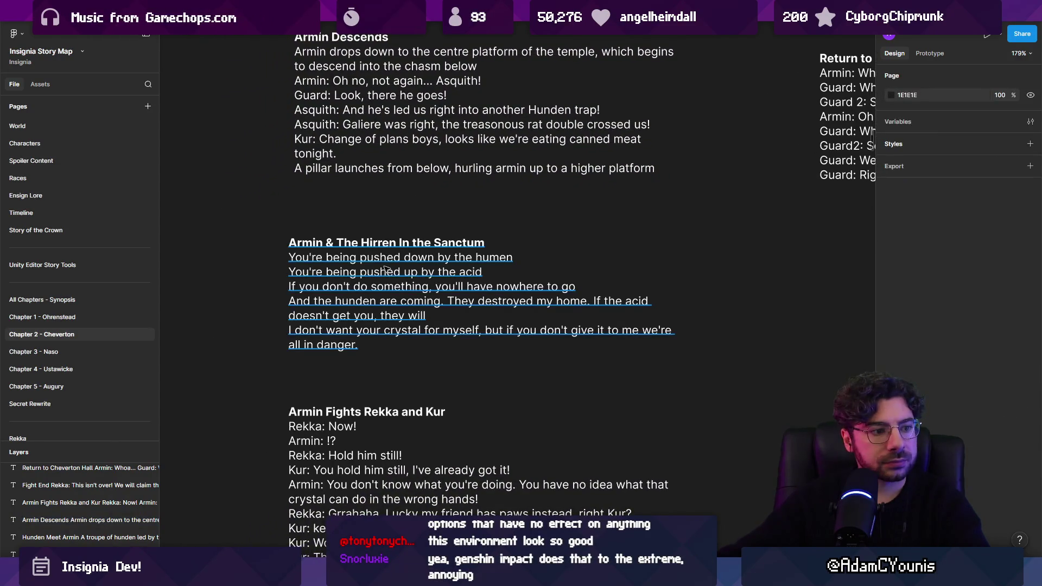
Move the 'Armin Fights Rekka and Kur' and 'Fight End' boxes further down.
click(386, 269)
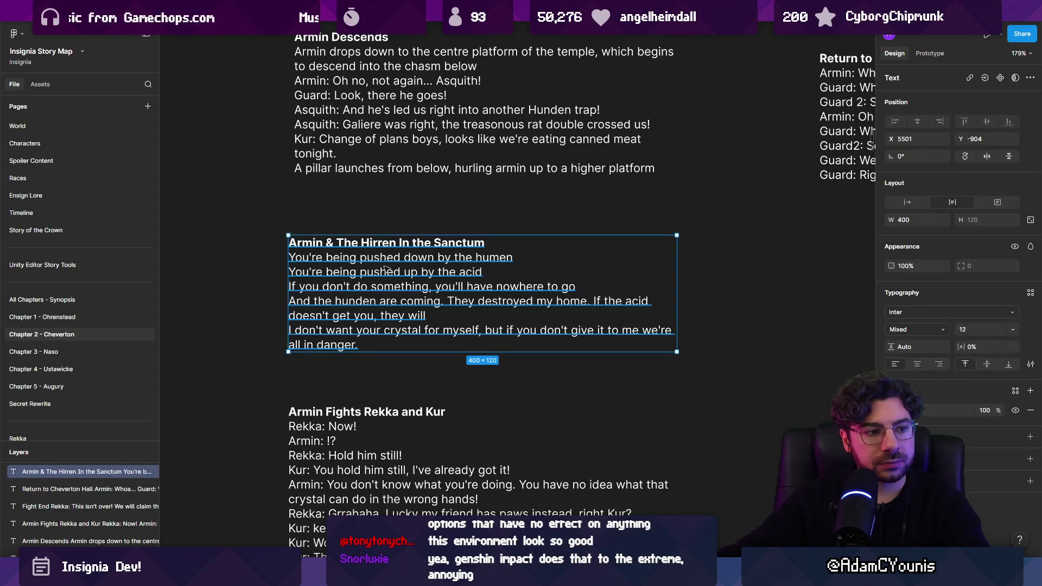
double_click(385, 269)
click(361, 258)
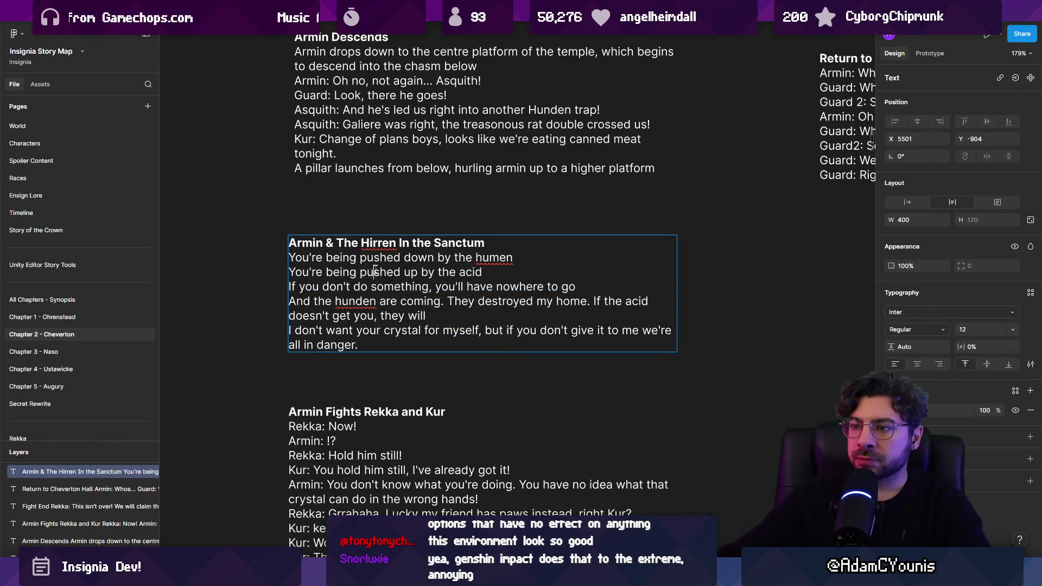
scroll(442, 383, down, 1)
key(Escape)
scroll(385, 265, down, 5)
click(385, 264)
shift+click(380, 390)
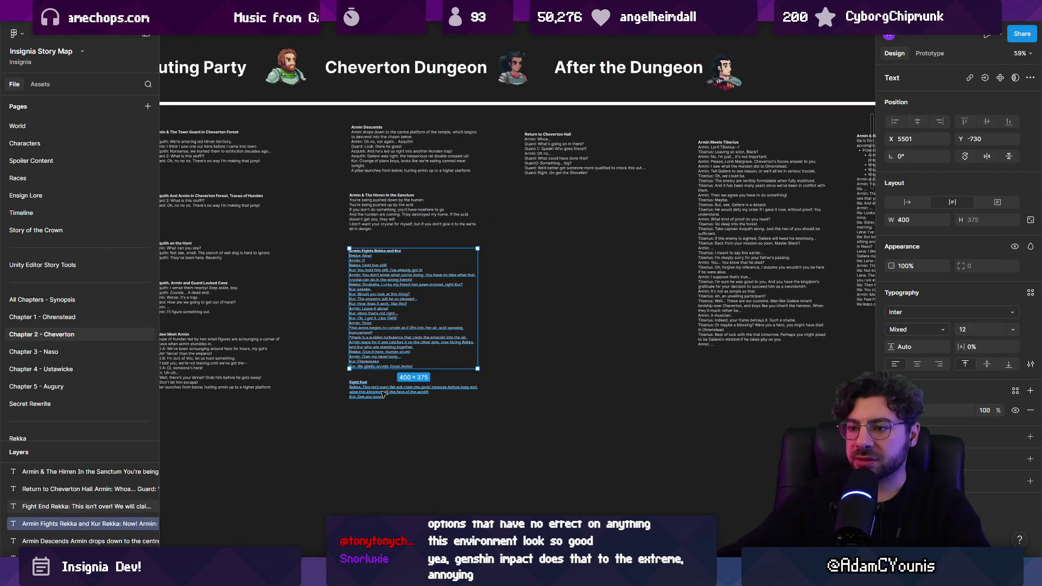
drag(380, 390, 380, 482)
Duplicate the 'Armin & The Hirren In the Sanctum' text box and start editing the copy.
scroll(381, 212, up, 5)
double_click(376, 210)
scroll(376, 209, up, 3)
key(Escape)
mouse_move(376, 209)
mouse_down()
mouse_move(376, 414)
mouse_move(367, 229)
mouse_up()
double_click(367, 229)
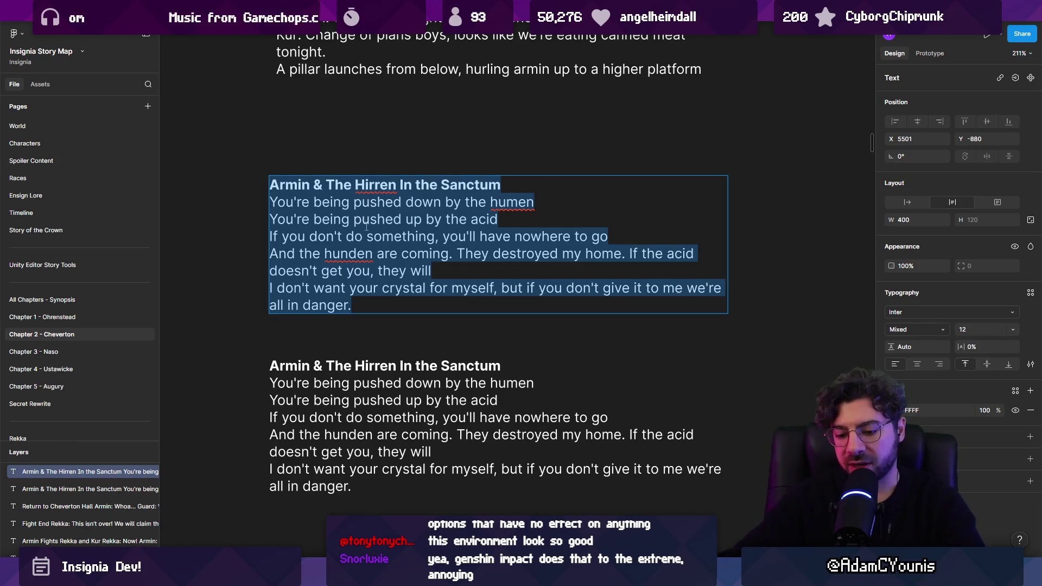
Replace the copied text with 'What happens when we enter the space for the first time'.
text(Armin)
key(BackSpace)
key(BackSpace)
key(BackSpace)
key(BackSpace)
text(Whgat)
key(BackSpace)
key(BackSpace)
key(BackSpace)
text(at happens when wee)
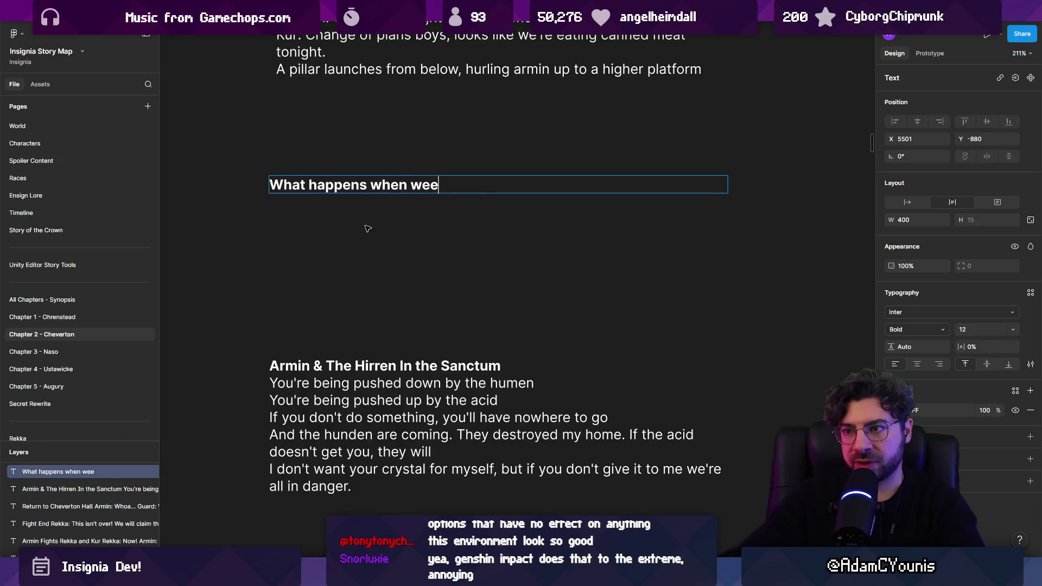
text(enter the sp)
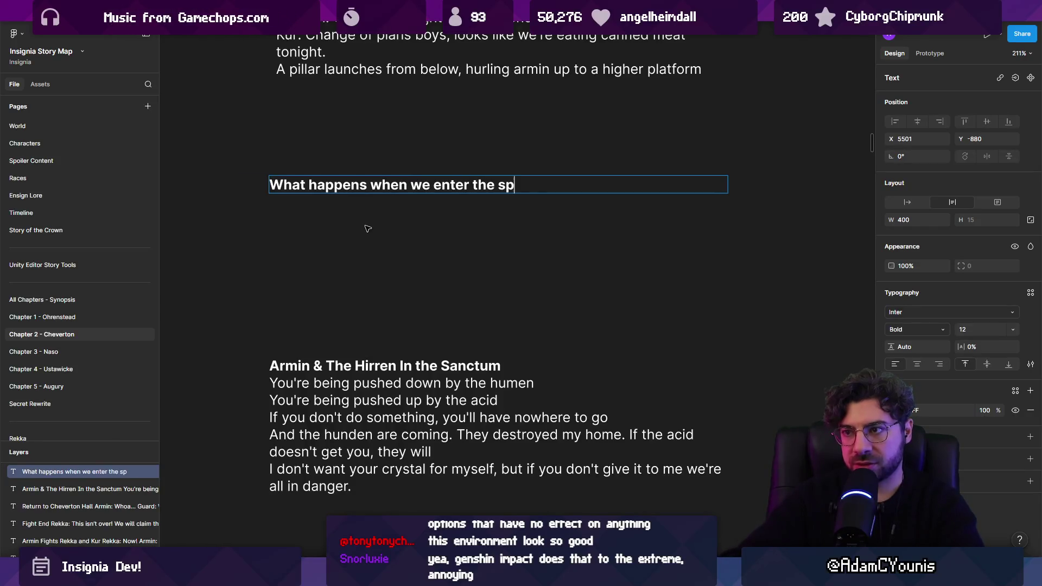
text(ace for the first time?)
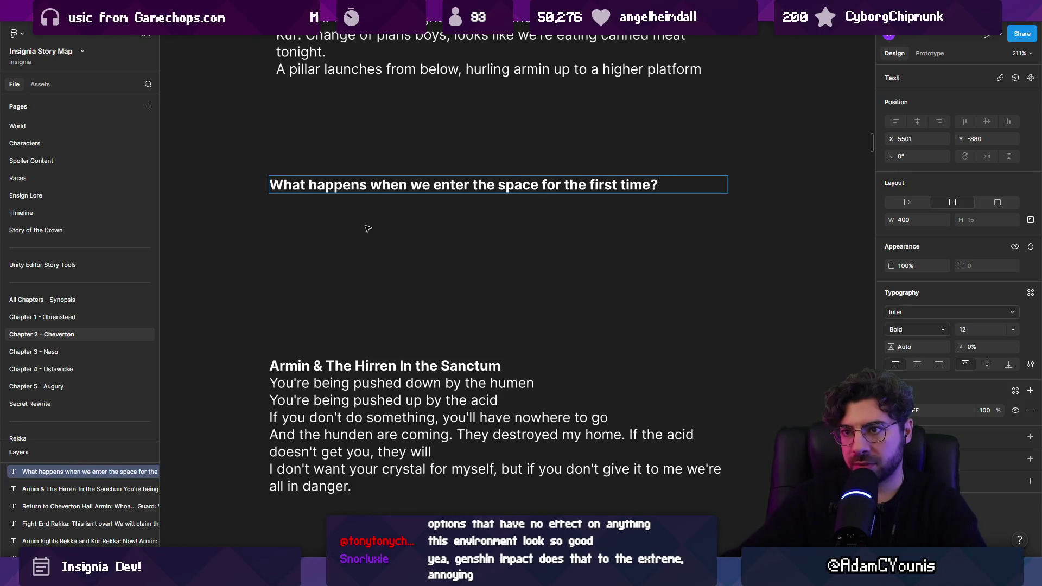
key(Return)
key(Return)
Add the line 'Do the hirren confront Armin before or after he does the main dungeon content?'.
text(When)
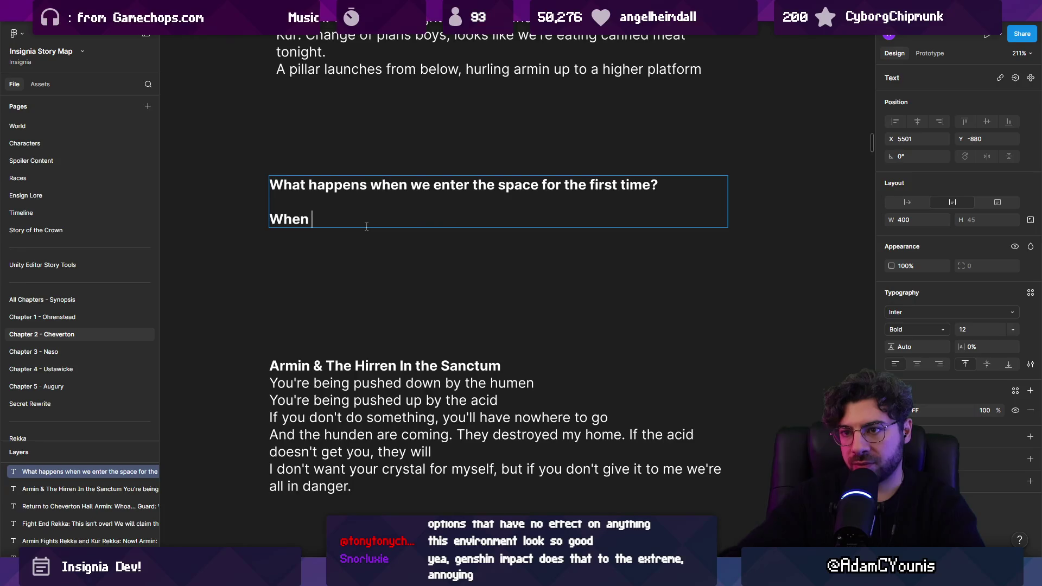
key(BackSpace)
key(BackSpace)
key(BackSpace)
text(Do we conf)
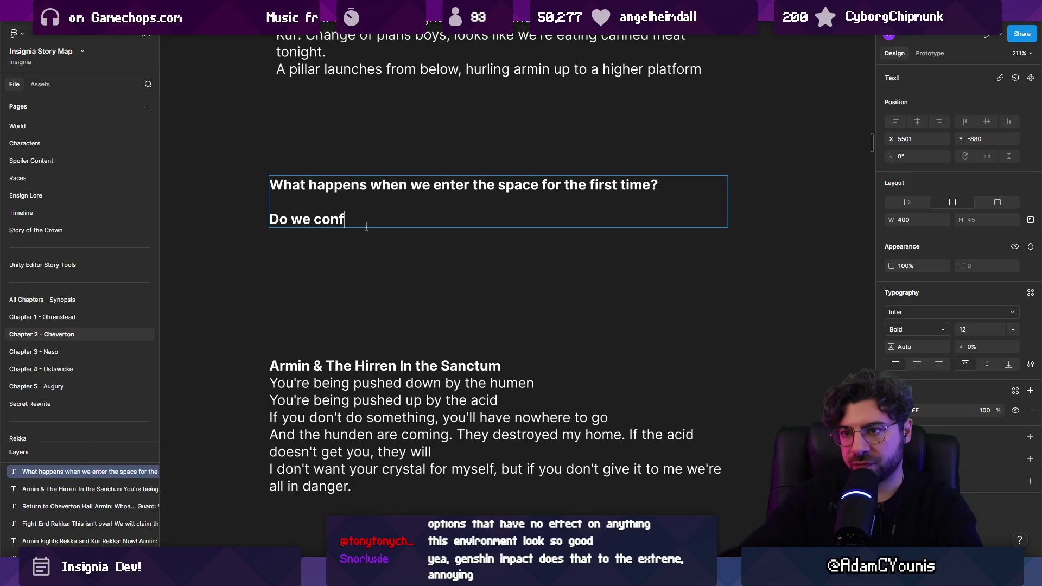
text(ront the Hirren)
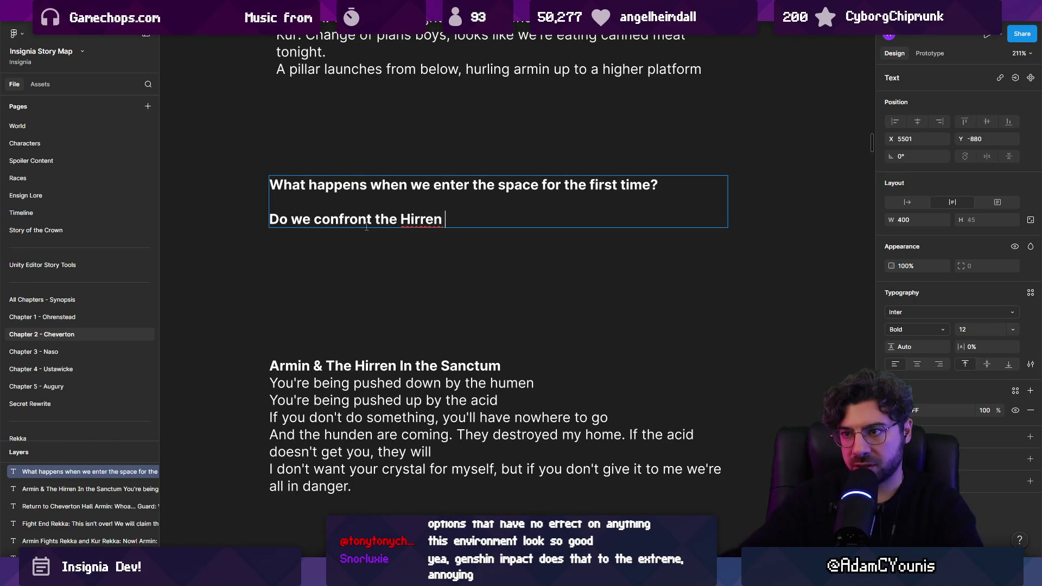
key(shift+Home)
text(The)
key(BackSpace)
key(BackSpace)
text(FDo)
key(BackSpace)
key(BackSpace)
key(BackSpace)
text(the hireen)
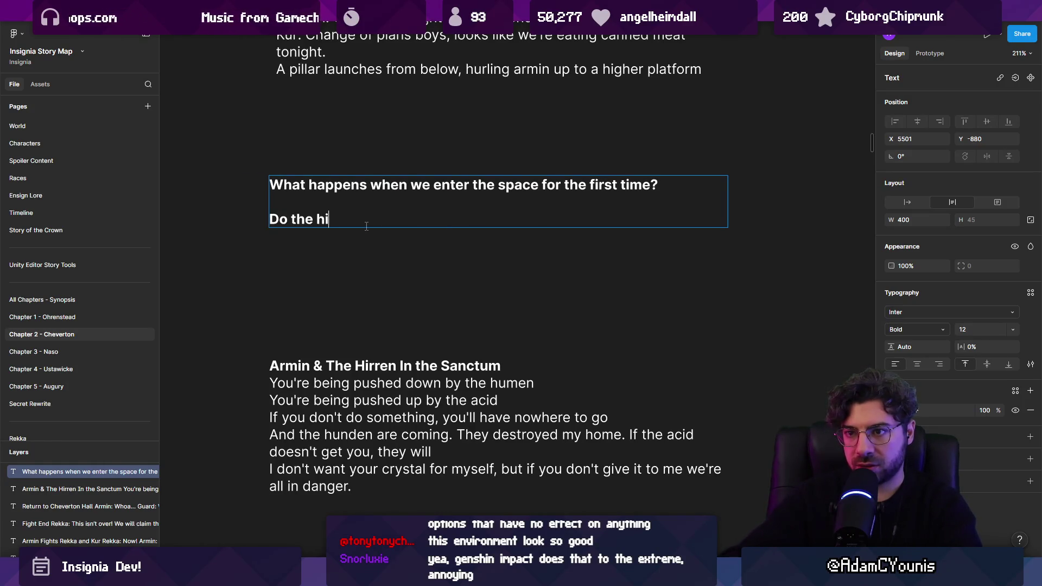
key(BackSpace)
key(BackSpace)
key(BackSpace)
text(rren confront )
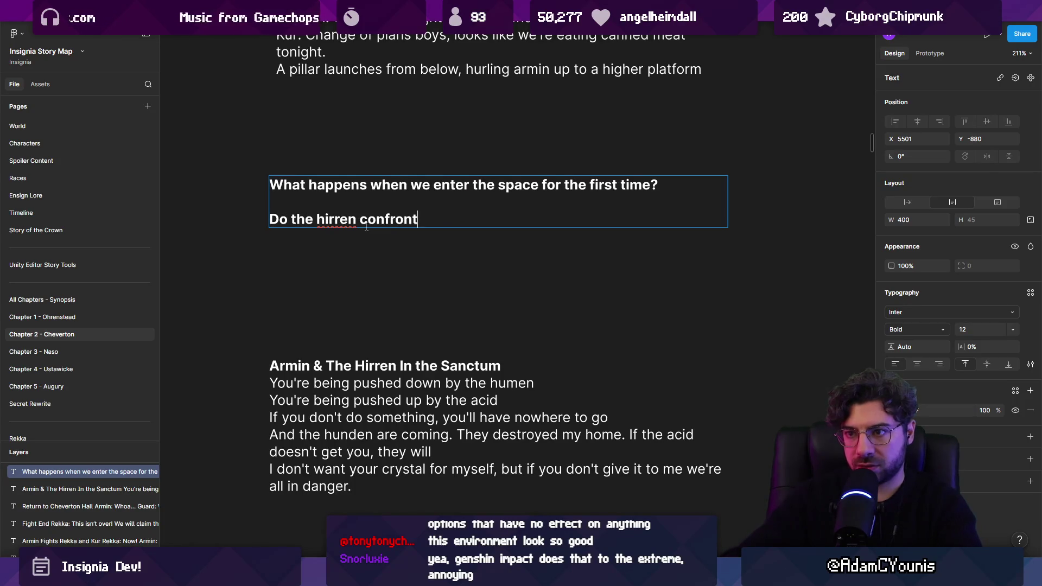
text(Armin befgore)
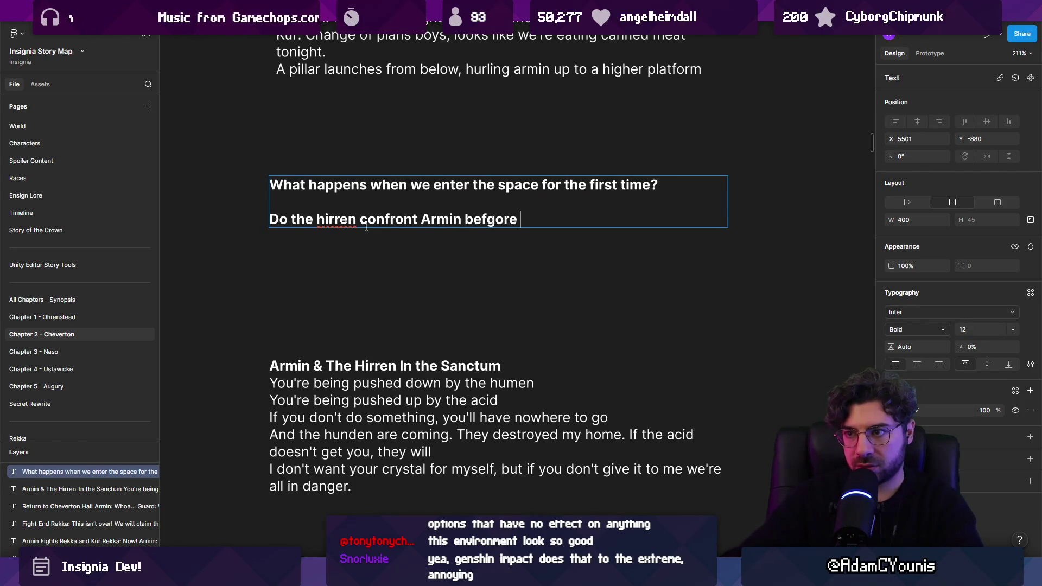
key(BackSpace)
text(ore or after he does the main dungeon )
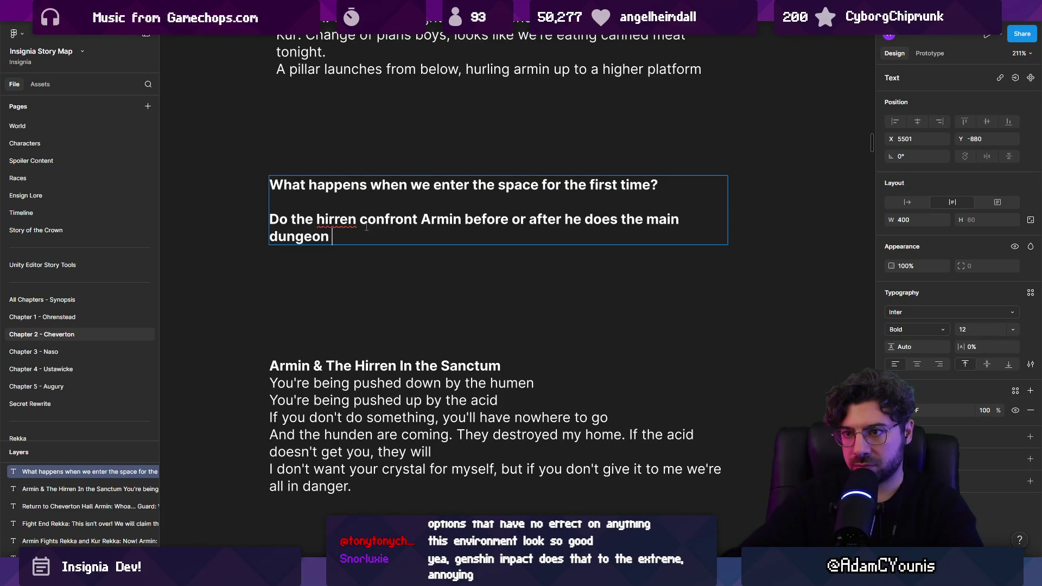
text(content?)
Add a '-' line below the questions and finish editing the note.
key(Return)
text(-)
key(Escape)
key(Tab)
key(Return)
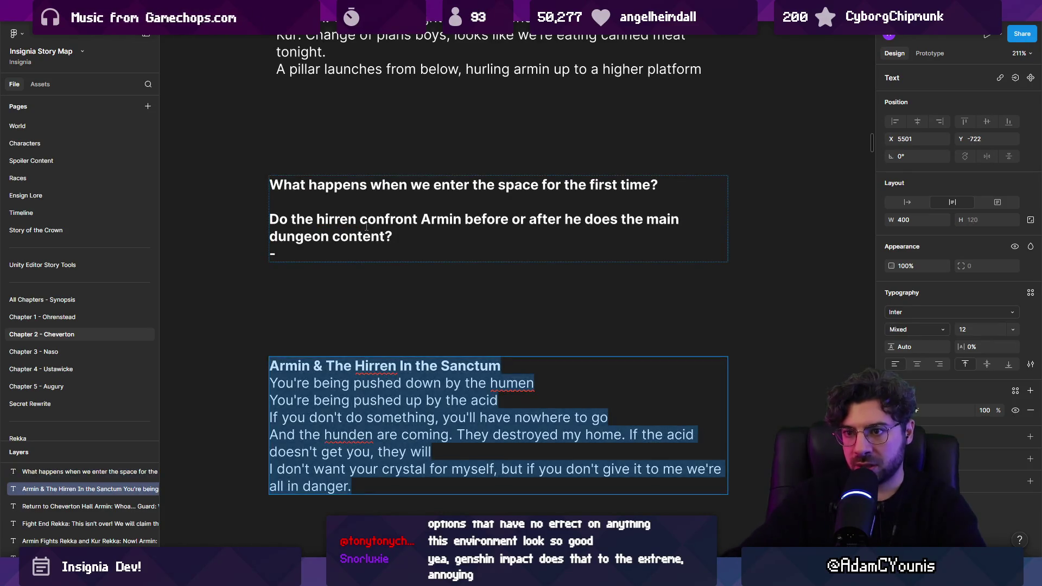
click(319, 261)
Answer with a bullet: 'Before doesn't make much sense because Armin needs to have seen and experienced their current situation'.
click(318, 256)
key(BackSpace)
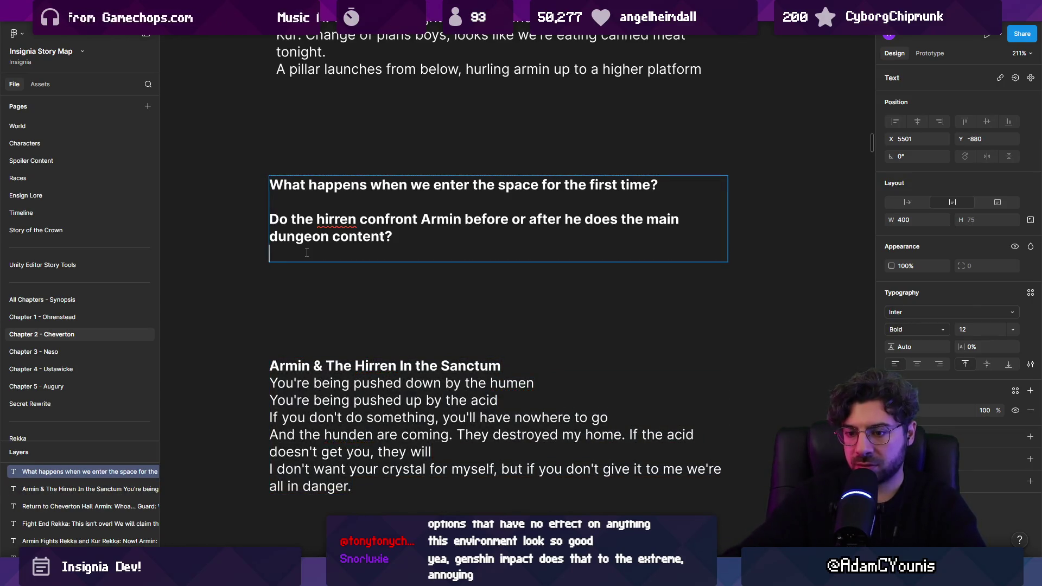
text(-)
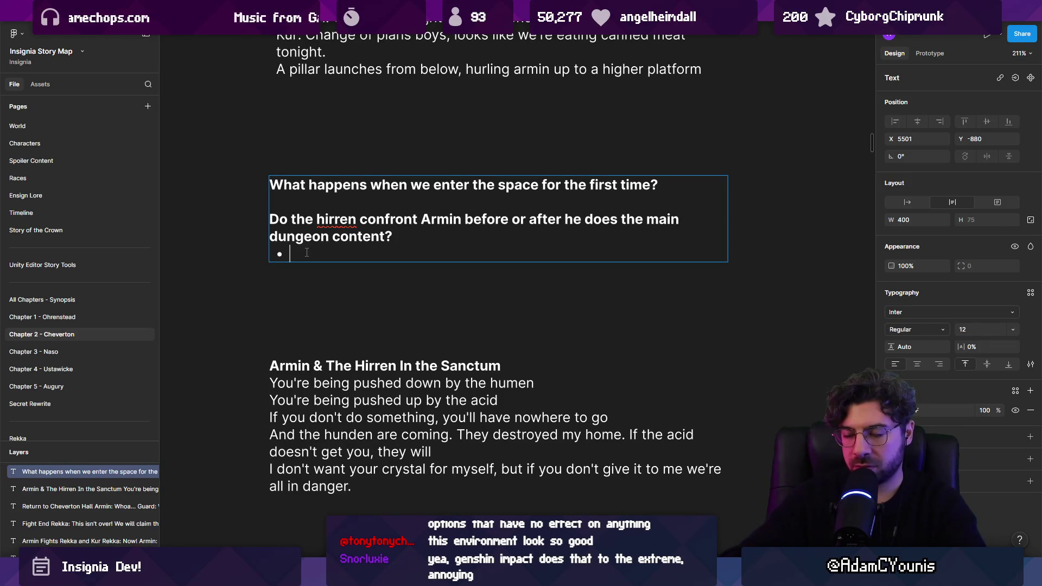
text(fore)
key(BackSpace)
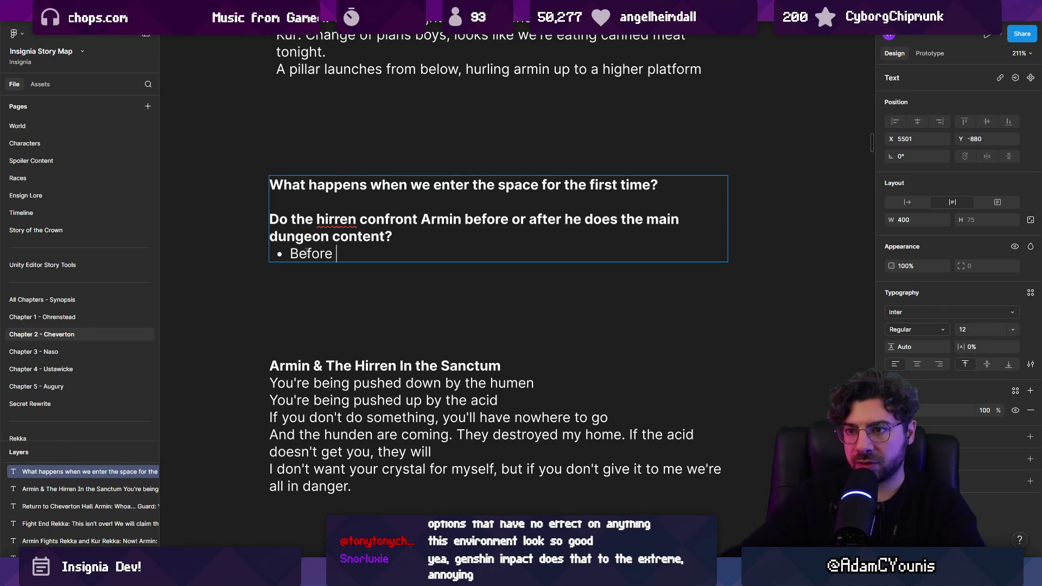
text(oesn't make much sense)
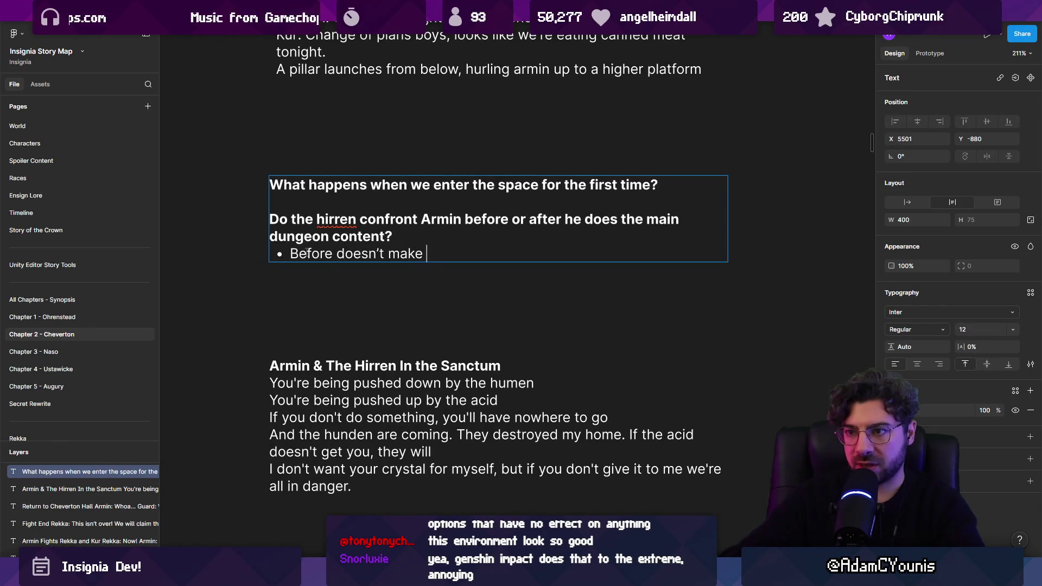
key(BackSpace)
key(BackSpace)
key(BackSpace)
text(c)
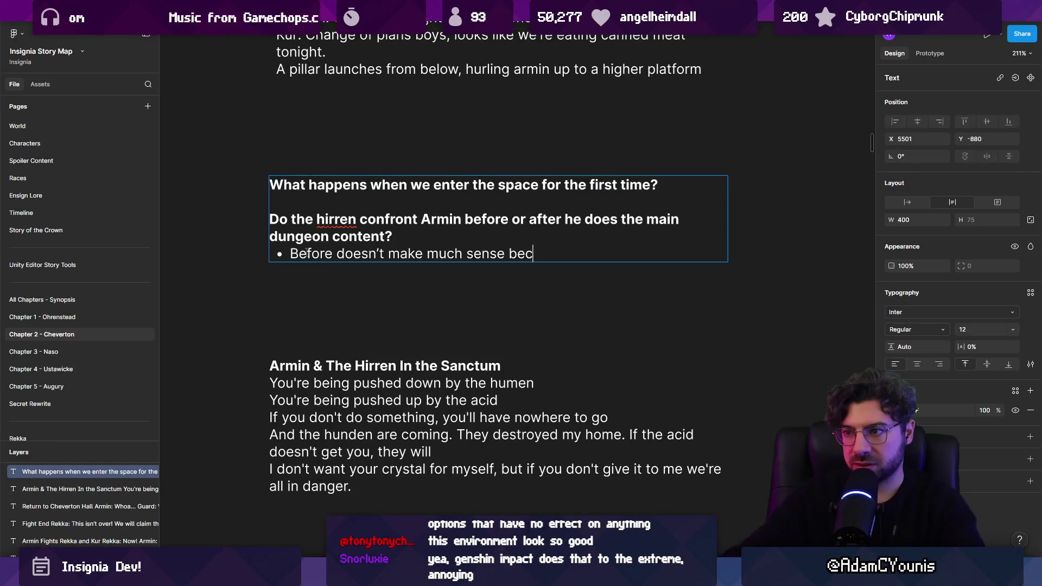
text(ause Armin needs to )
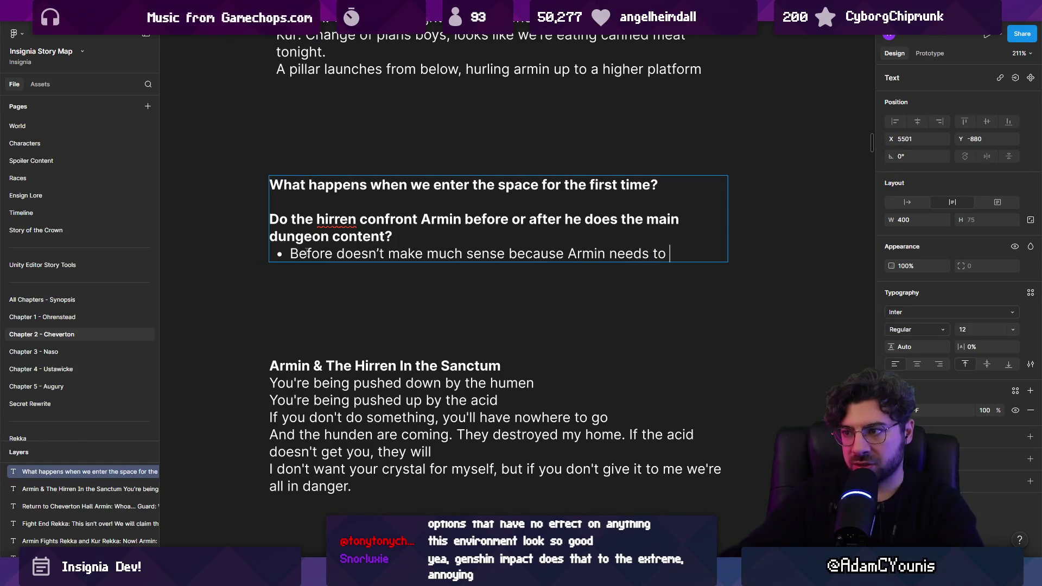
text(have seen and experienced their )
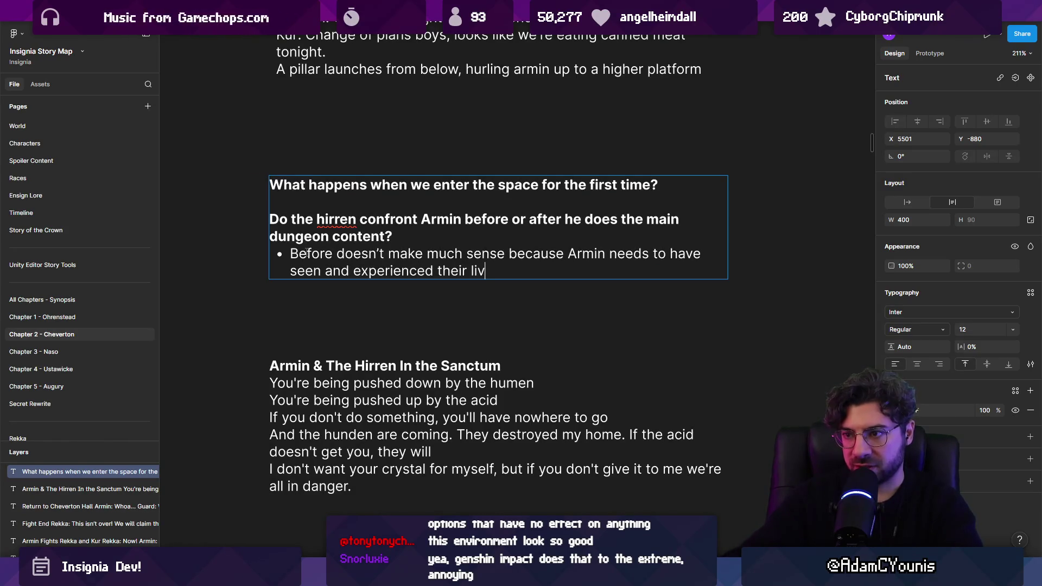
text(cu)
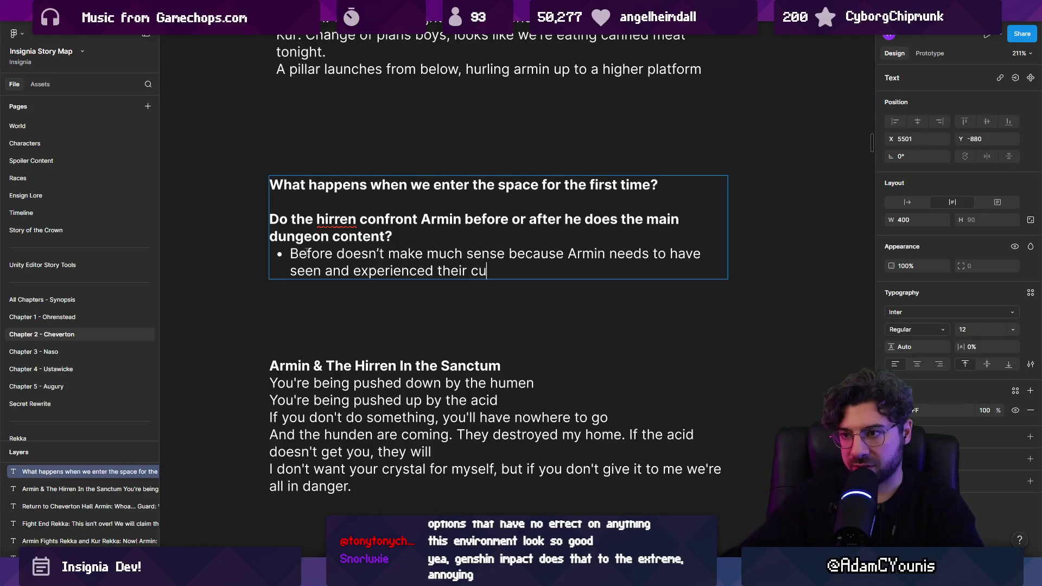
text(rrent situation.)
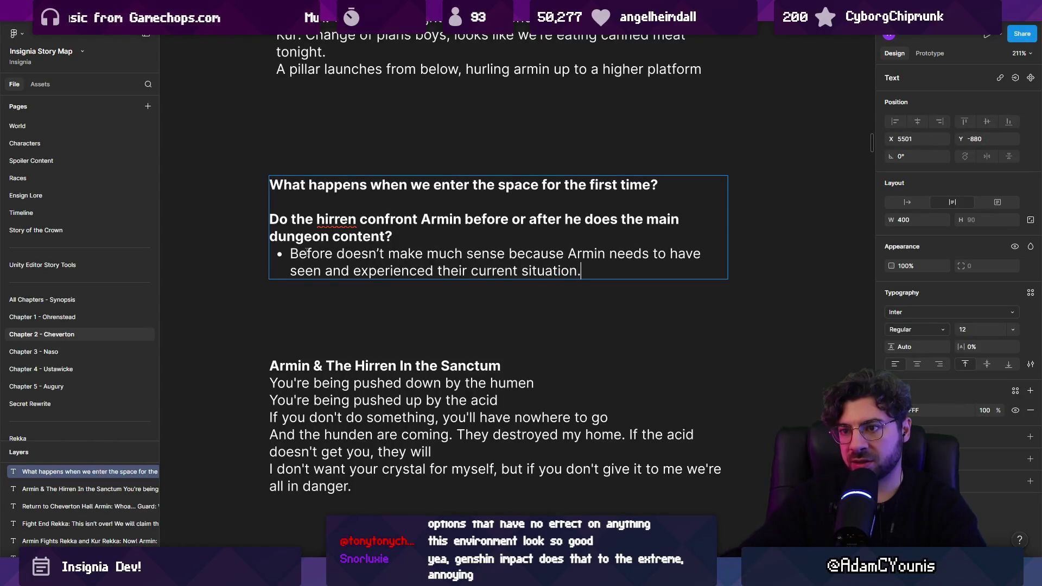
Start a new 'Then' bullet nested under the first answer.
key(Return)
text(W)
key(BackSpace)
text(When Armin ente)
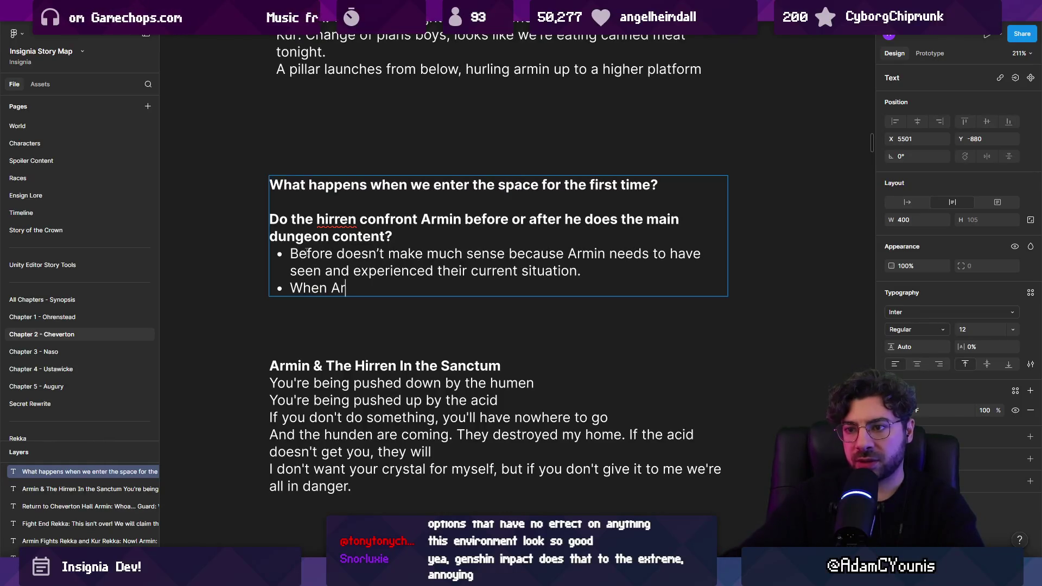
text(rs the)
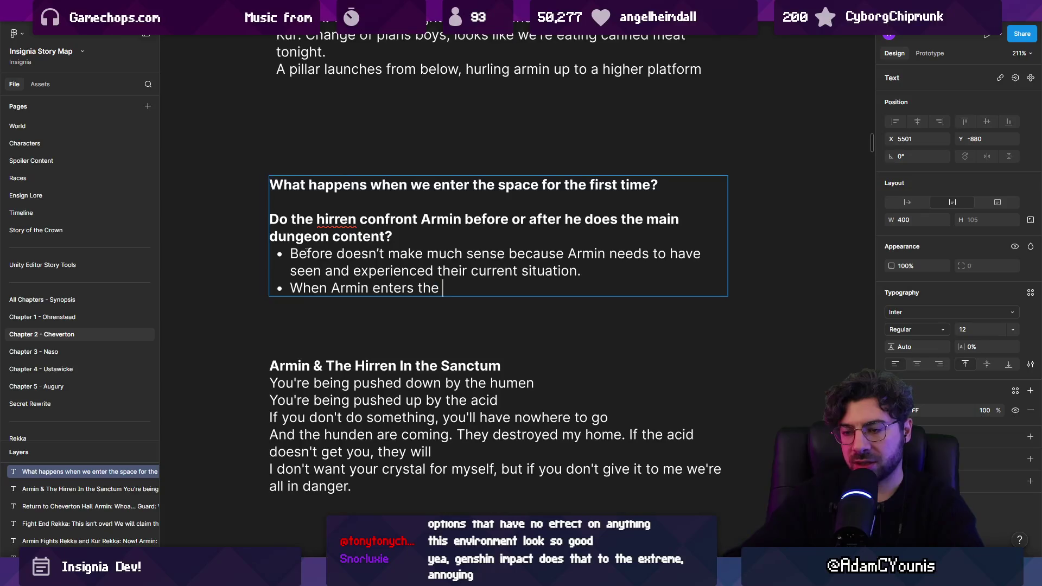
key(ctrl+shift+Left)
key(ctrl+shift+Left)
key(ctrl+shift+Left)
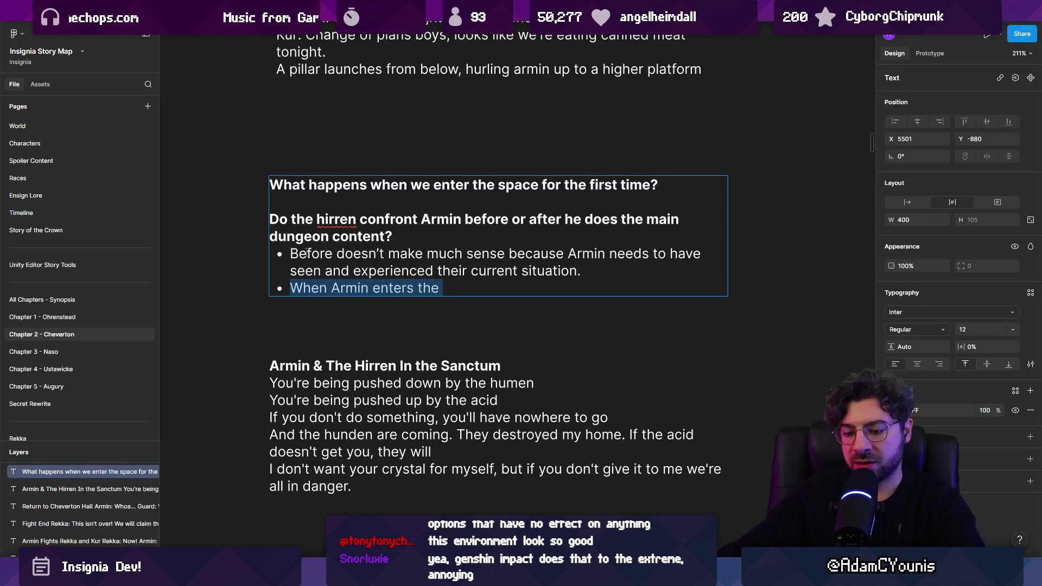
text(Then)
key(Tab)
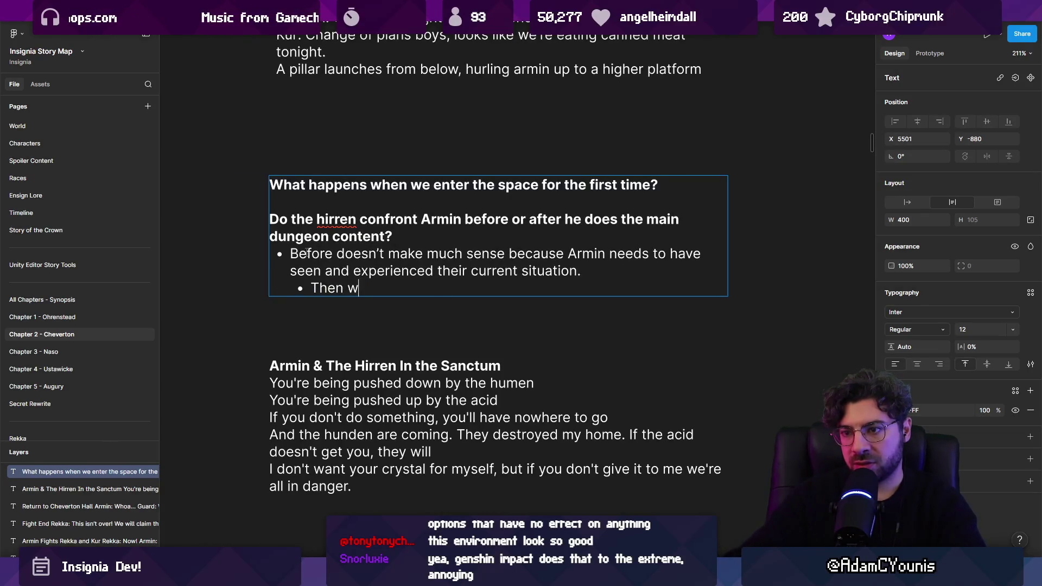
Complete it asking how Hirren tension rises and falls either side of the Aru fight.
text(are we int)
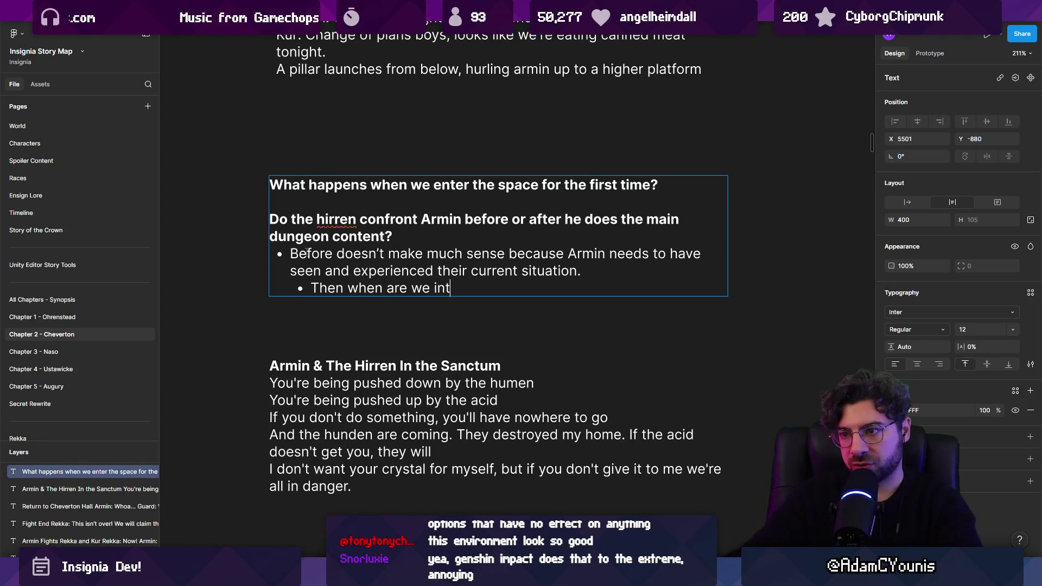
text(o )
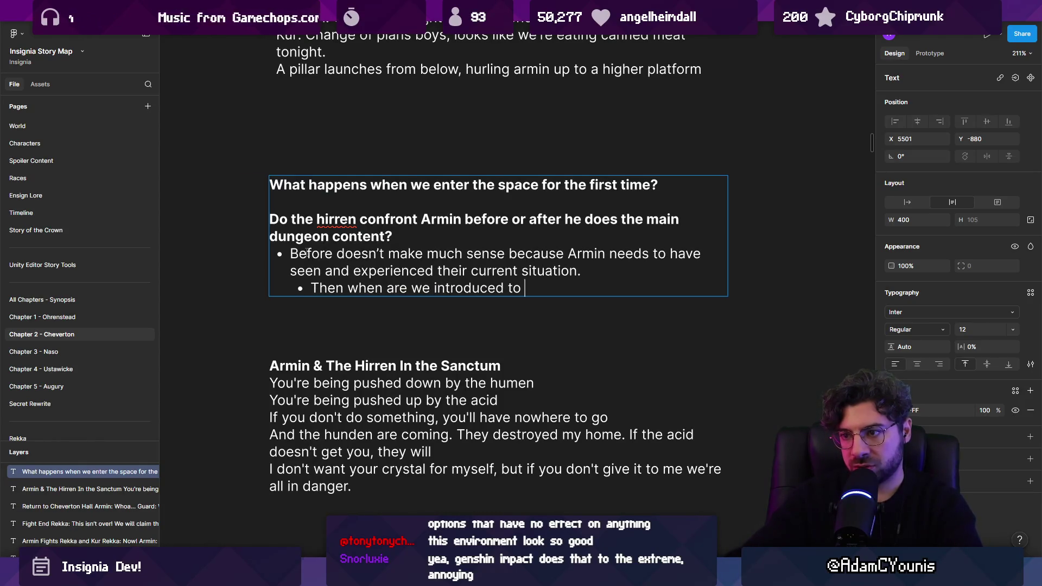
text(Hirren, a)
text( how does that tension rise )
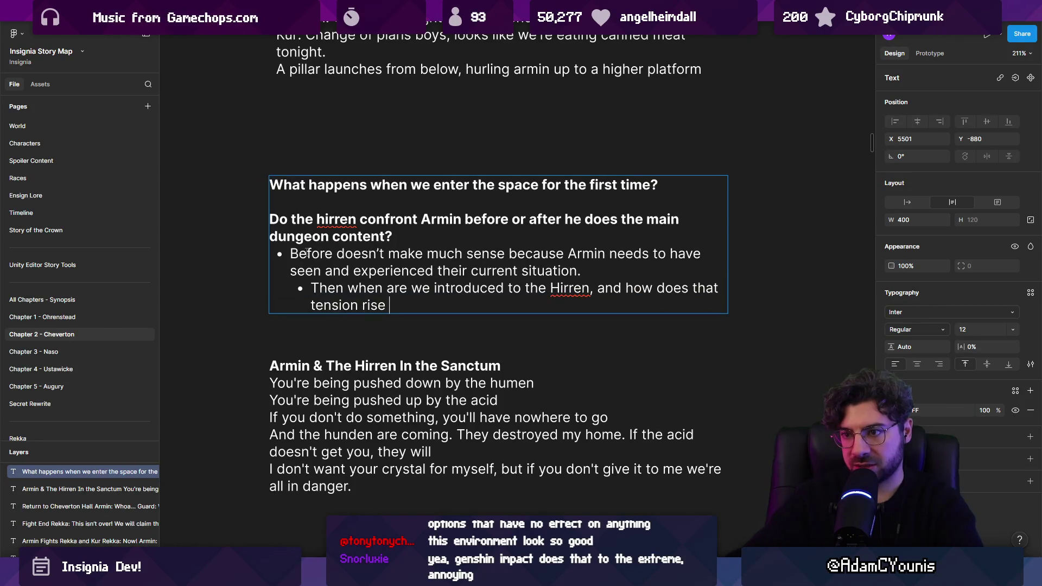
text(andf fall)
key(BackSpace)
key(BackSpace)
key(BackSpace)
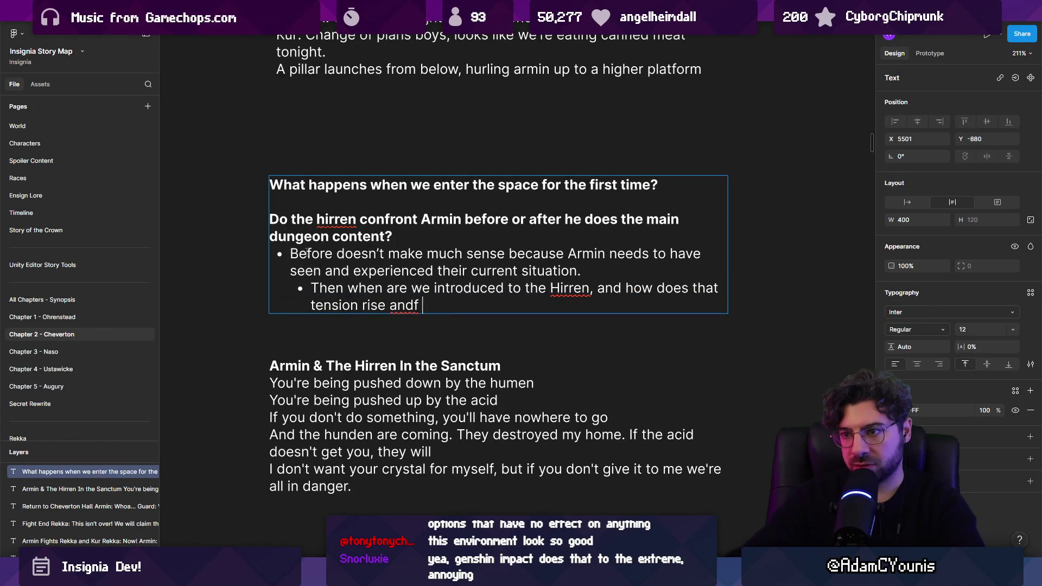
text(either side )
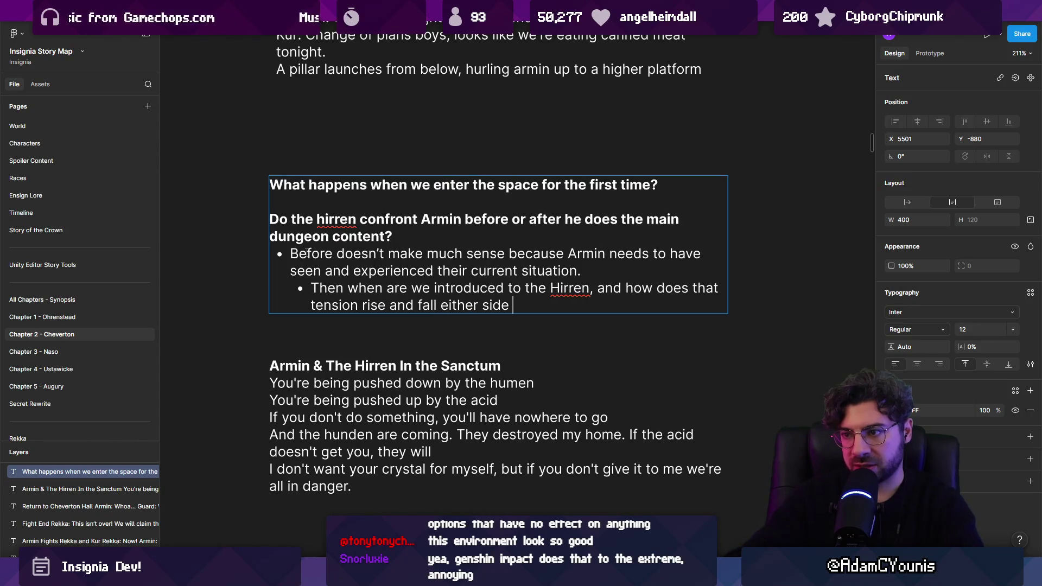
text(of the Aru ghin)
key(BackSpace)
key(BackSpace)
key(BackSpace)
text(hbt)
text(t?>)
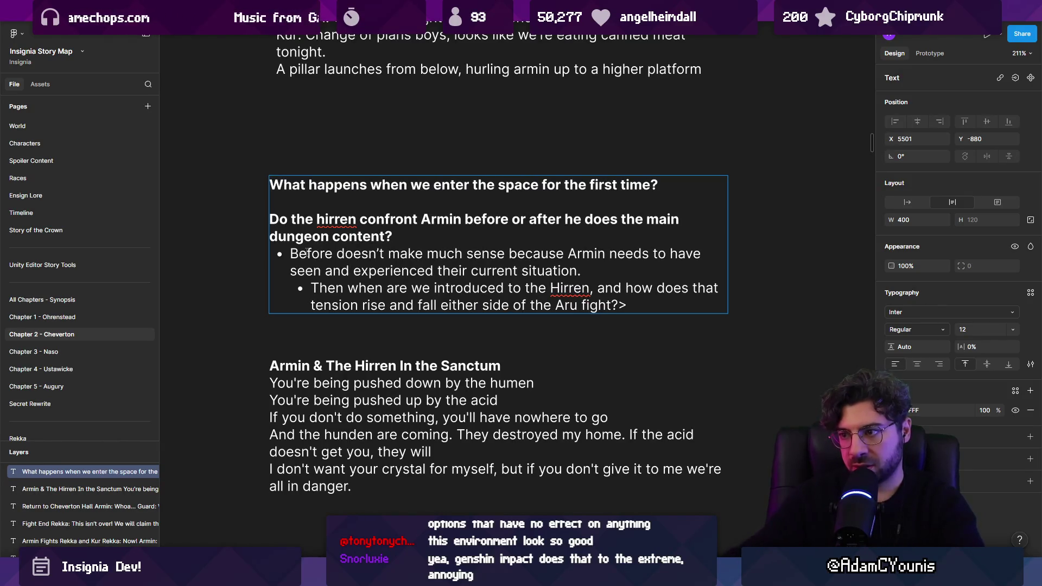
key(BackSpace)
key(Escape)
key(Escape)
scroll(489, 301, down, 5)
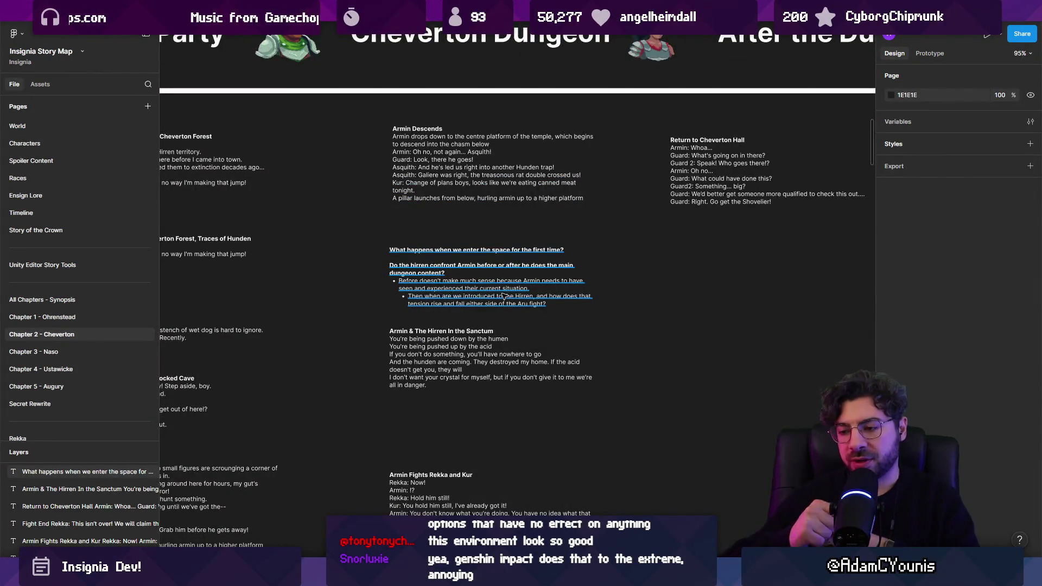
Open the Insignia scene graph in Unity and widen its view of the level rooms.
key(alt+Tab)
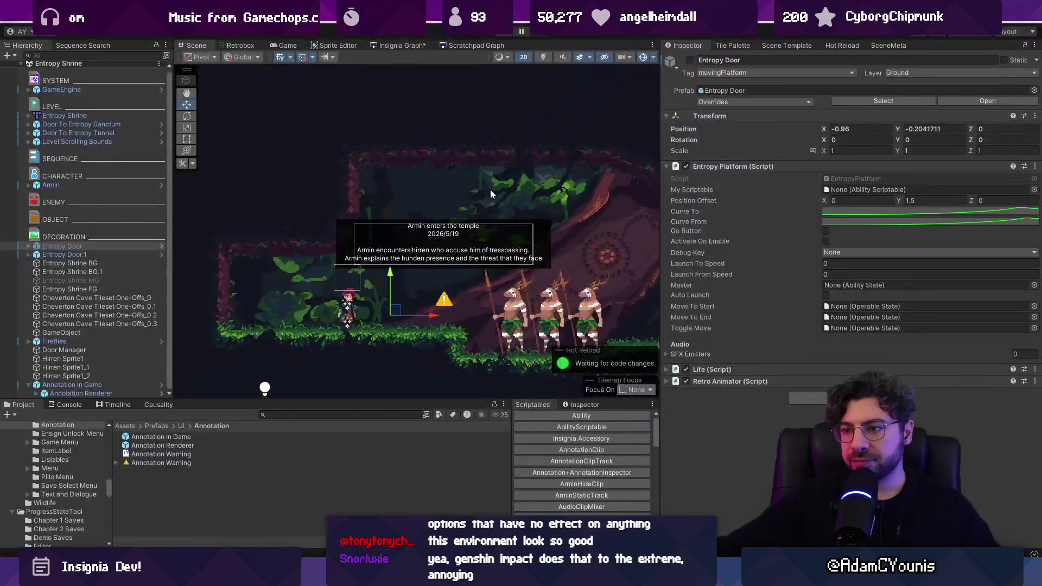
click(401, 45)
scroll(431, 298, down, 5)
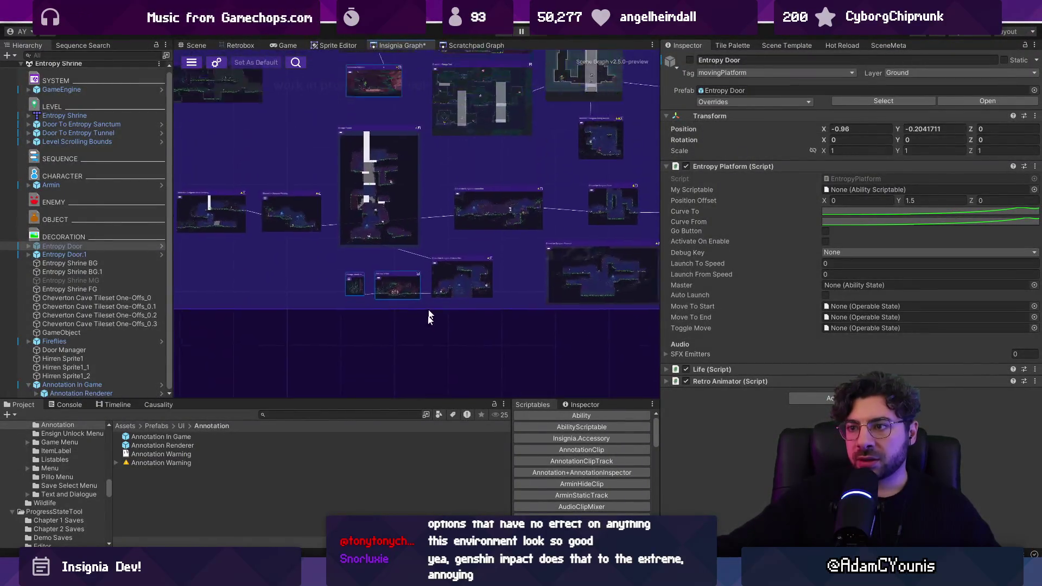
drag(661, 250, 833, 250)
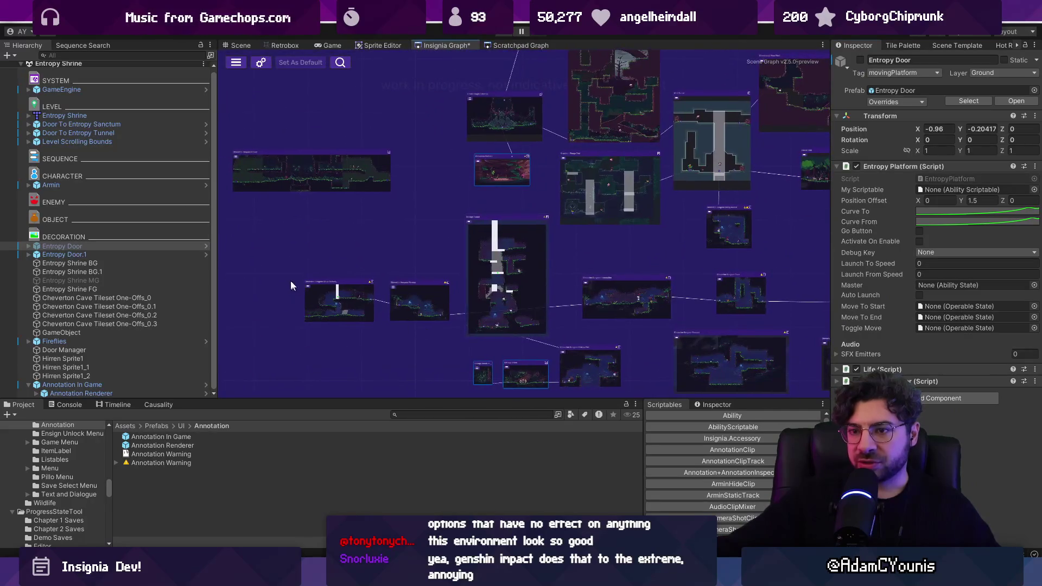
drag(217, 249, 181, 249)
scroll(425, 300, down, 3)
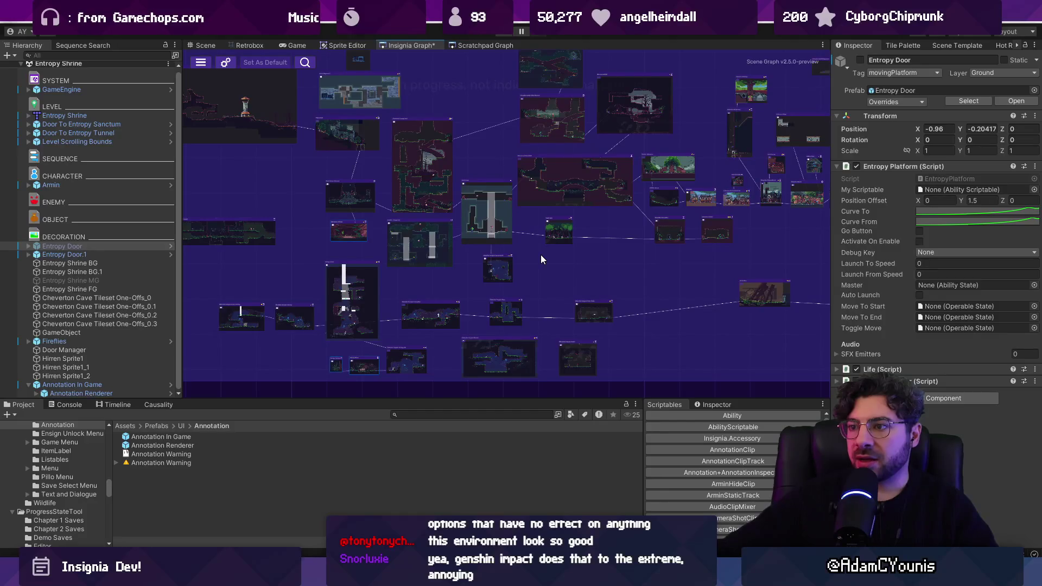
drag(300, 221, 354, 204)
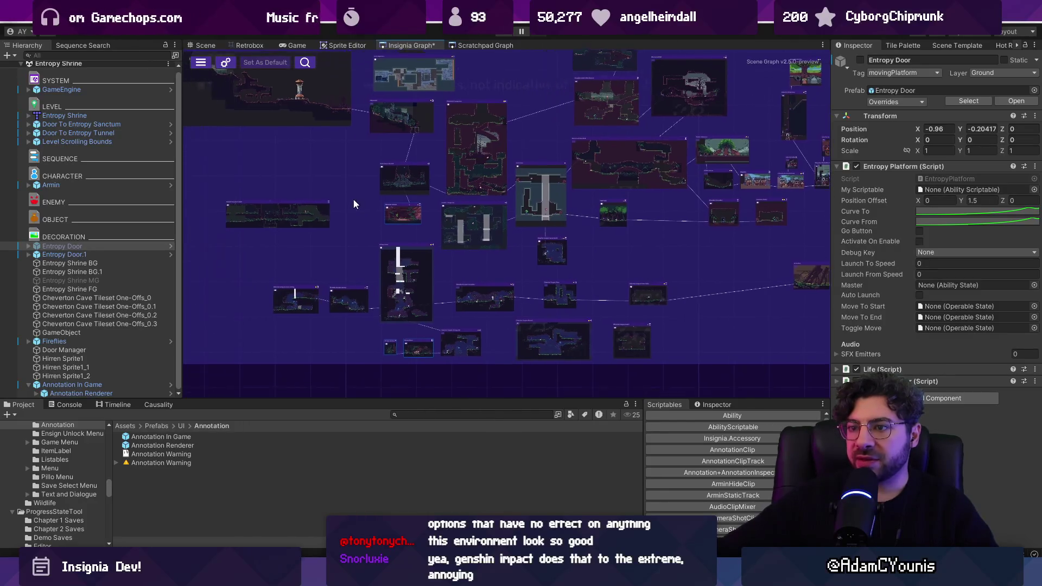
scroll(354, 204, down, 2)
Outline the lower chain of connected rooms and zoom across the whole room graph.
mouse_move(273, 331)
mouse_down()
mouse_move(563, 245)
mouse_move(583, 219)
mouse_move(805, 235)
mouse_up()
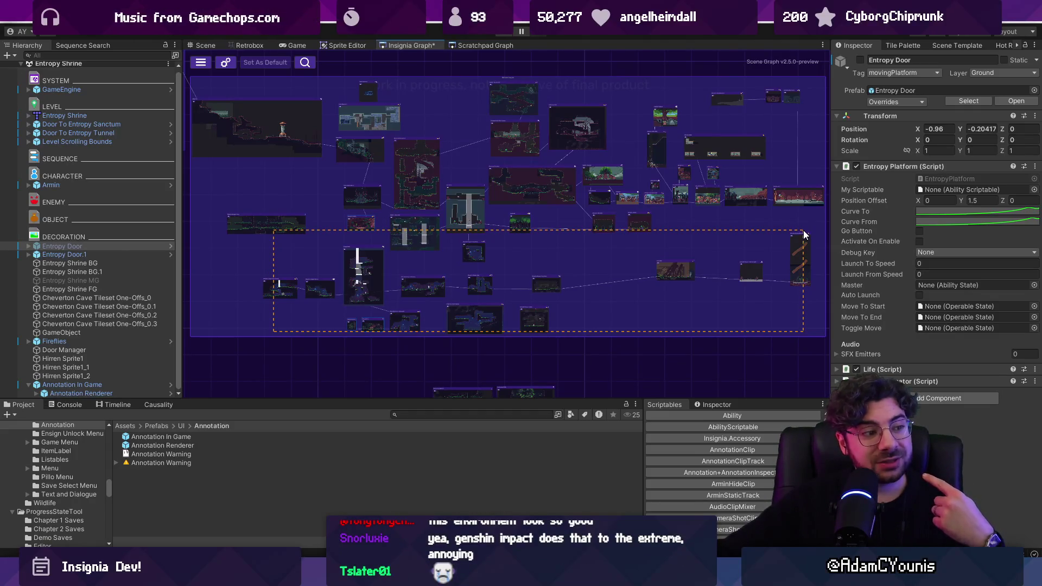
drag(805, 235, 576, 248)
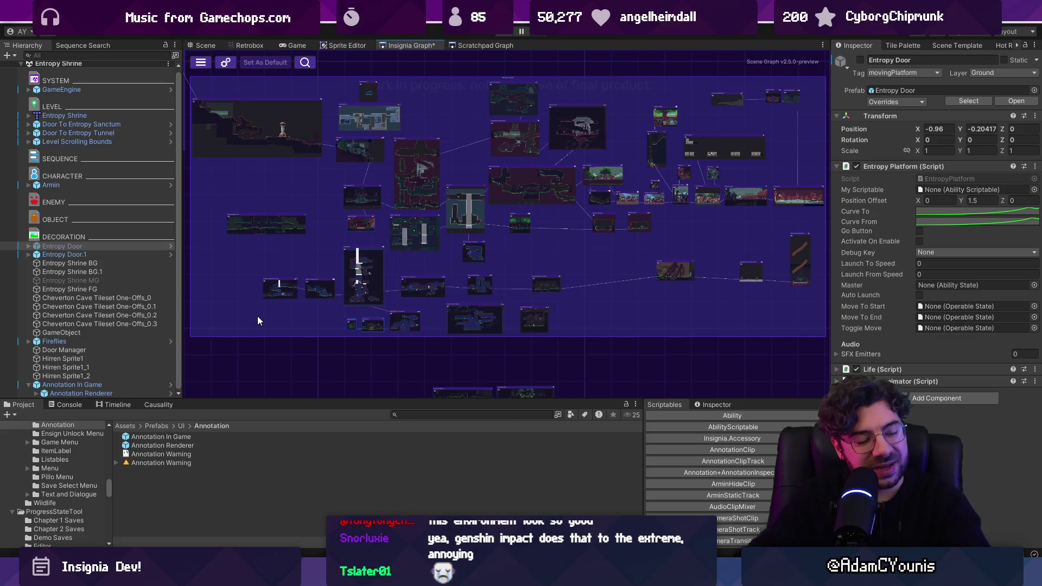
mouse_move(259, 330)
mouse_down()
mouse_move(374, 317)
mouse_move(650, 258)
mouse_up()
scroll(344, 145, up, 10)
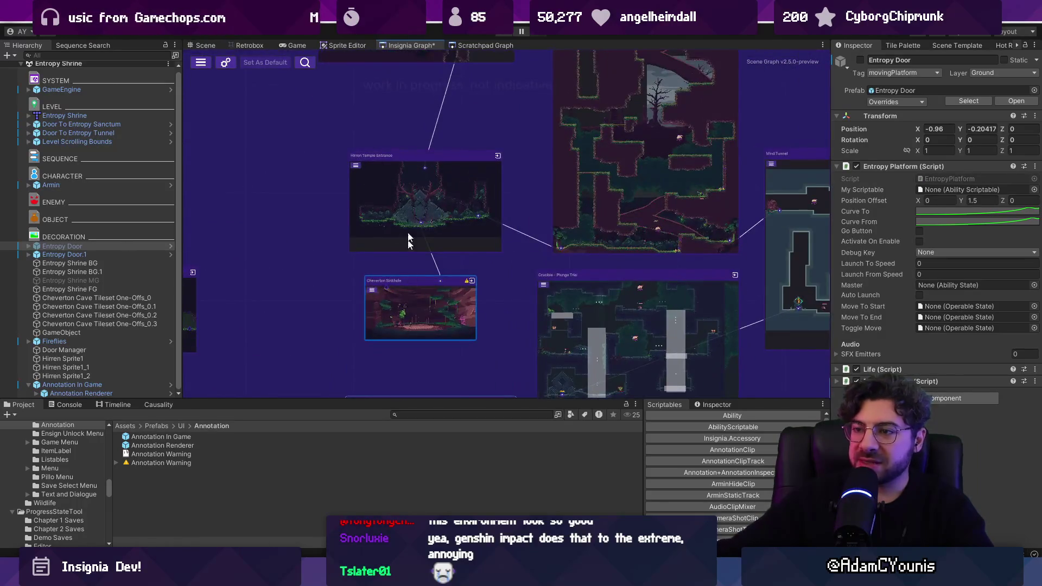
scroll(414, 214, up, 5)
scroll(565, 236, down, 6)
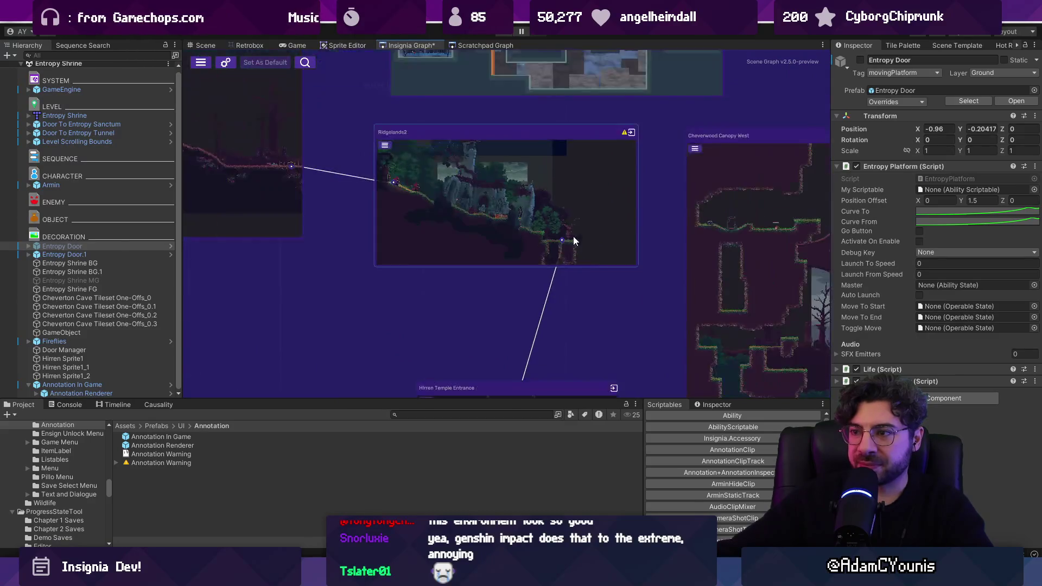
scroll(411, 200, up, 2)
scroll(412, 200, down, 2)
scroll(444, 245, down, 2)
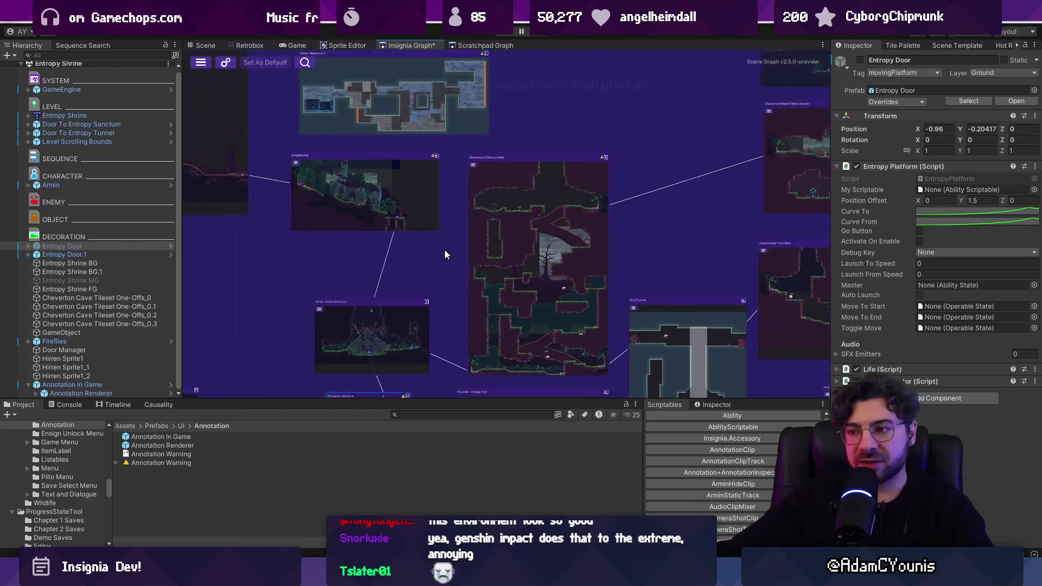
scroll(510, 275, down, 3)
scroll(503, 342, up, 2)
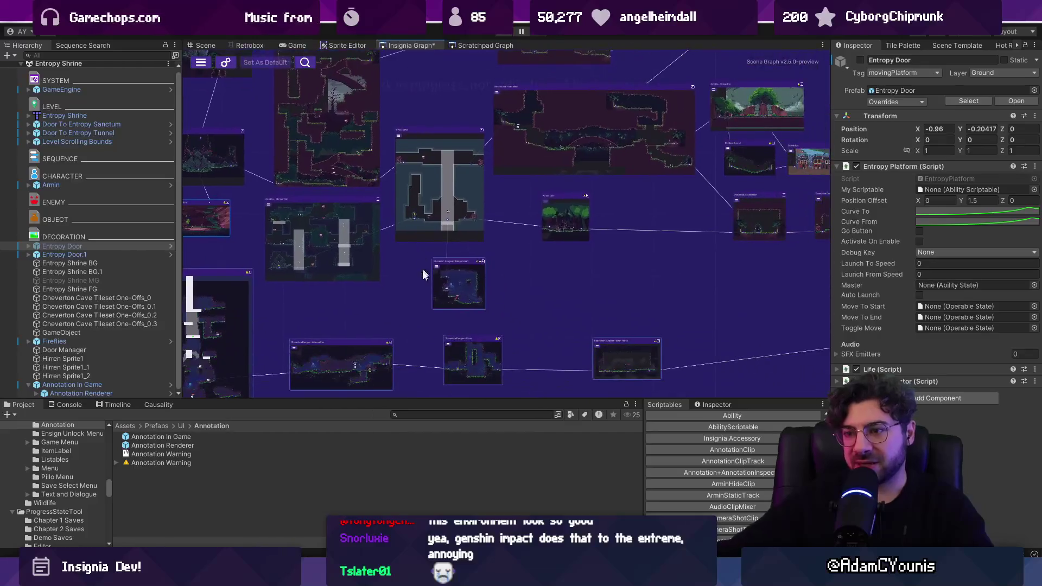
scroll(510, 250, down, 2)
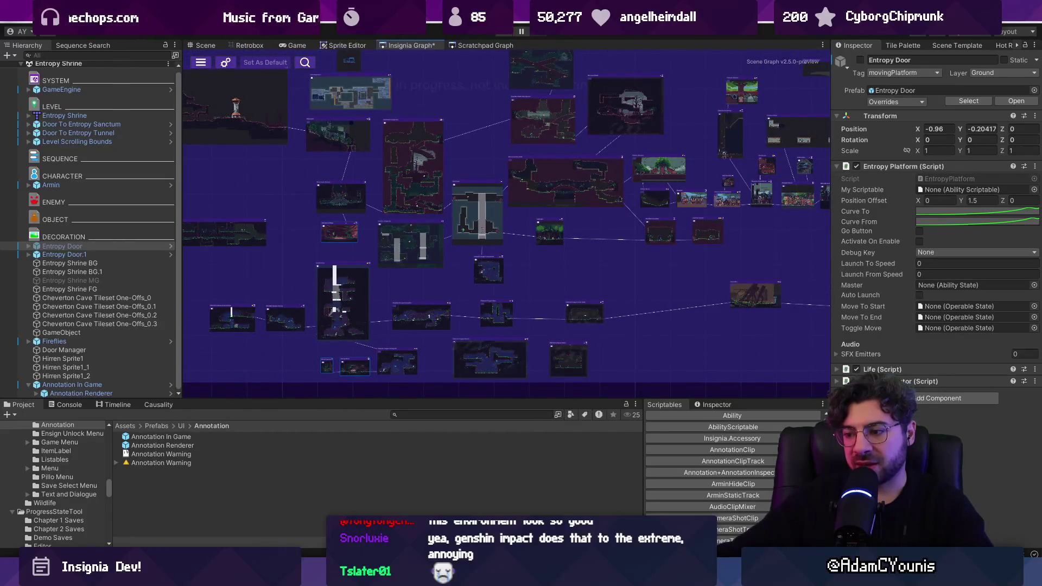
key(alt+Tab)
scroll(681, 298, up, 5)
Add a nested 'Fight them as enemies?' bullet under the Aru fight question.
double_click(680, 298)
click(680, 298)
key(Return)
key(Tab)
text(Fight them as enemies?)
key(Return)
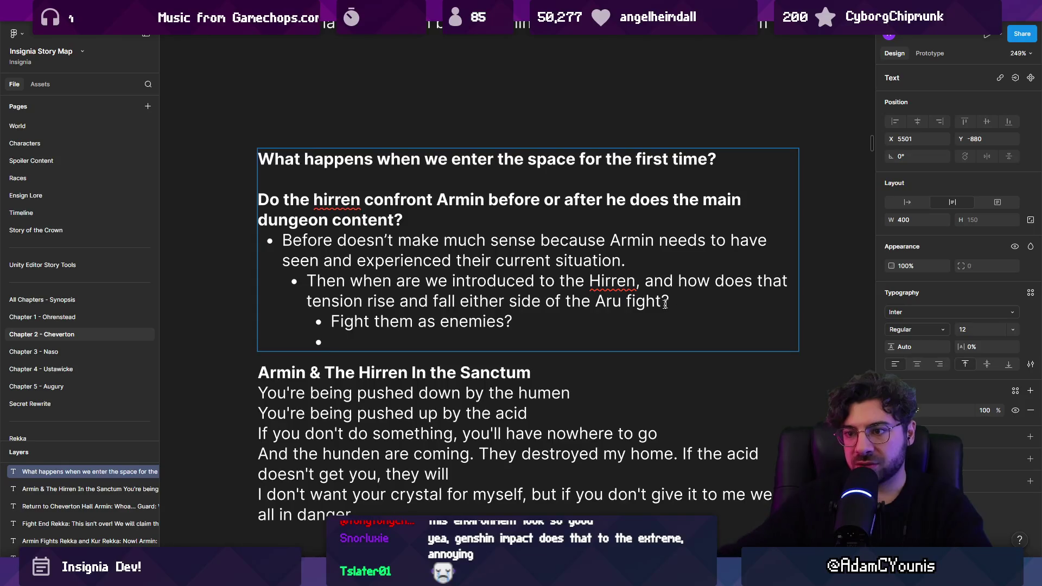
Nudge the Armin & The Hirren text block slightly upward and resume editing the empty bullet.
ctrl+scroll(670, 301, down, 5)
click(401, 291)
drag(400, 290, 399, 283)
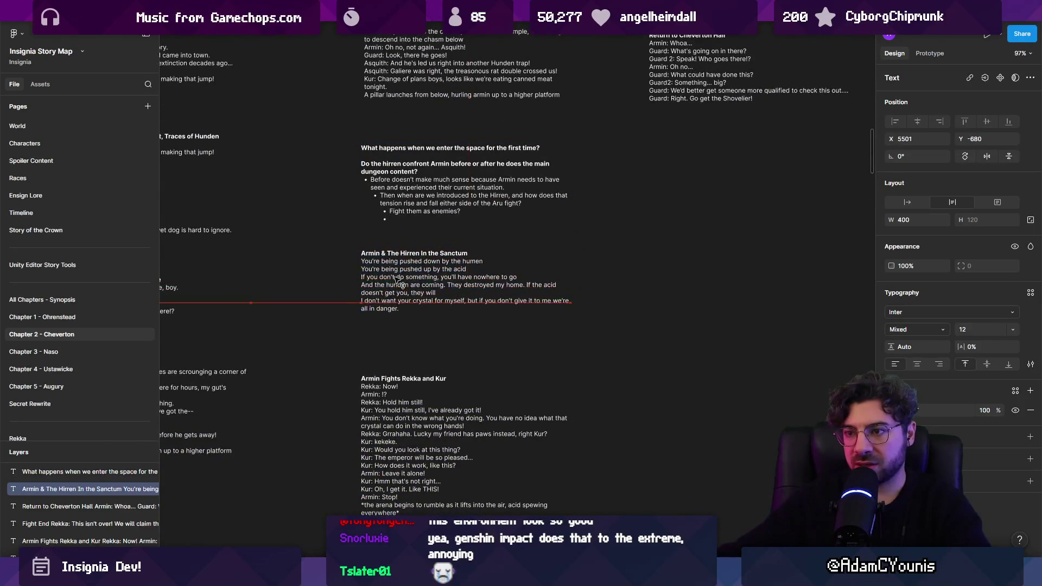
ctrl+scroll(400, 229, up, 5)
double_click(396, 204)
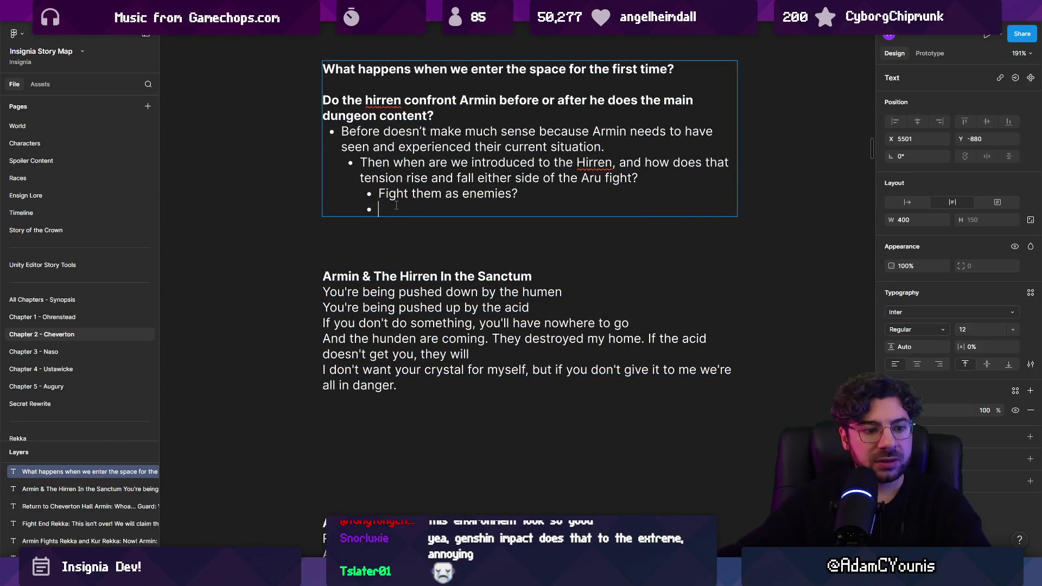
right_click(371, 243)
key(Escape)
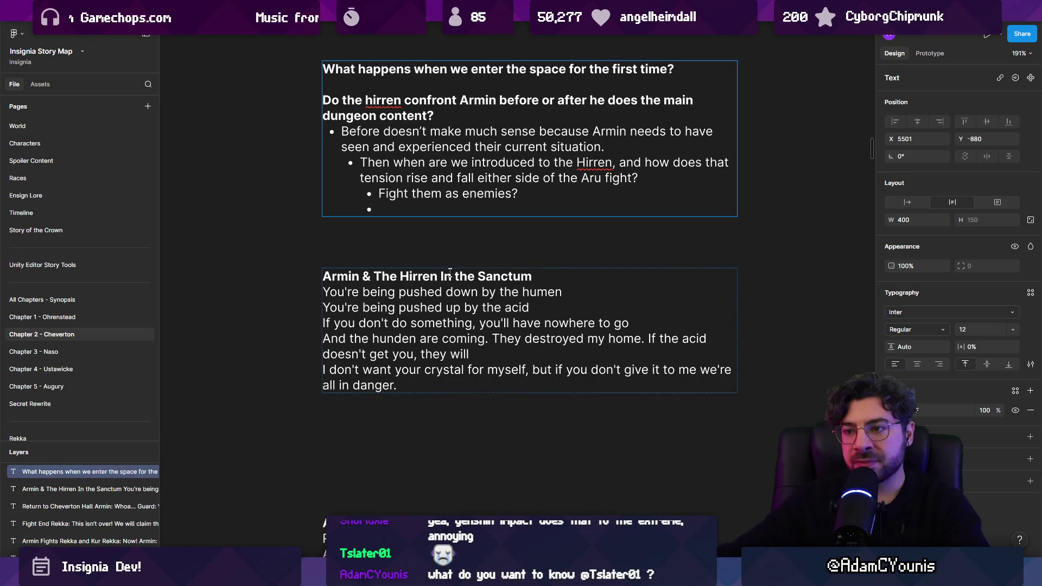
Add bullets 'Are they more like a level hazard, letting off traps?' and 'Do they flee from us?'.
text(A)
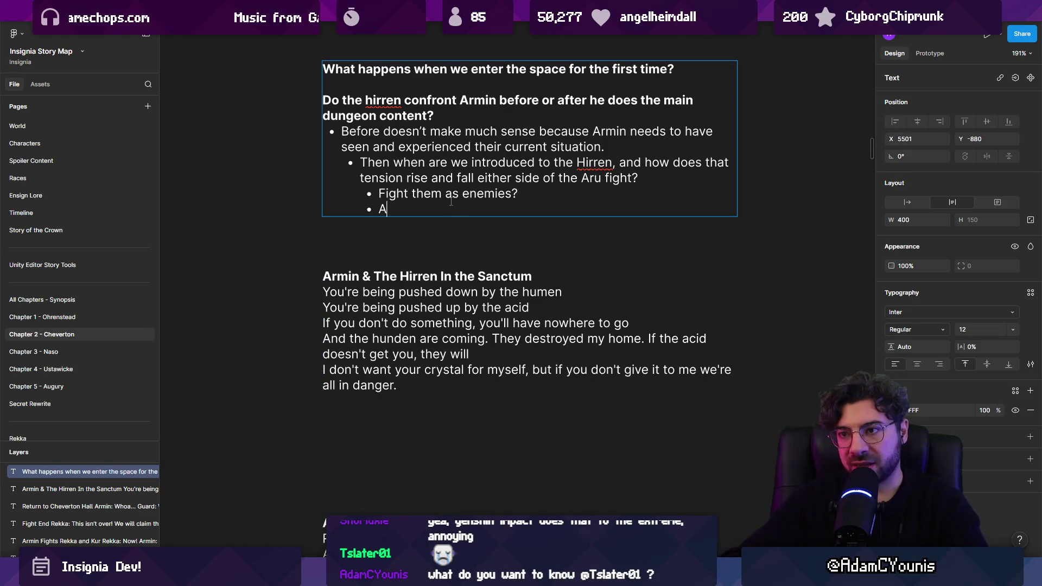
text(re they more like)
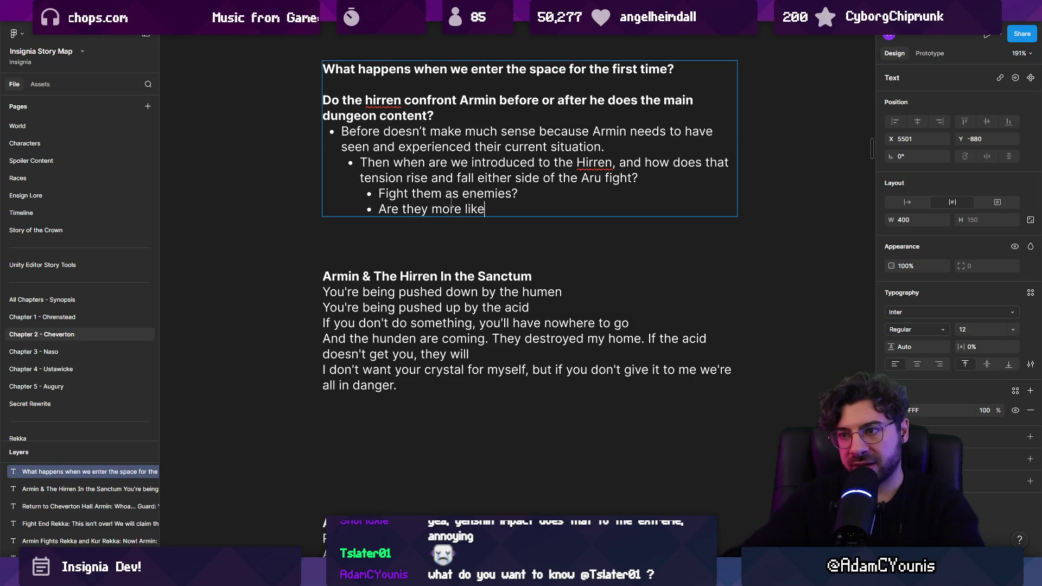
text( a level hazar)
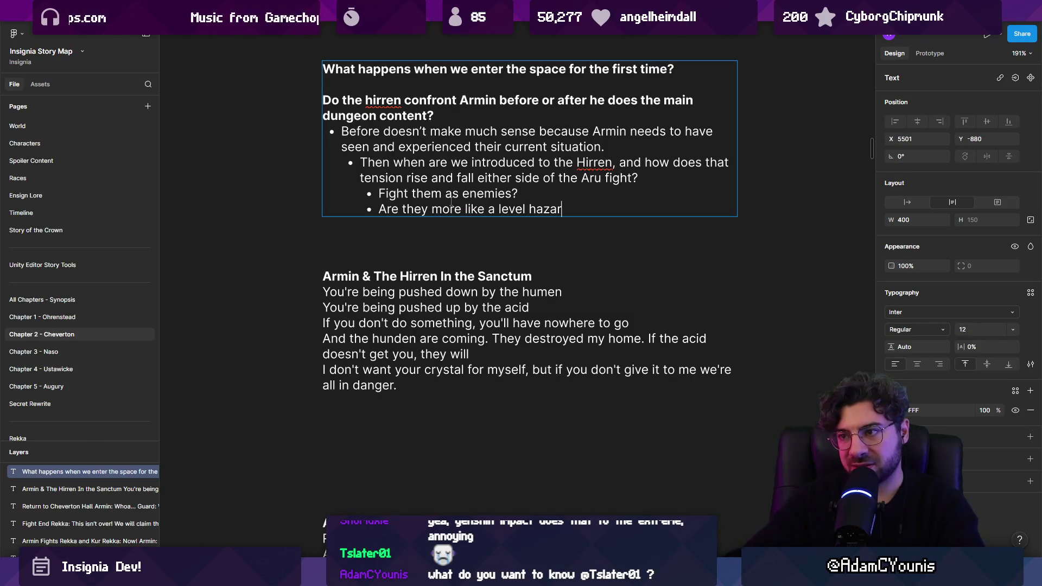
text(d, letting off ttr)
key(BackSpace)
key(BackSpace)
text(a)
key(BackSpace)
text(raps?)
key(Return)
text(Do they flee from us)
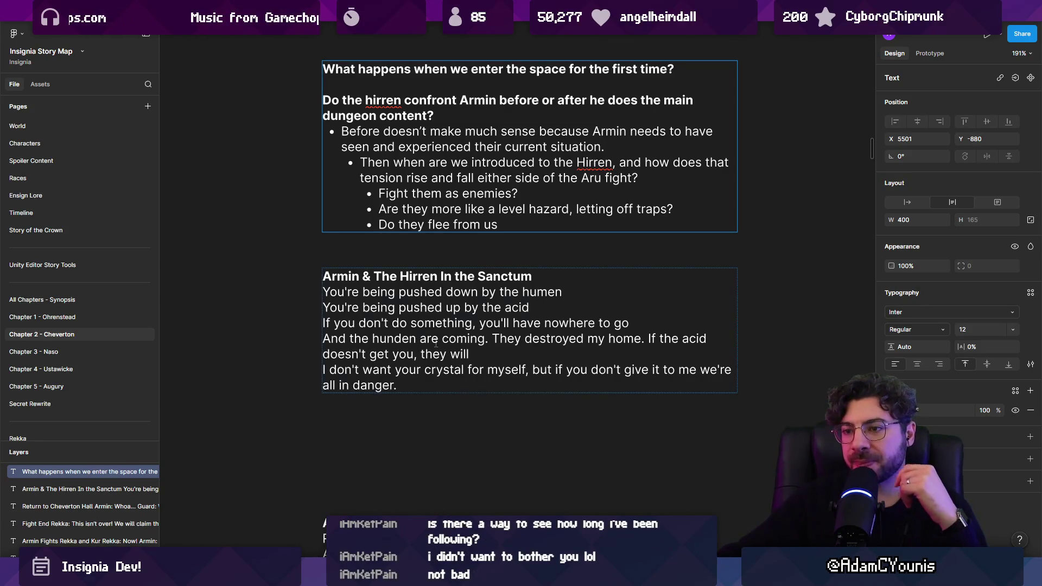
text(?)
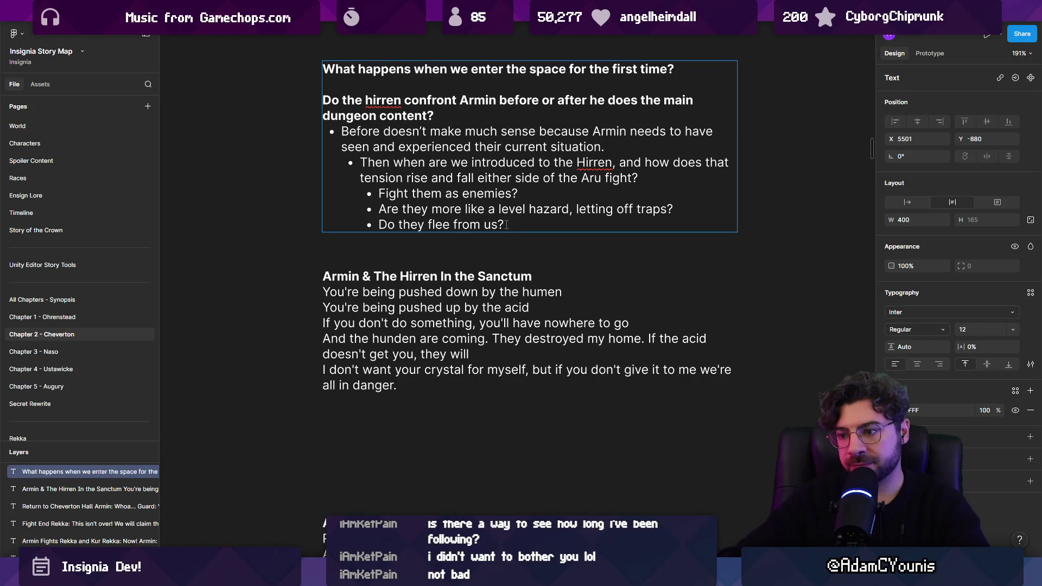
key(Escape)
click(436, 237)
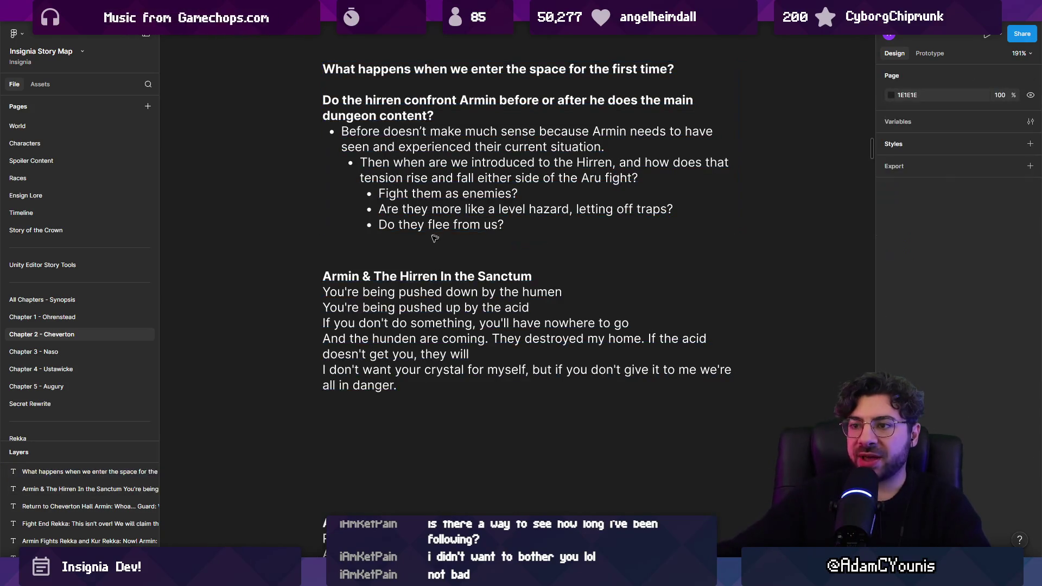
Switch back to Unity and zoom the Insignia graph to show Hirren Temple Entrance linked to Cheverton Sinkhole.
key(alt+Tab)
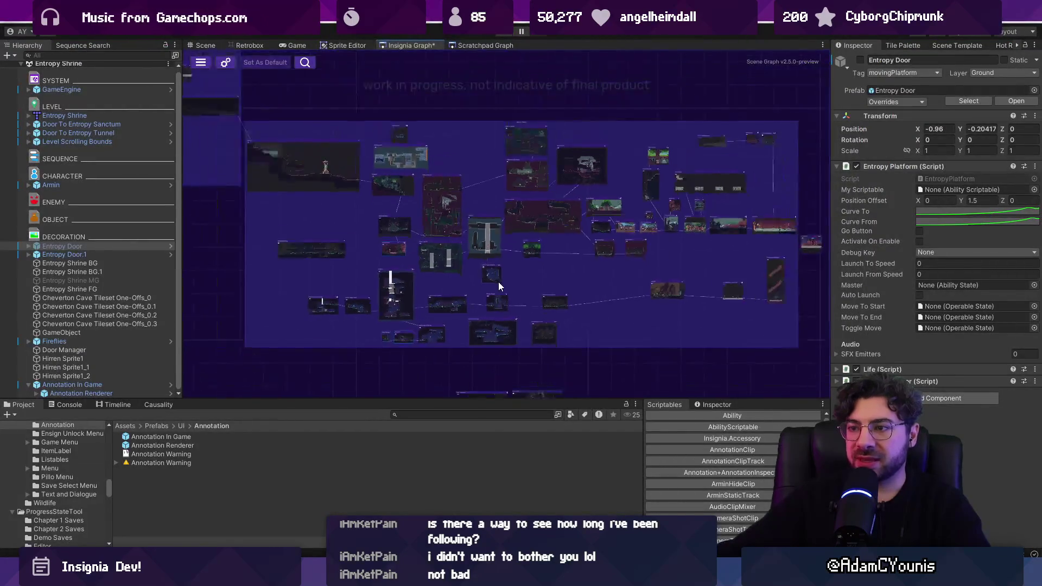
scroll(356, 297, up, 1)
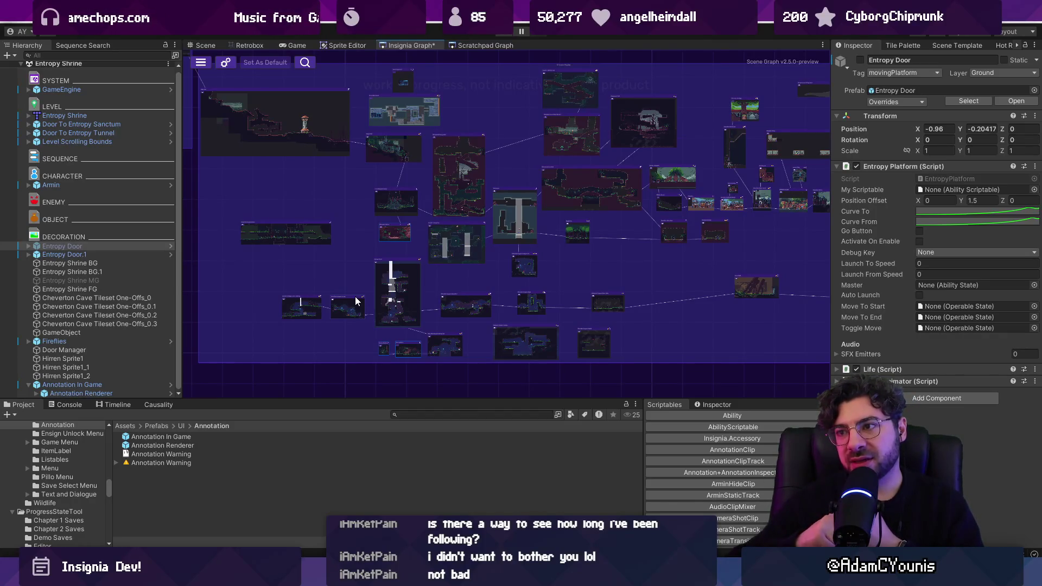
scroll(331, 299, up, 10)
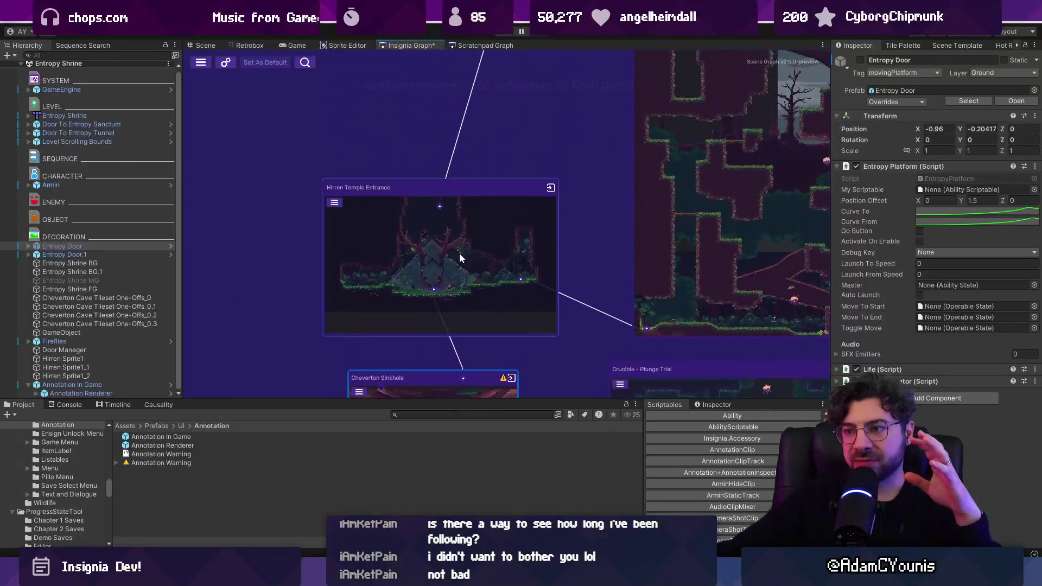
Zoom around the Insignia graph nodes, then select a room node and open its level scene in the Scene view.
scroll(464, 282, up, 3)
scroll(494, 299, down, 6)
scroll(505, 288, up, 6)
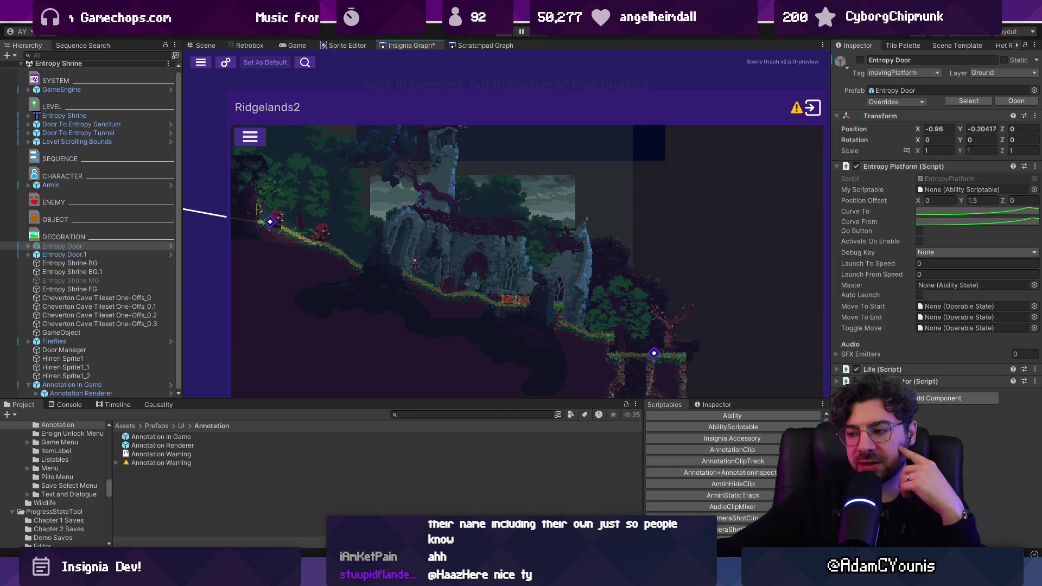
scroll(464, 269, down, 5)
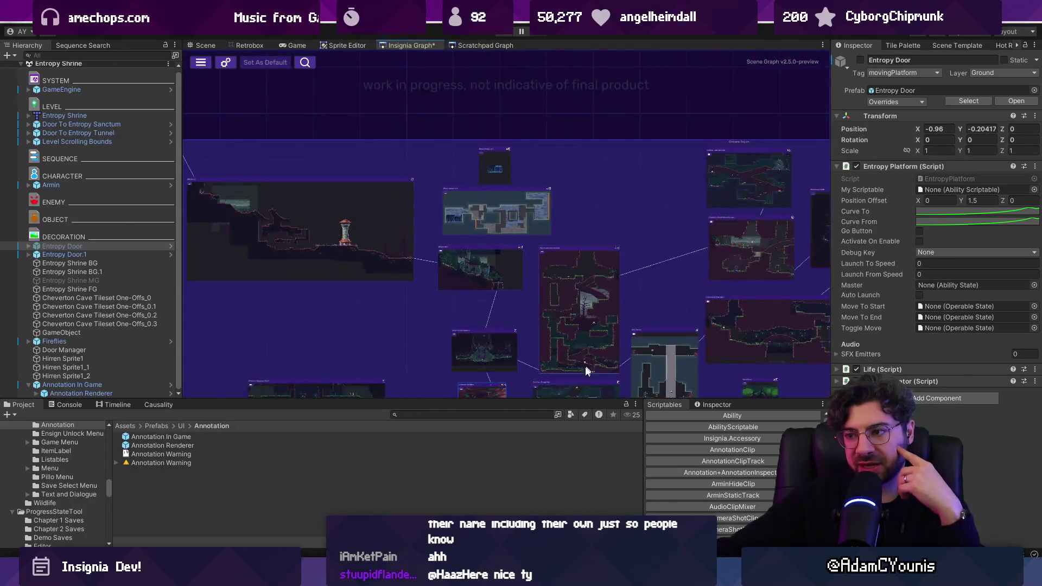
scroll(580, 357, up, 5)
scroll(570, 337, up, 3)
click(543, 298)
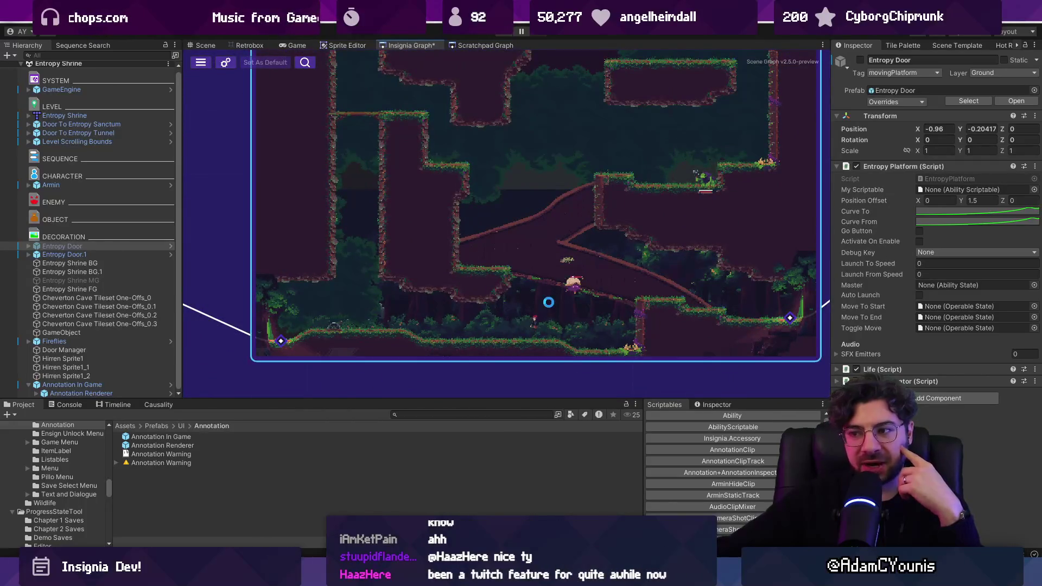
double_click(545, 297)
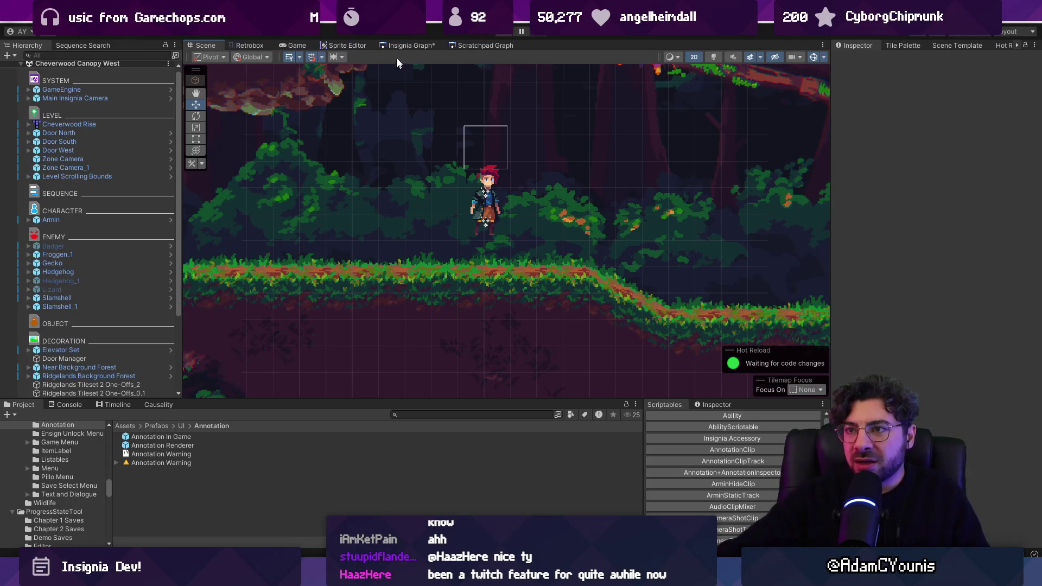
Return to the Insignia scene graph and double-click a room node to zoom onto it.
click(408, 46)
scroll(453, 171, down, 5)
scroll(473, 233, up, 2)
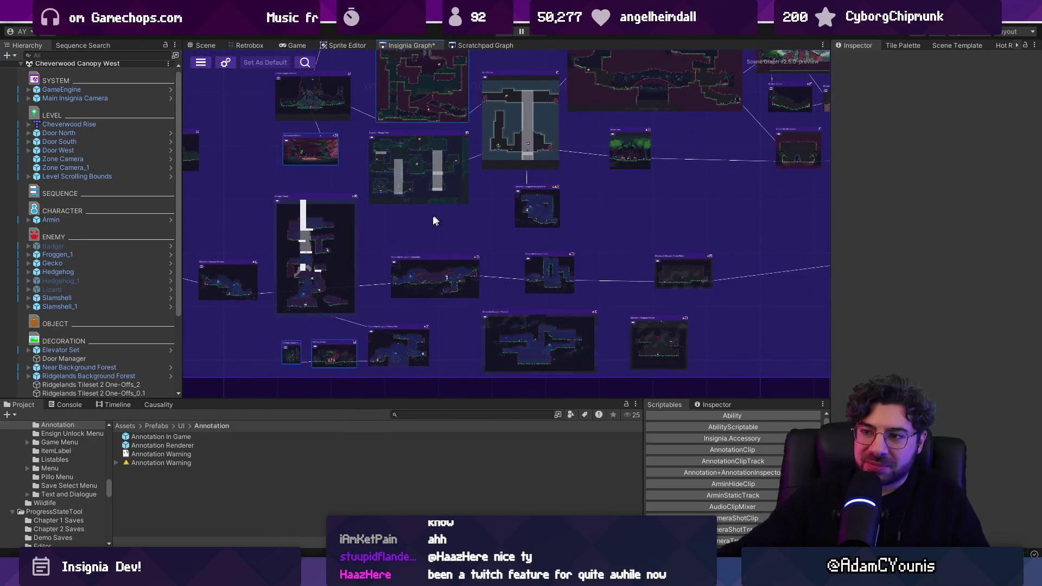
double_click(409, 121)
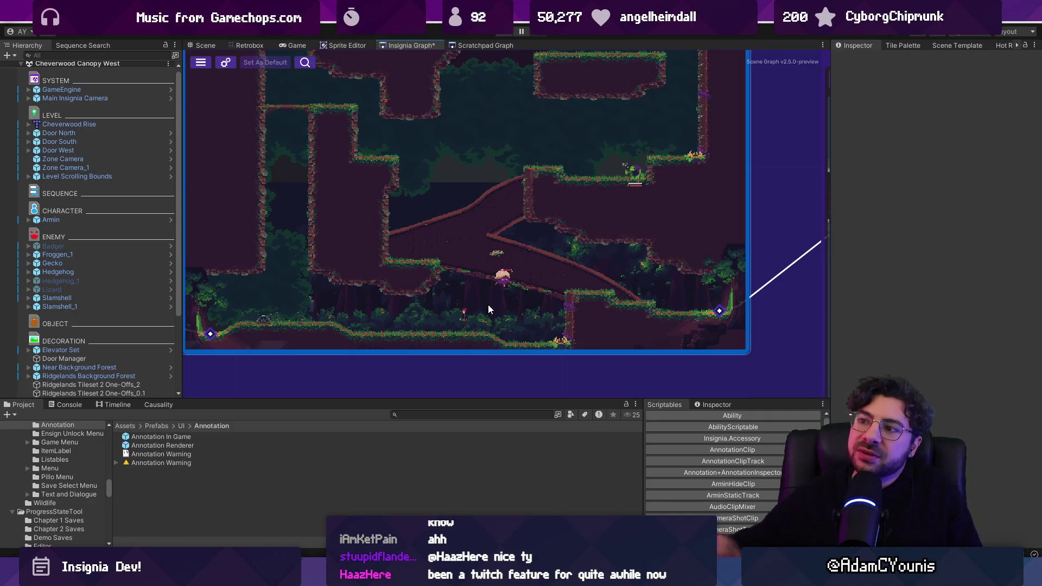
Zoom in and out to inspect the opened room up close.
scroll(523, 316, down, 5)
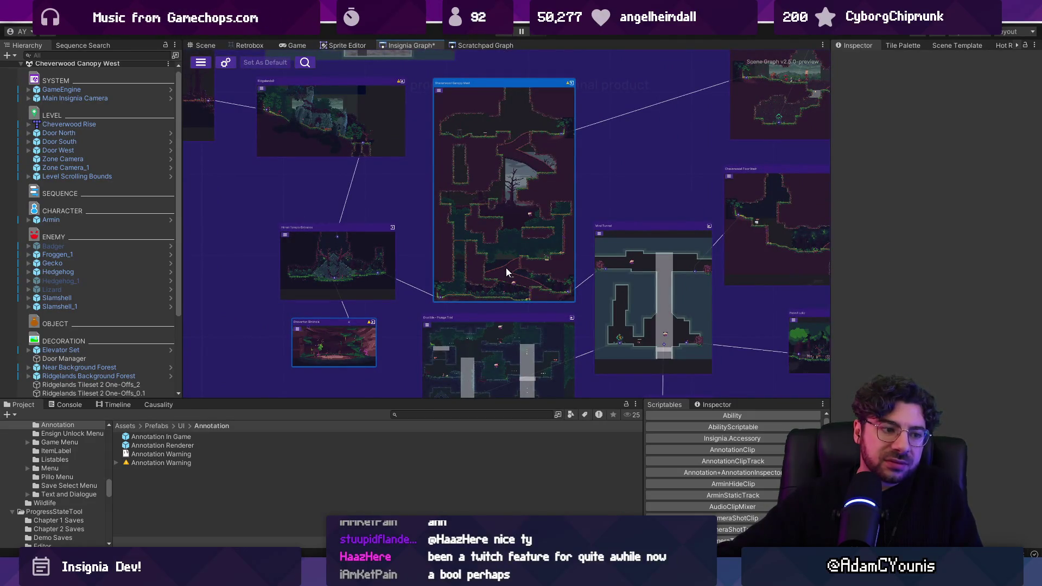
scroll(508, 271, down, 8)
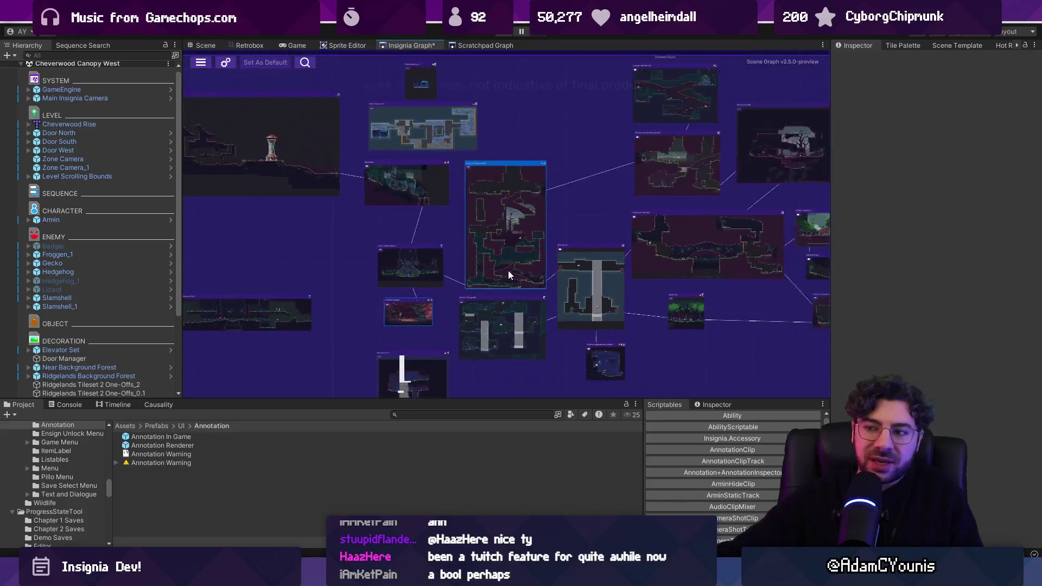
scroll(475, 278, up, 3)
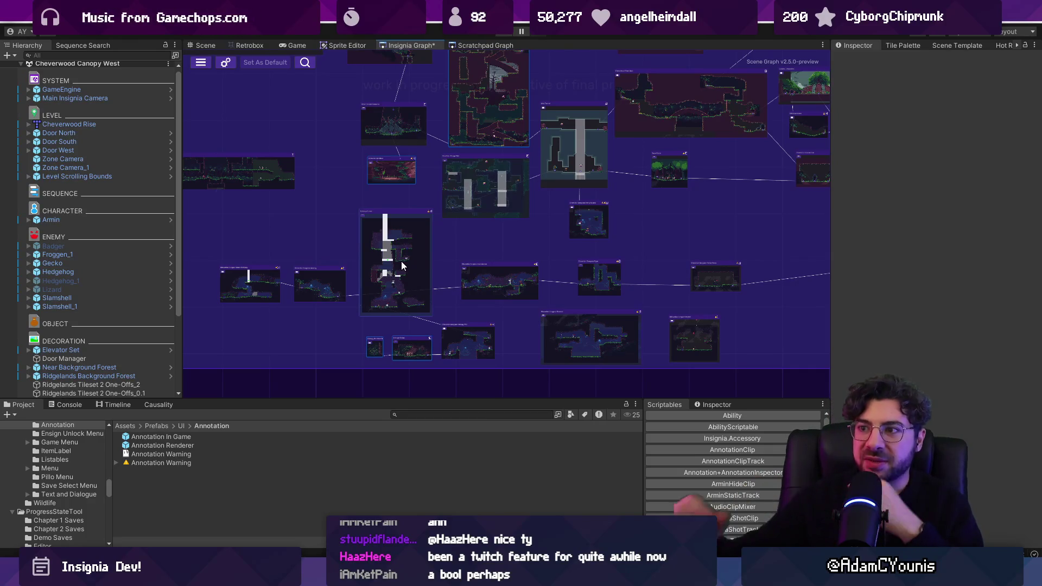
scroll(503, 212, up, 10)
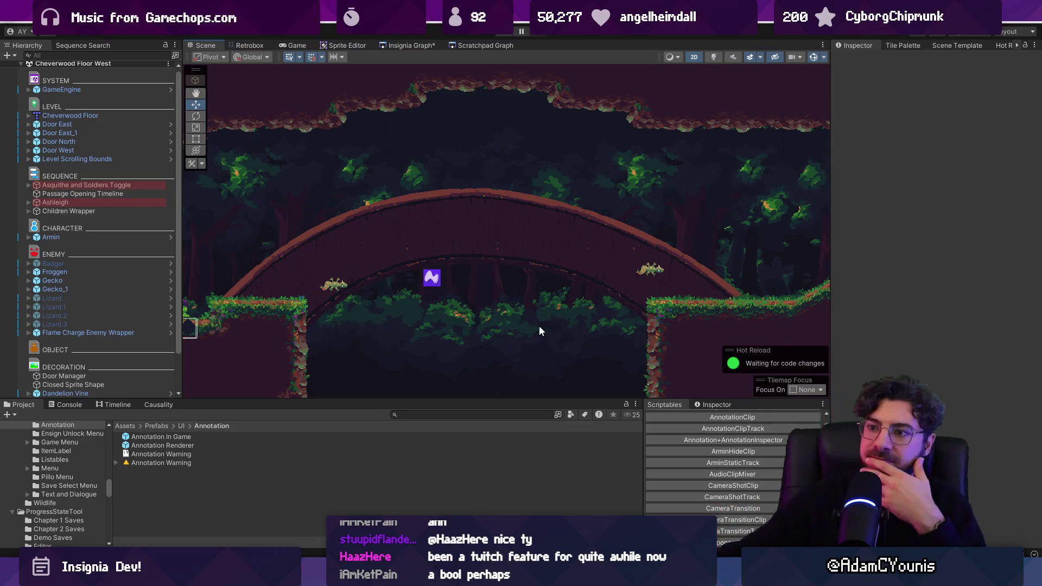
scroll(591, 270, down, 2)
scroll(591, 266, down, 6)
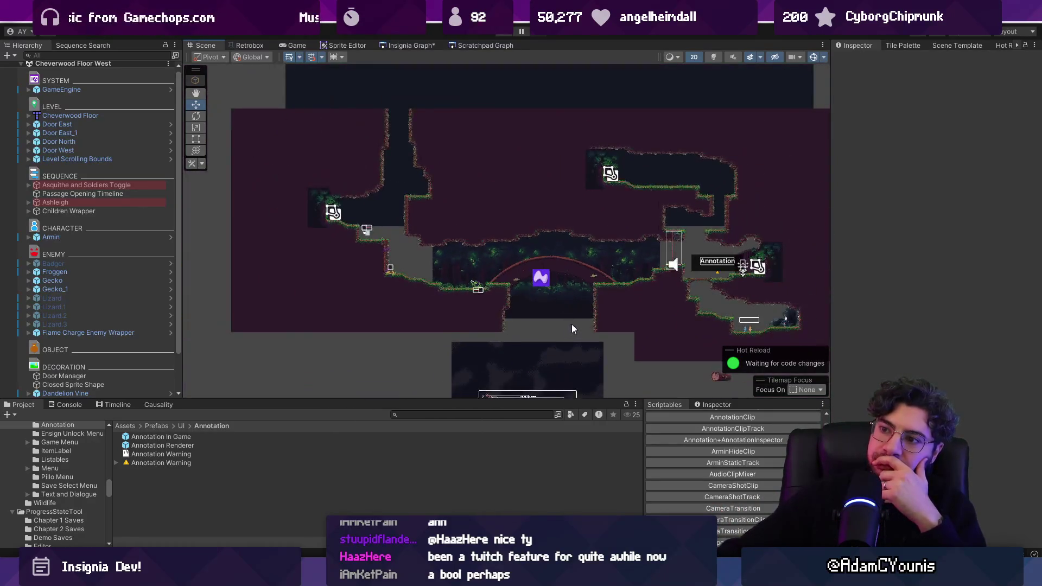
scroll(566, 320, down, 5)
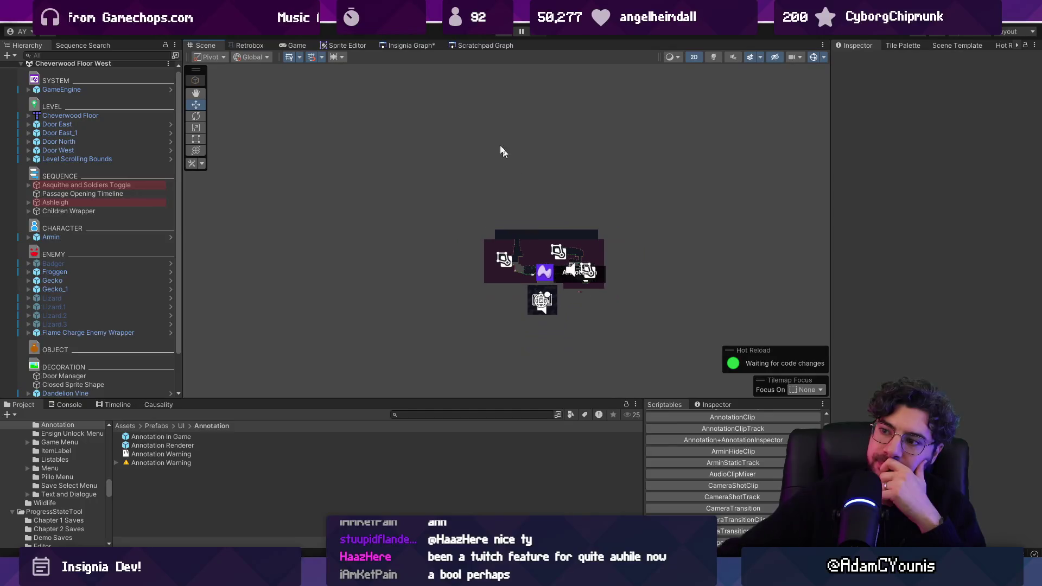
scroll(618, 259, up, 3)
scroll(481, 257, up, 3)
Back in the scene graph, pan toward the Cheverton town rooms and zoom into Hirren Temple Entrance.
click(407, 46)
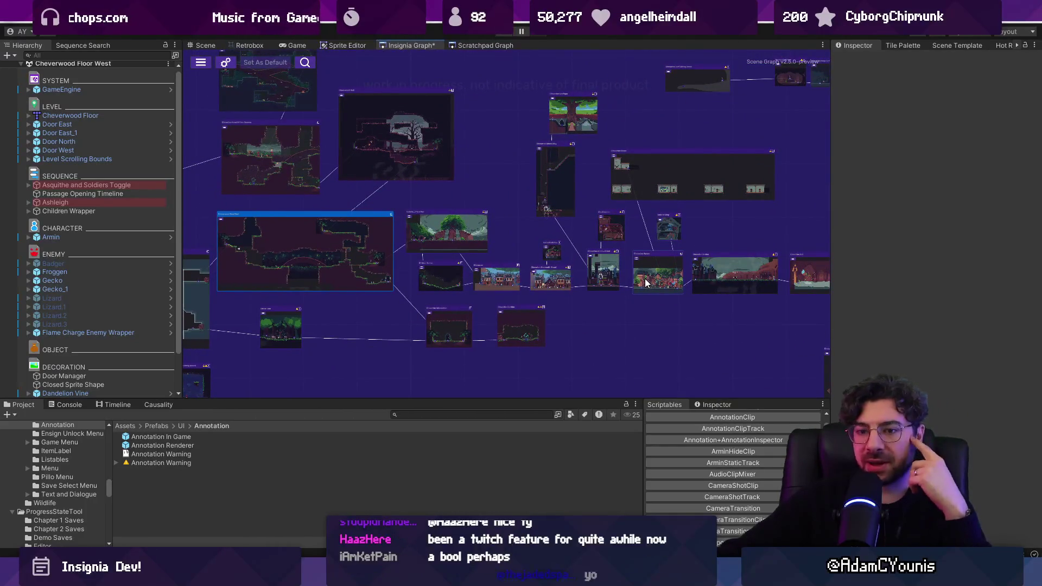
scroll(643, 279, up, 3)
scroll(370, 290, up, 3)
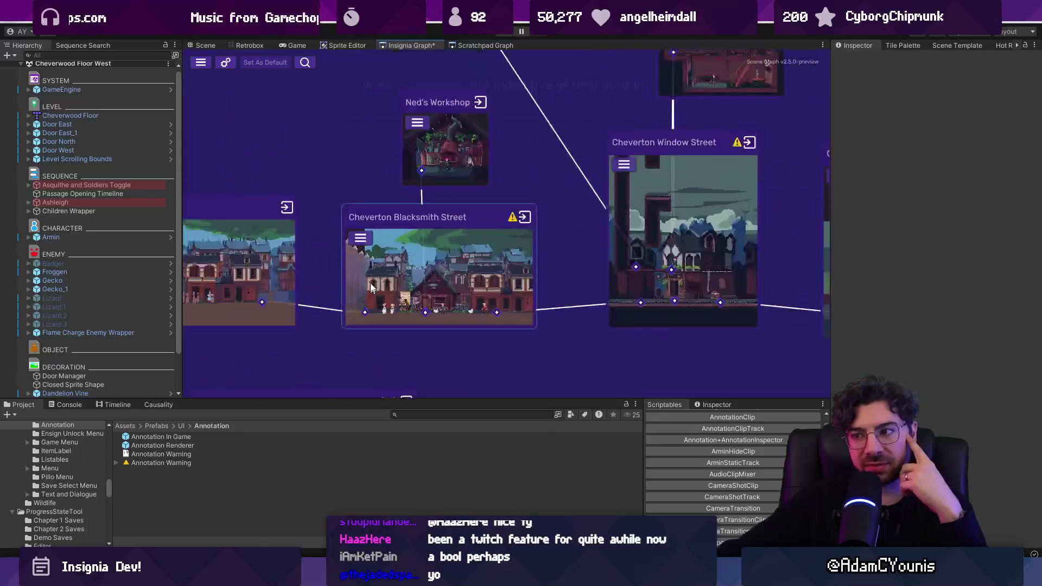
scroll(539, 277, down, 6)
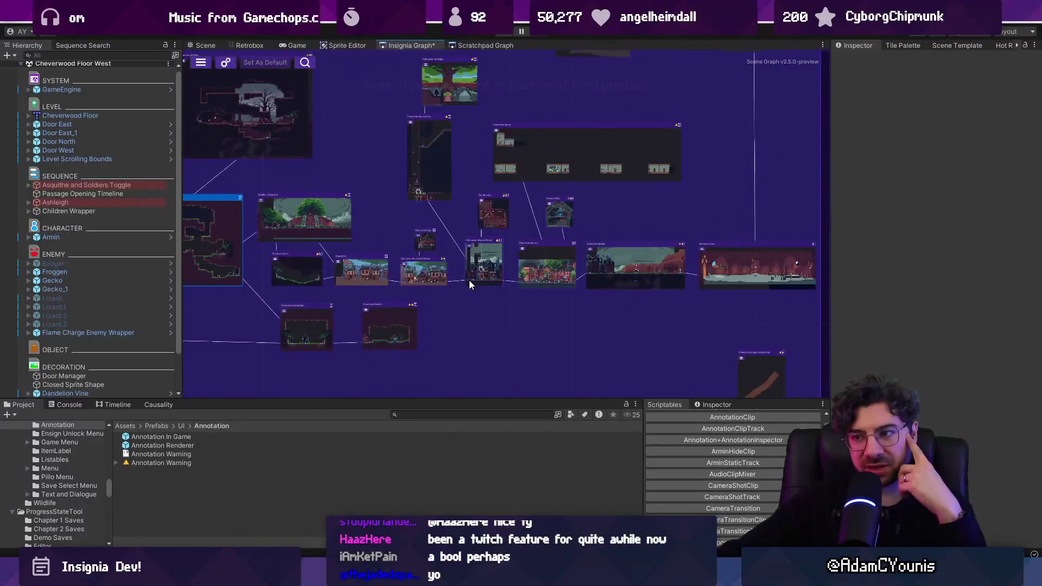
drag(470, 279, 592, 287)
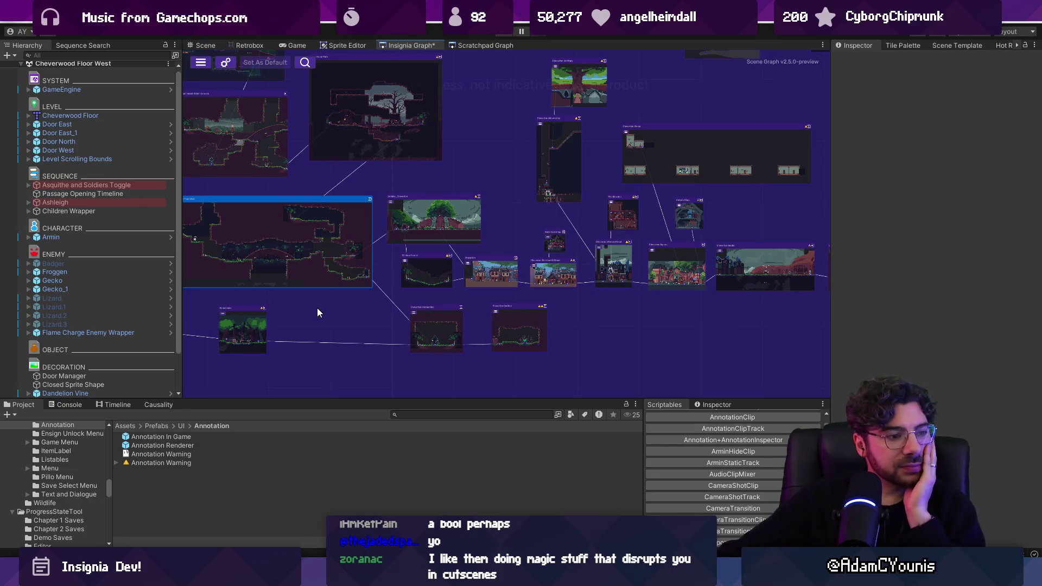
scroll(342, 302, up, 1)
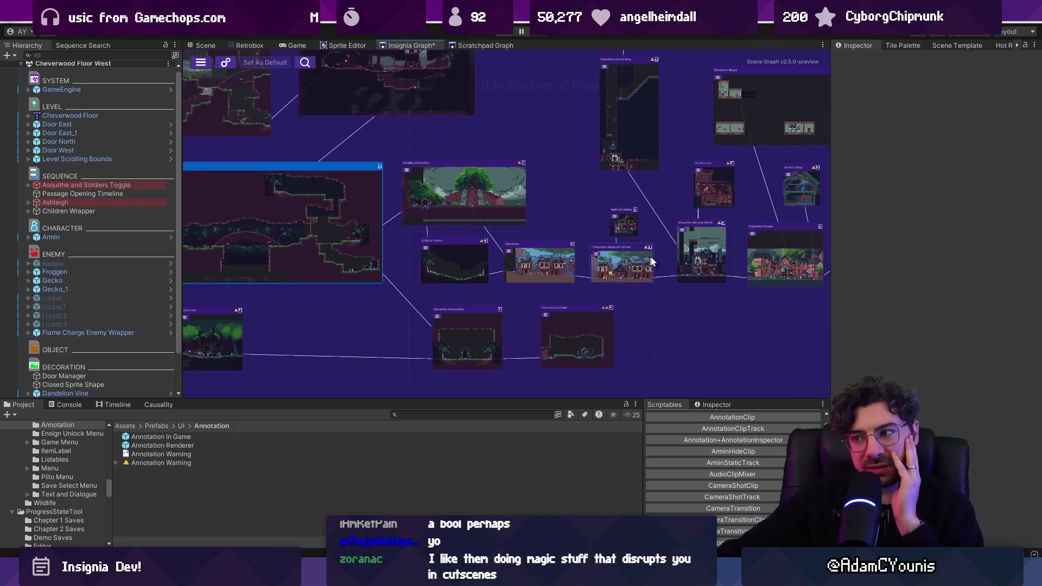
scroll(659, 280, up, 3)
drag(660, 280, 401, 310)
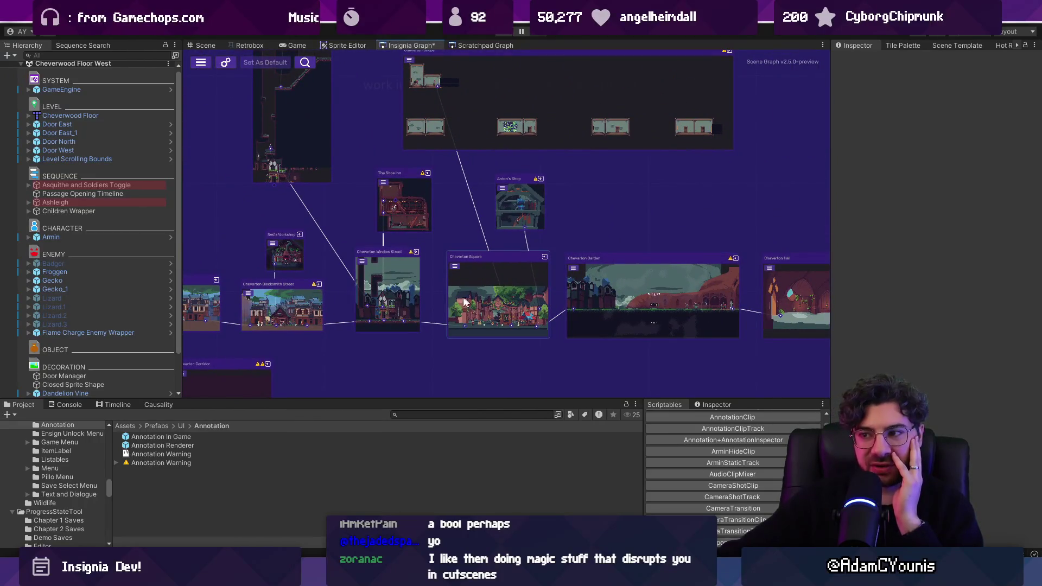
scroll(741, 322, down, 5)
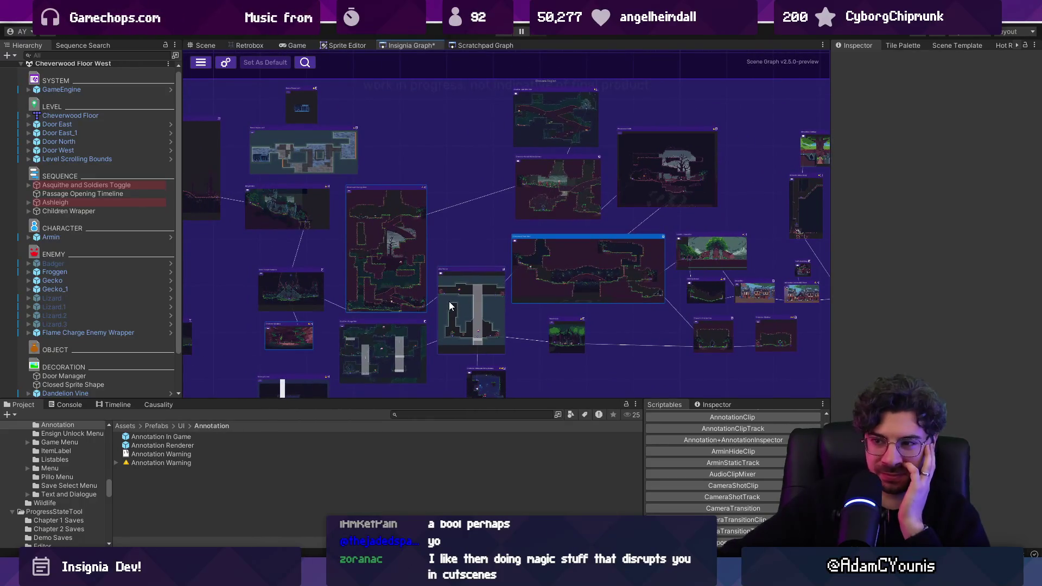
scroll(295, 287, up, 8)
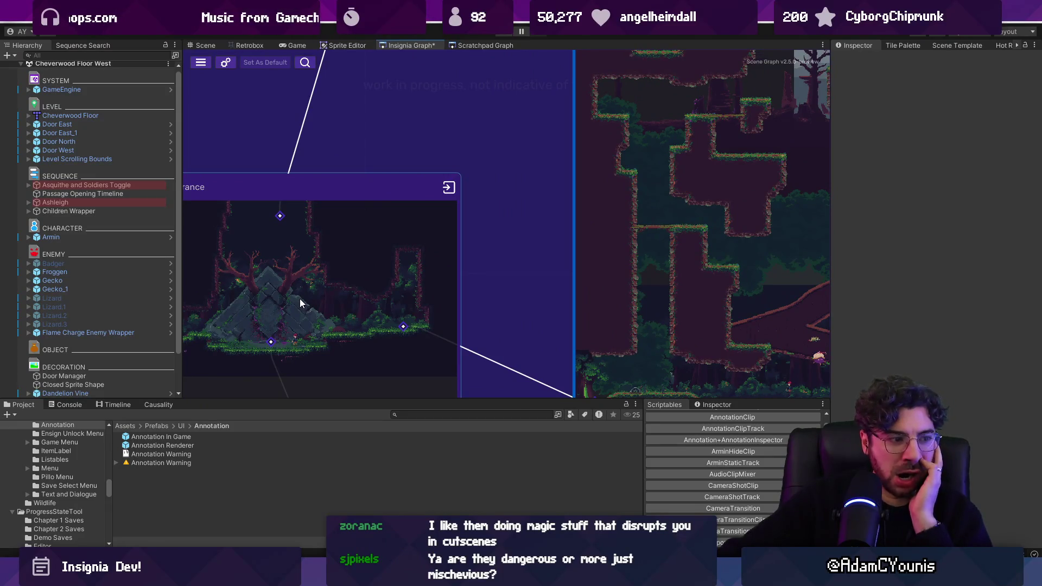
Pan the graph to frame Hirren Temple Entrance, then move toward the rooms further right.
drag(293, 303, 470, 279)
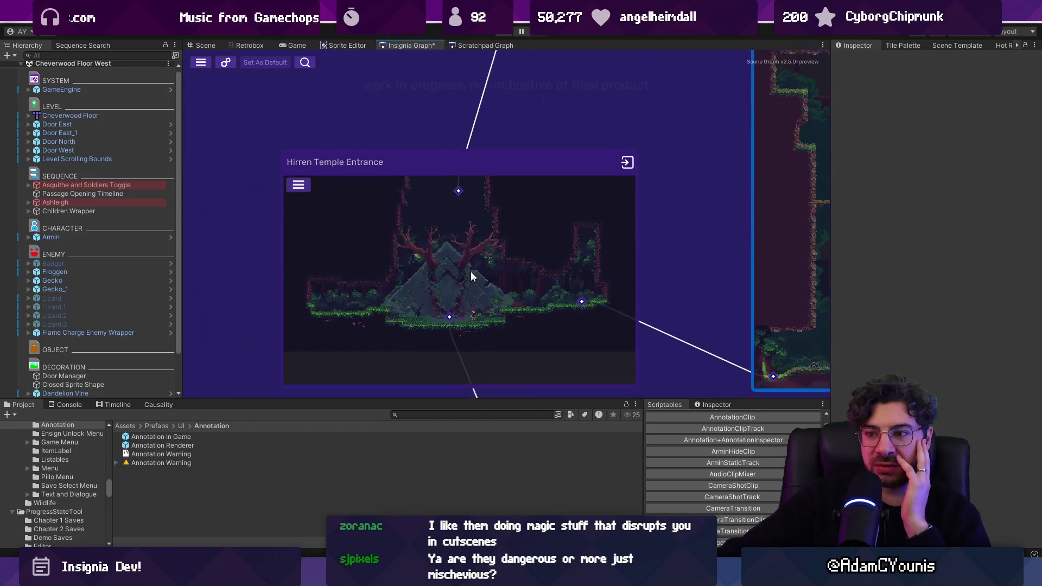
scroll(346, 288, up, 3)
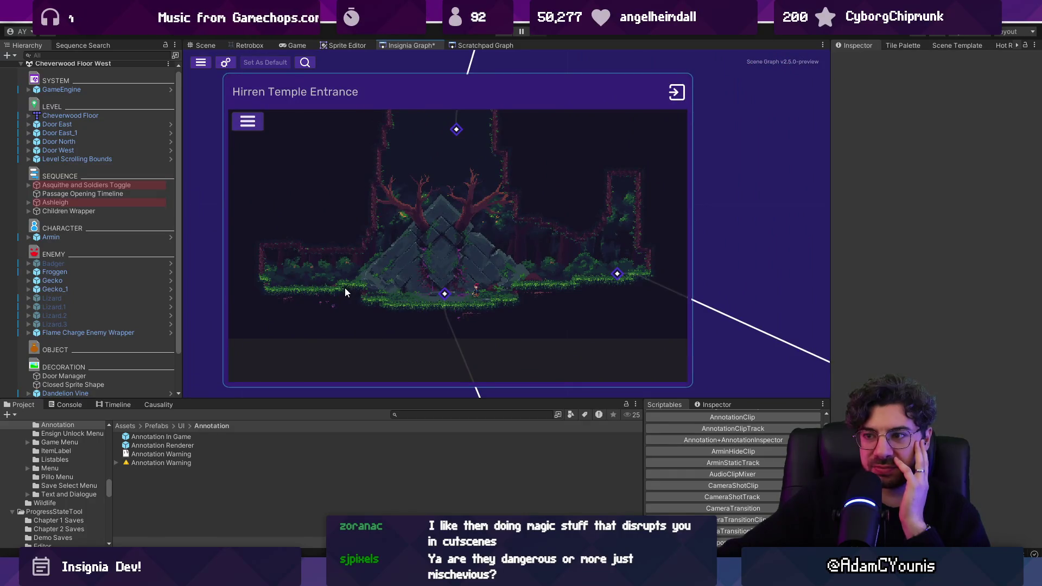
drag(314, 286, 374, 289)
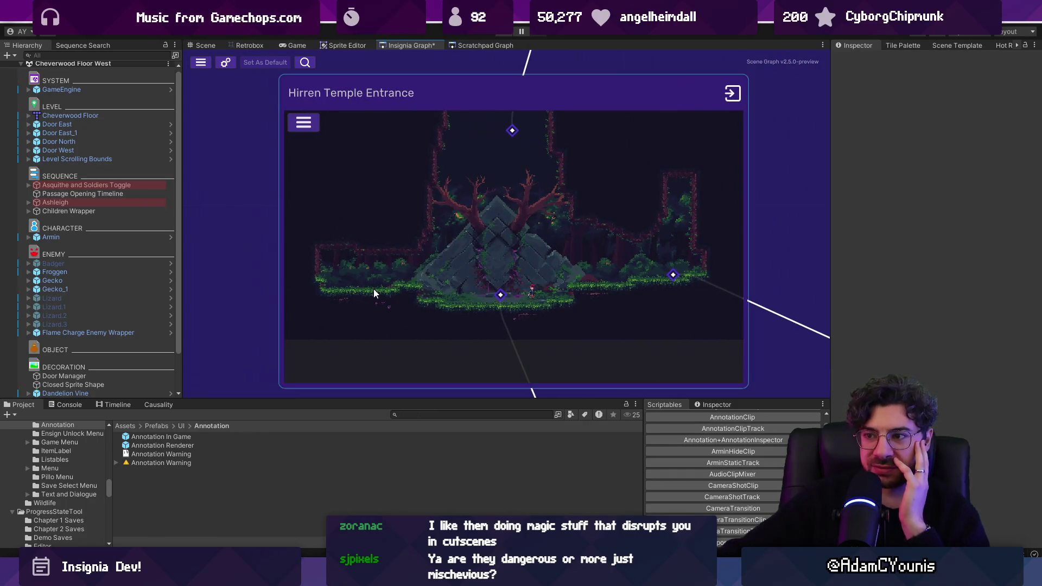
scroll(380, 282, down, 8)
scroll(467, 206, down, 3)
scroll(391, 196, up, 5)
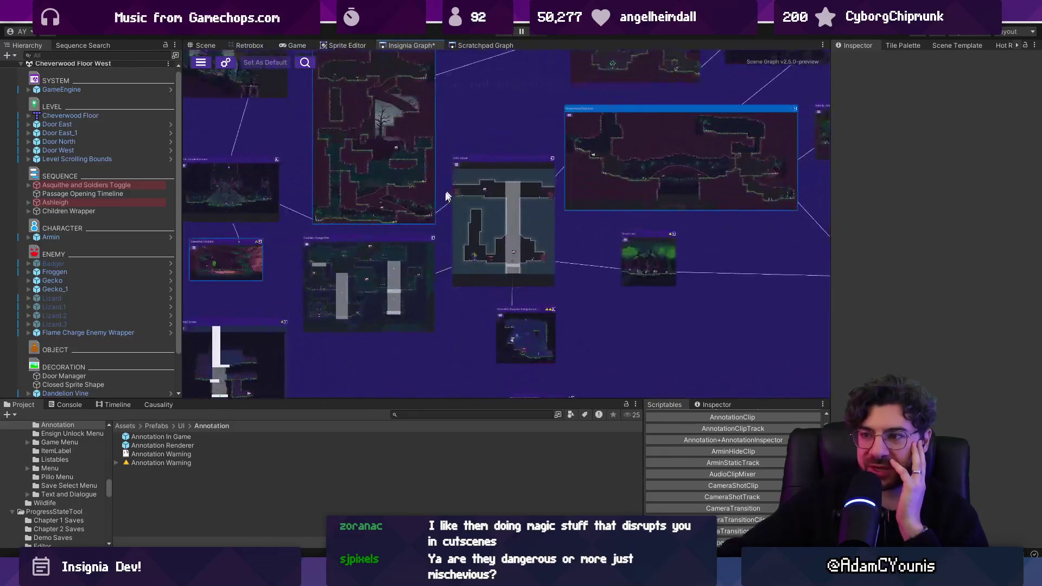
drag(321, 186, 366, 194)
Inspect the Cheverton Dungeon Intersection and Pipes rooms, then bring Hirren Temple Entrance near the top.
scroll(382, 250, down, 5)
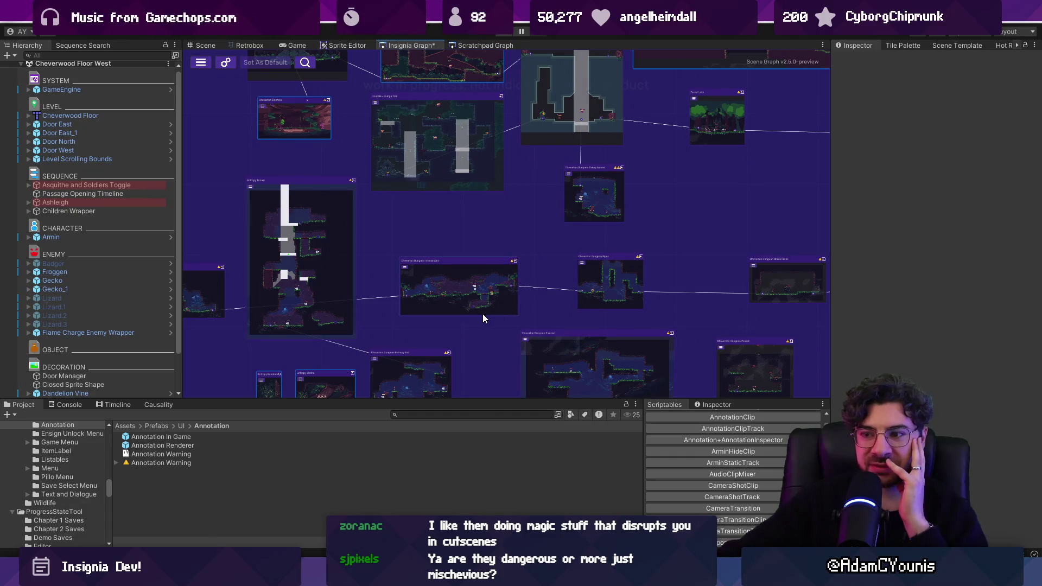
scroll(421, 274, down, 5)
scroll(334, 291, up, 5)
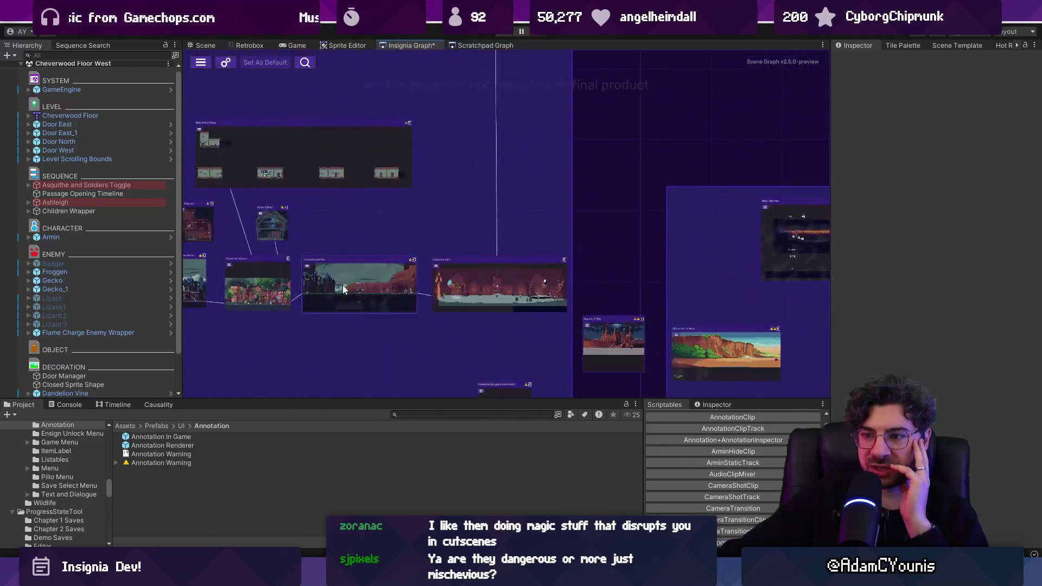
scroll(337, 296, up, 2)
scroll(441, 239, down, 5)
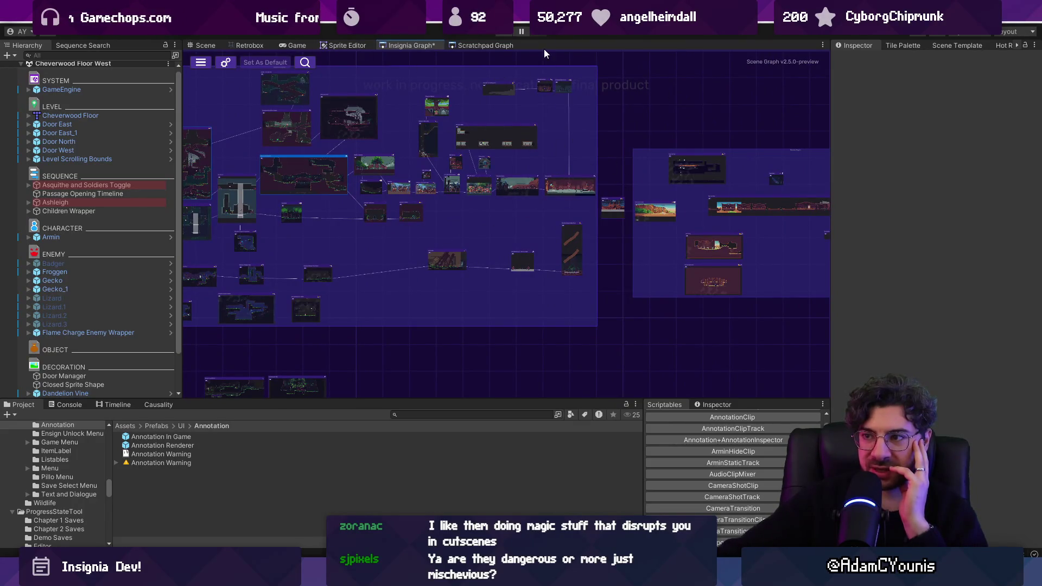
scroll(439, 109, up, 5)
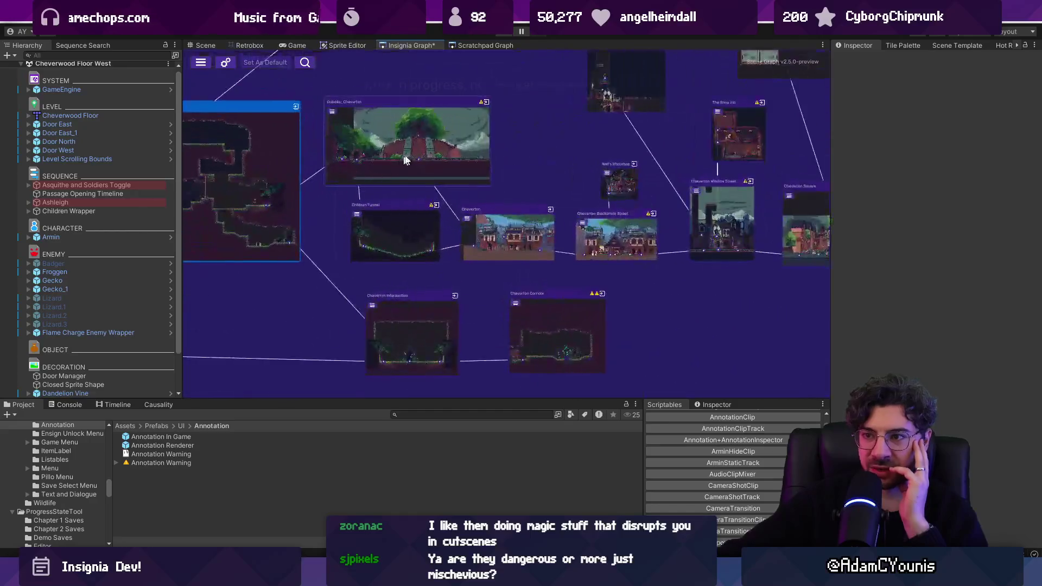
scroll(410, 107, down, 5)
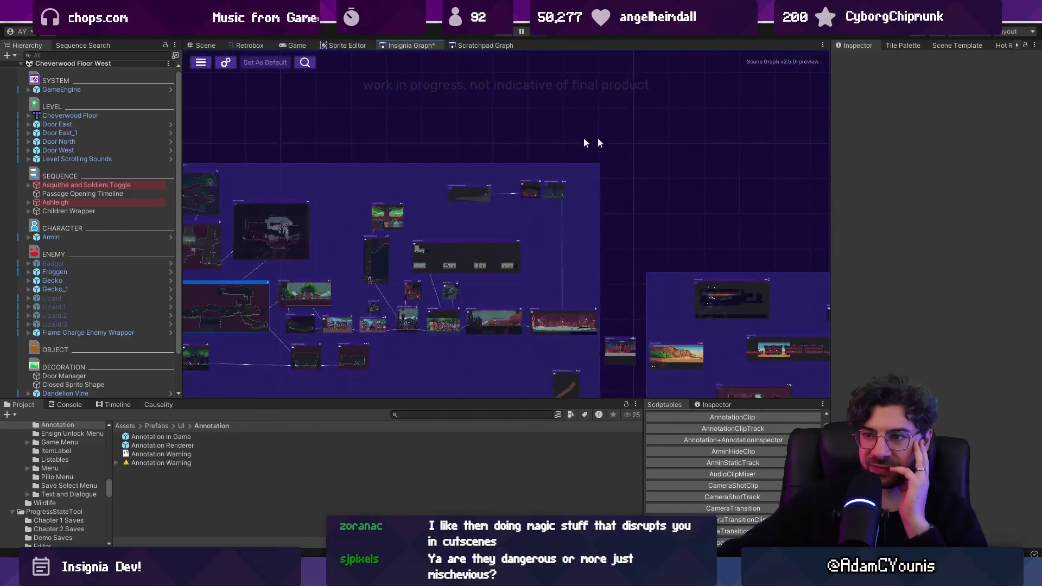
scroll(624, 230, down, 2)
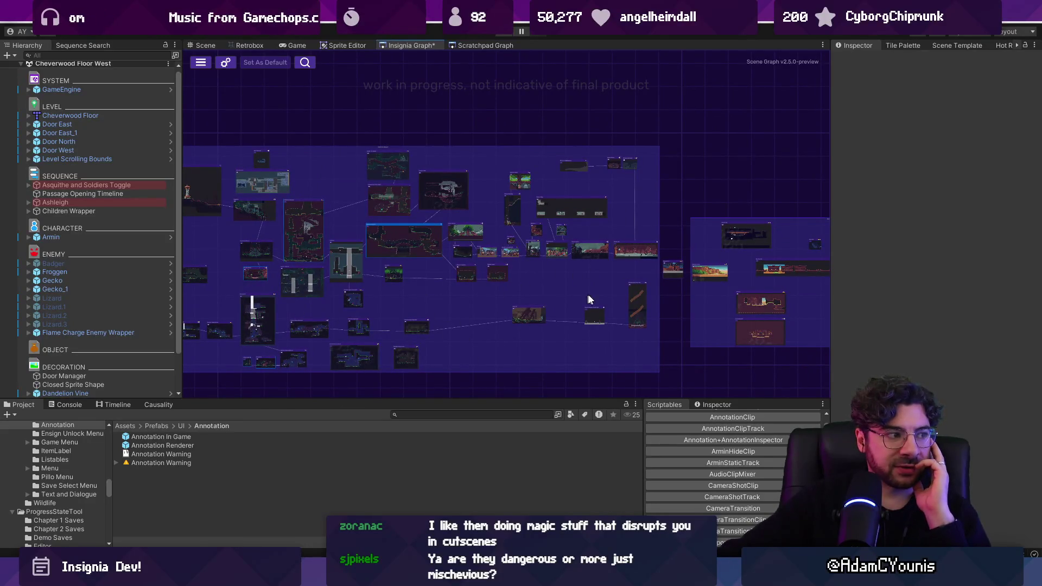
scroll(533, 294, up, 6)
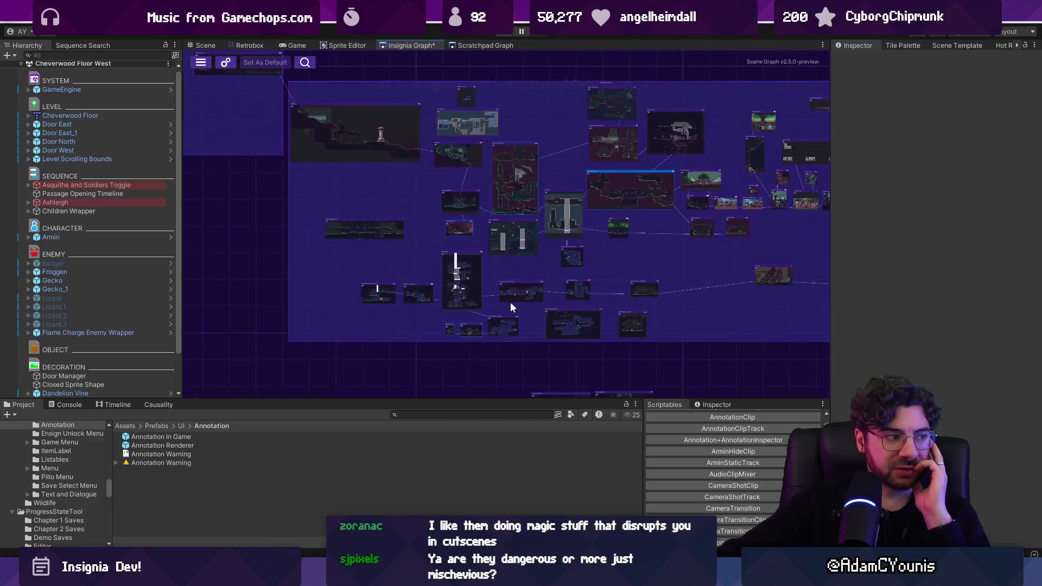
scroll(521, 228, up, 3)
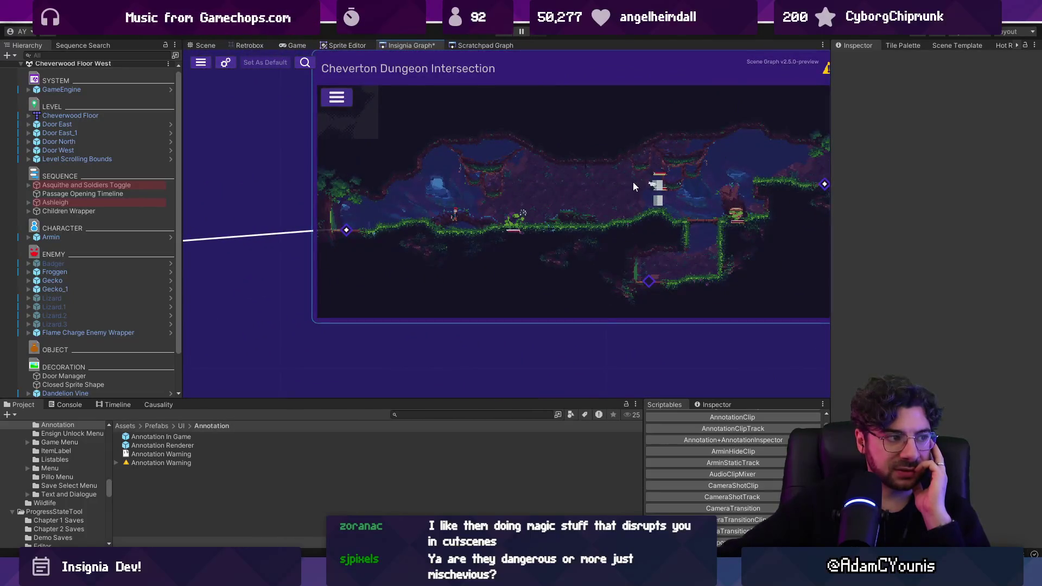
scroll(633, 185, down, 5)
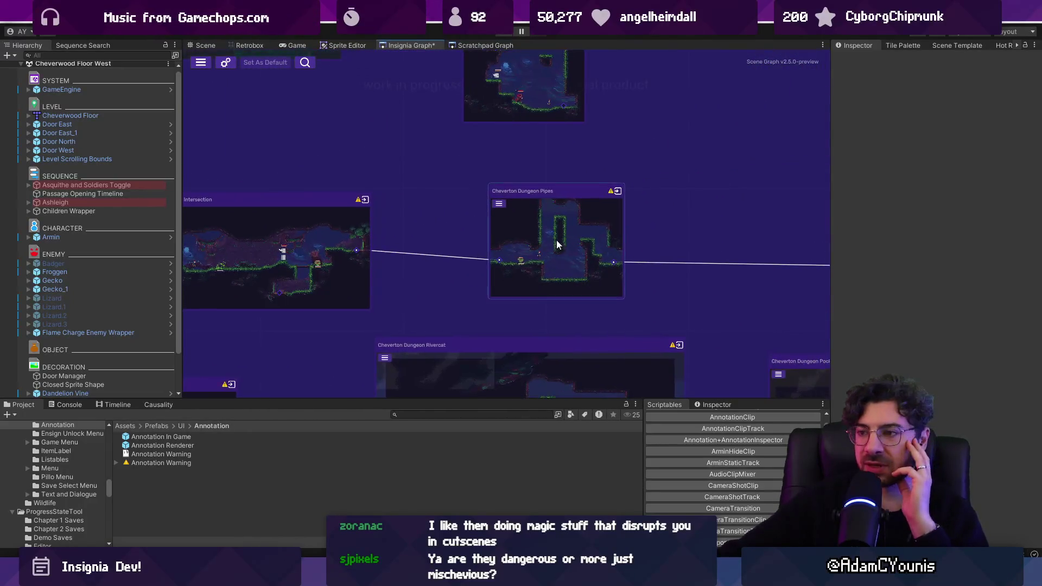
scroll(554, 244, down, 3)
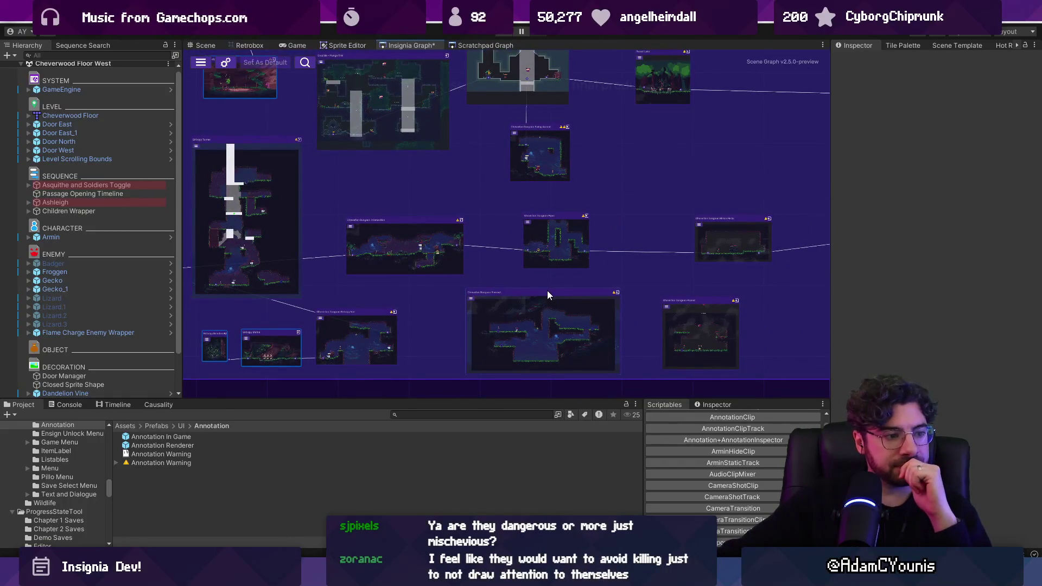
scroll(517, 281, down, 4)
scroll(372, 184, up, 4)
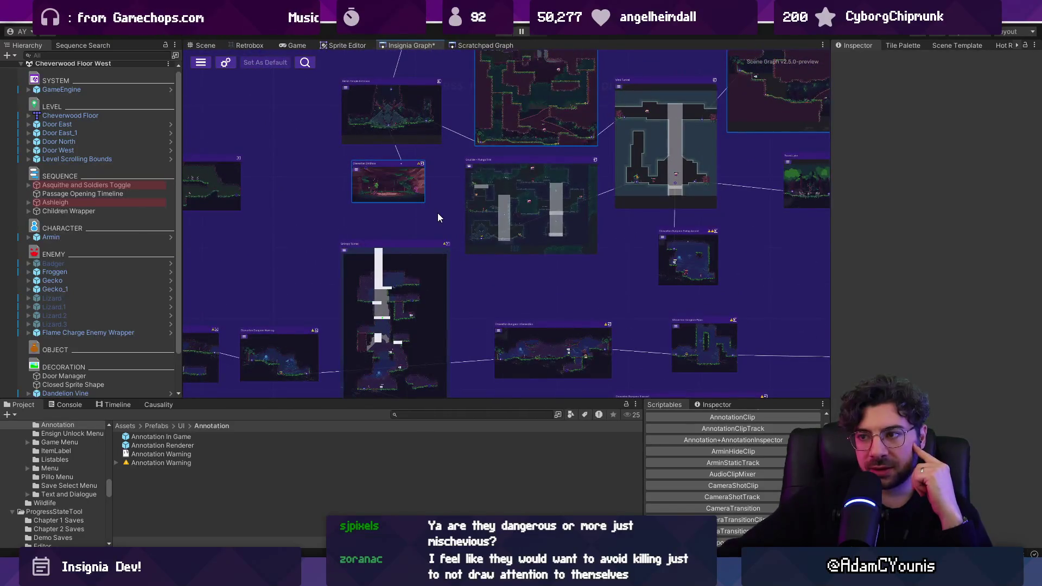
scroll(413, 160, up, 3)
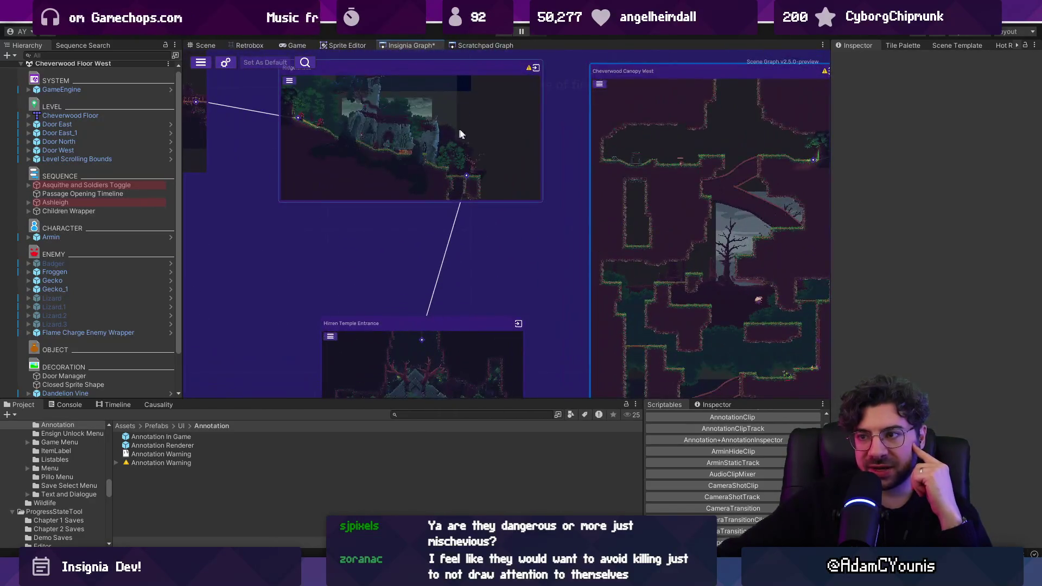
drag(434, 314, 434, 183)
scroll(446, 278, up, 3)
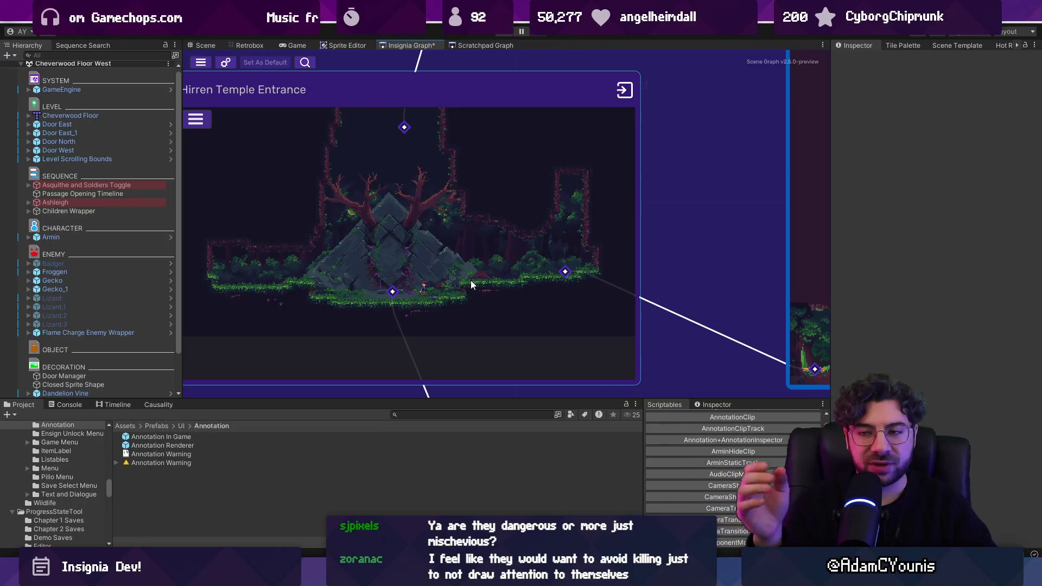
scroll(642, 213, down, 3)
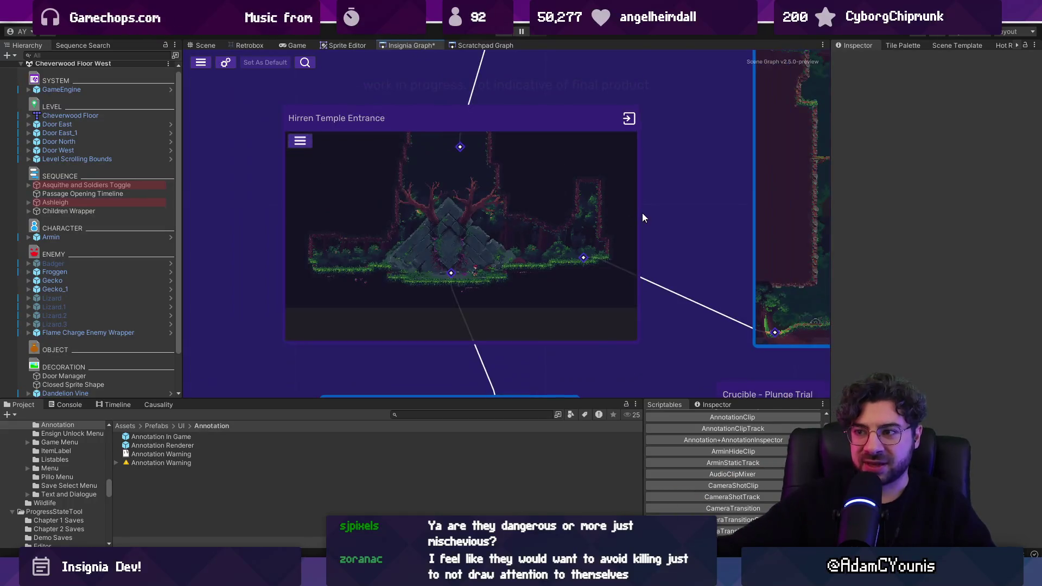
scroll(376, 249, up, 3)
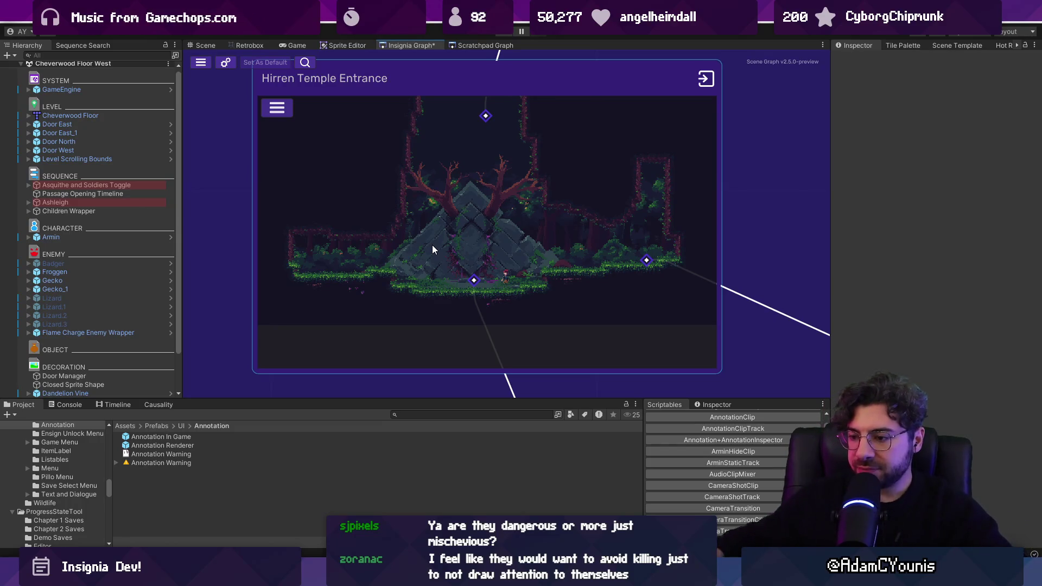
key(super)
text(leonardo)
key(Return)
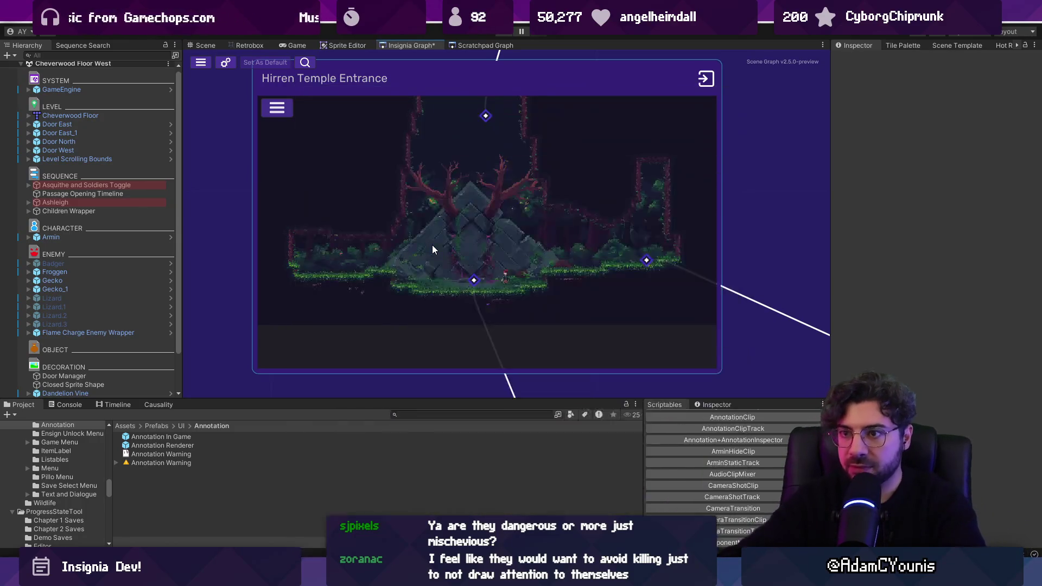
key(bracketleft)
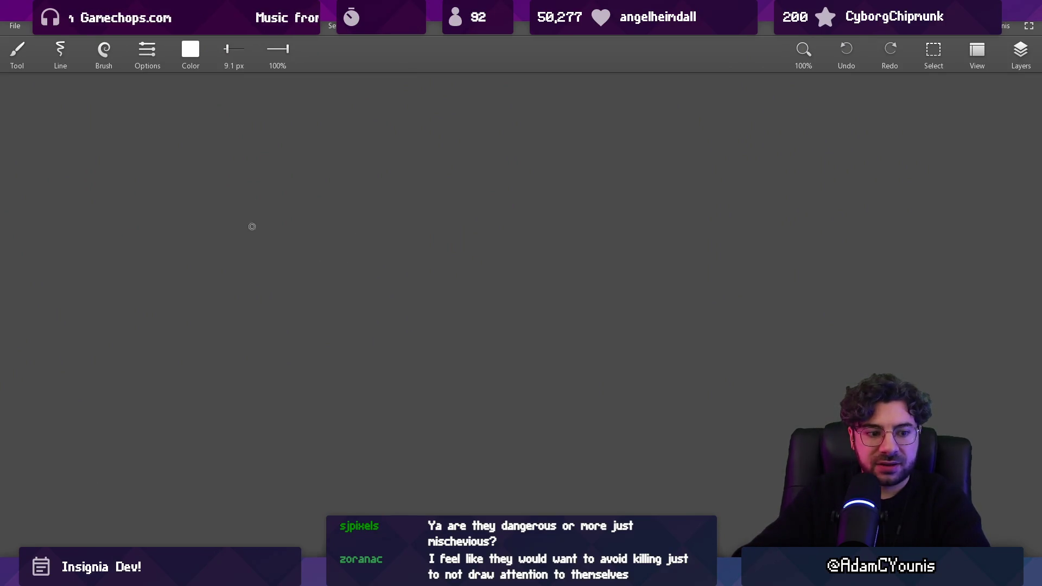
Sketch the figure's legs, torso and shoulders, with a tall staff standing beside it.
mouse_move(228, 225)
mouse_down()
mouse_move(228, 308)
mouse_move(264, 279)
mouse_up()
key(ctrl+z)
key(ctrl+z)
drag(224, 317, 250, 369)
mouse_move(227, 316)
mouse_down()
mouse_move(256, 251)
mouse_move(309, 336)
mouse_move(290, 319)
mouse_move(328, 311)
mouse_move(306, 353)
mouse_move(343, 348)
mouse_move(328, 386)
mouse_move(346, 458)
mouse_up()
mouse_move(297, 316)
mouse_down()
mouse_move(326, 360)
mouse_move(310, 282)
mouse_move(278, 342)
mouse_up()
mouse_move(301, 252)
mouse_down()
mouse_move(342, 248)
mouse_move(380, 343)
mouse_move(412, 314)
mouse_up()
drag(419, 235, 428, 431)
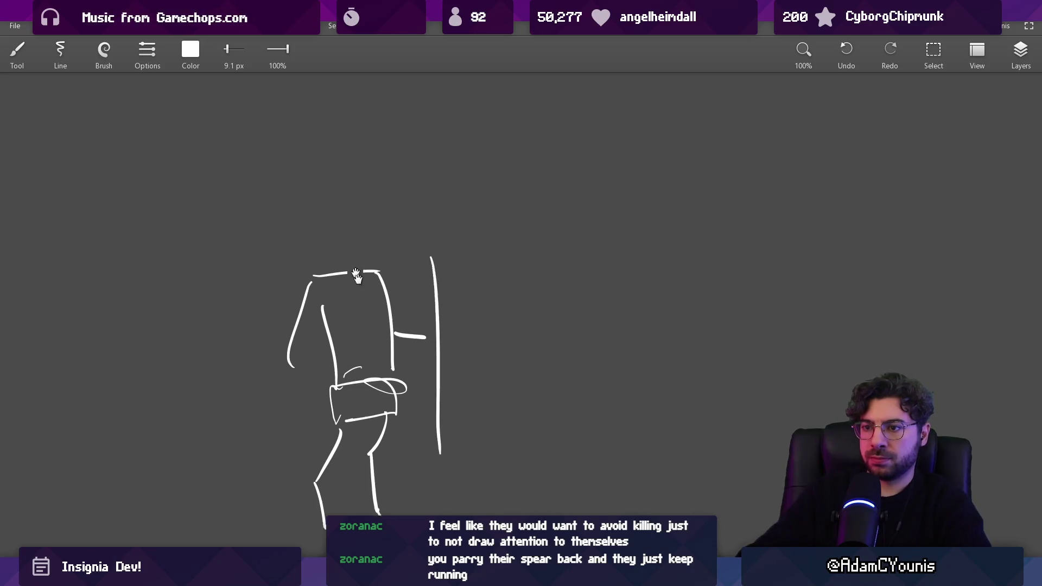
mouse_move(406, 324)
mouse_down()
mouse_move(359, 246)
mouse_move(409, 272)
mouse_move(392, 283)
mouse_up()
Add two horns to the figure's head and rework the leg and hip lines.
drag(353, 244, 317, 175)
drag(380, 236, 419, 191)
scroll(405, 274, down, 5)
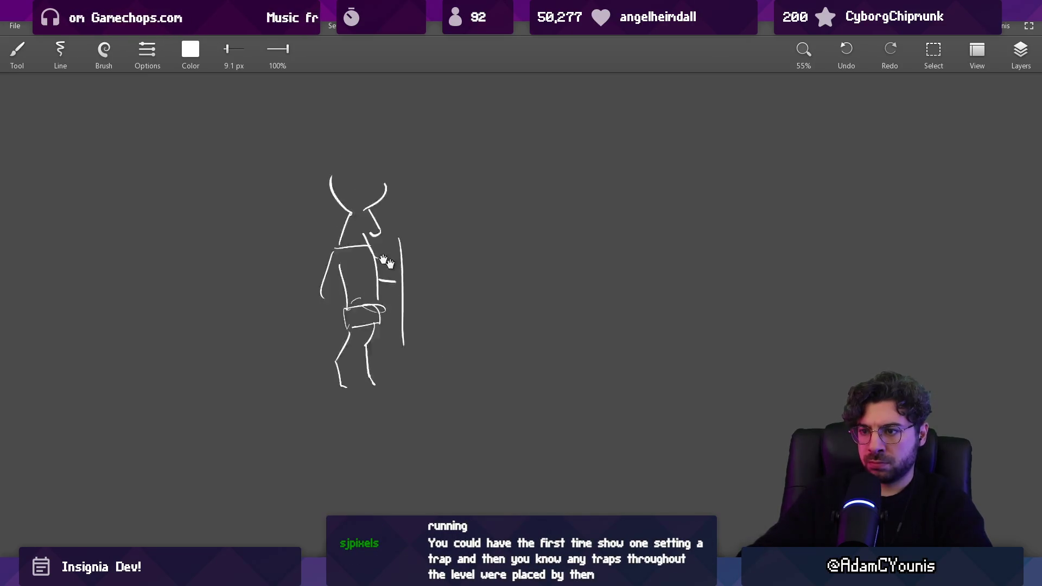
scroll(373, 258, up, 2)
mouse_move(362, 313)
mouse_down()
mouse_move(364, 350)
mouse_move(344, 367)
mouse_move(351, 305)
mouse_move(322, 325)
mouse_move(345, 318)
mouse_move(376, 330)
mouse_move(359, 312)
mouse_move(364, 298)
mouse_move(304, 332)
mouse_up()
key(e)
key(e)
key(e)
key(b)
drag(365, 288, 372, 332)
Shift the figure left in view and trial a lasso selection around its upper body, then clear it.
scroll(367, 275, down, 3)
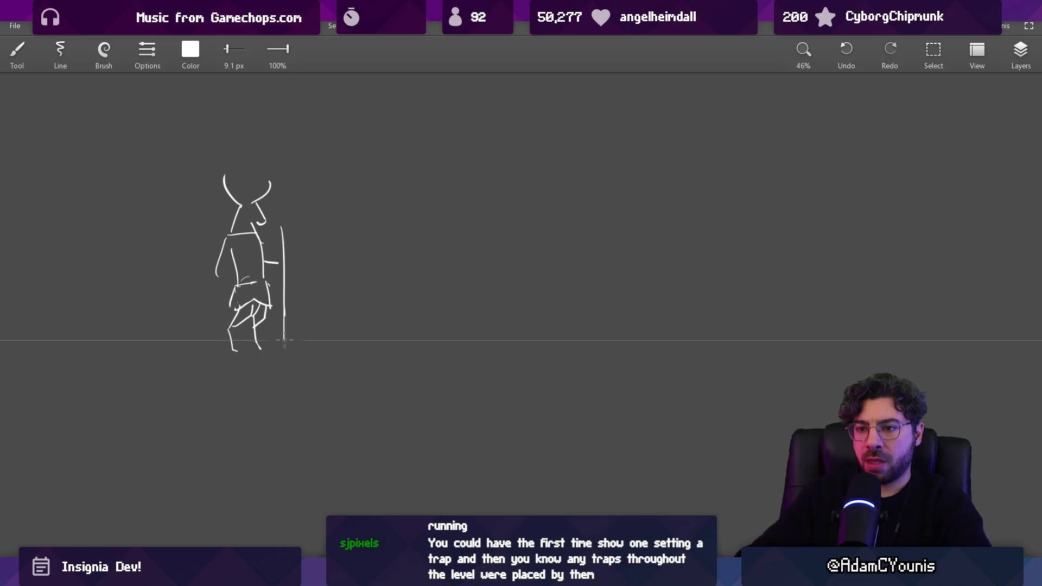
drag(262, 321, 294, 305)
drag(397, 277, 310, 288)
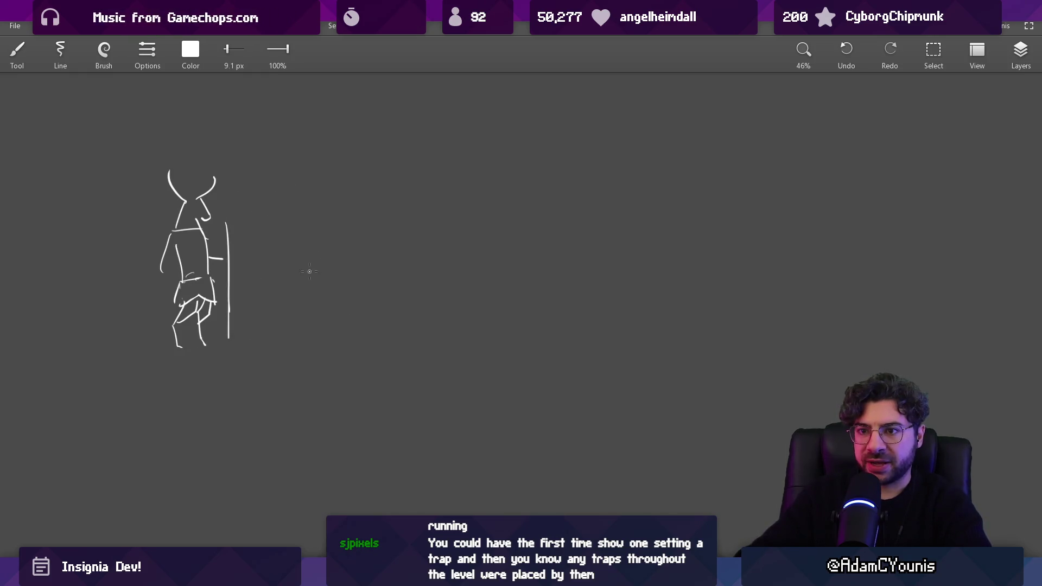
key(l)
mouse_move(137, 249)
mouse_down()
mouse_move(198, 243)
mouse_move(233, 206)
mouse_move(140, 277)
mouse_move(158, 298)
mouse_up()
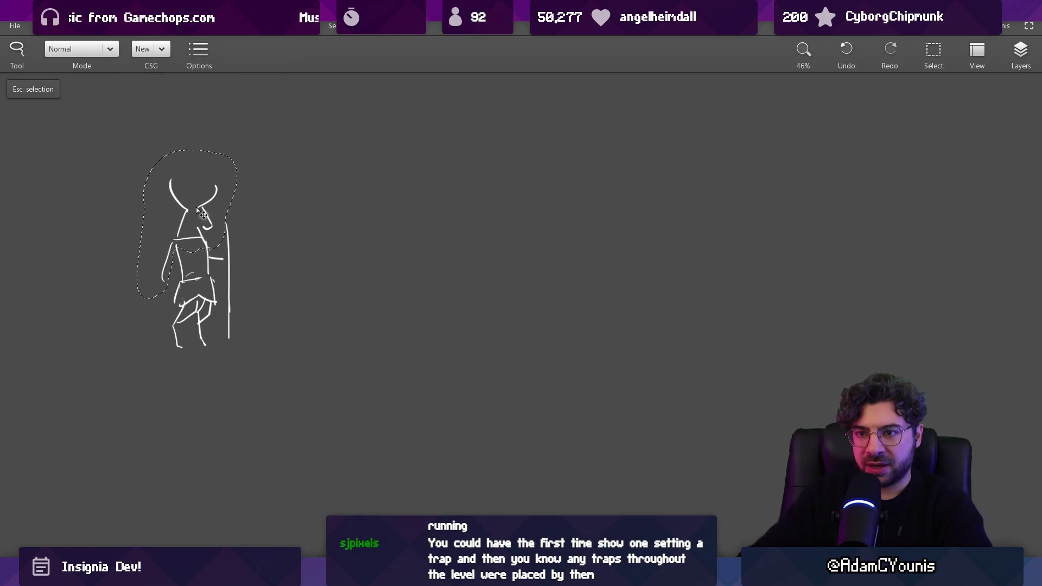
key(Escape)
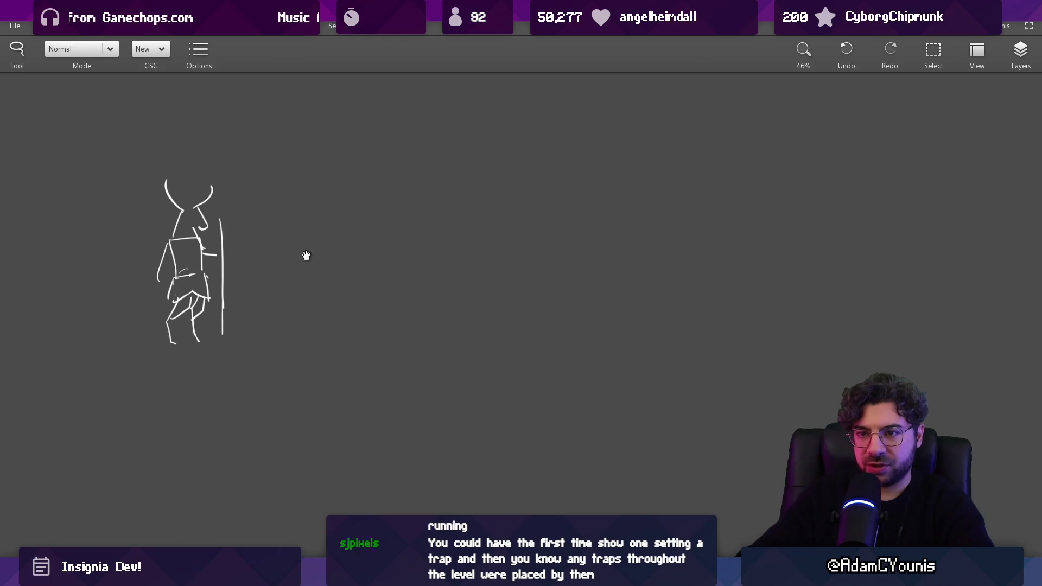
key(b)
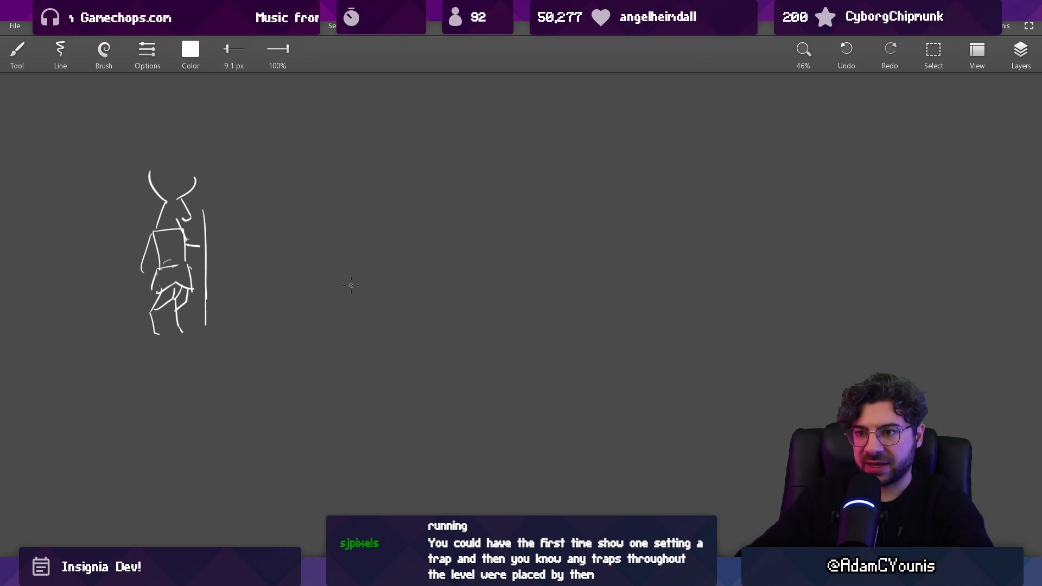
Try extra strokes on the figure and a first deer back line, undoing each attempt.
drag(348, 315, 415, 263)
key(ctrl+z)
drag(353, 285, 359, 326)
key(ctrl+z)
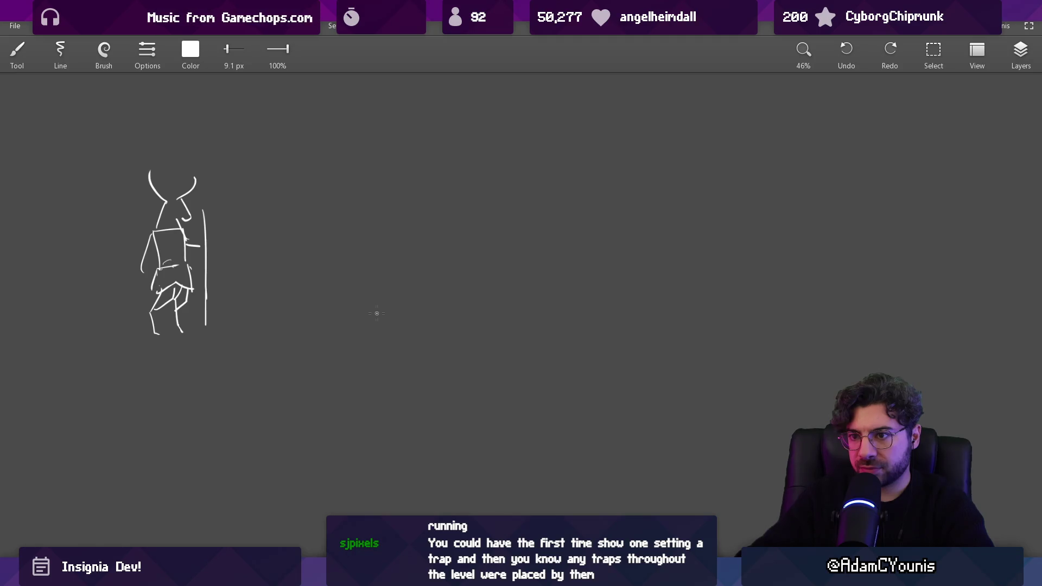
drag(359, 306, 429, 250)
key(ctrl+z)
Draw the deer's long back line, belly stroke, and hind and front legs, undoing a stray leg.
mouse_move(352, 312)
mouse_down()
mouse_move(384, 262)
mouse_move(438, 252)
mouse_move(486, 187)
mouse_up()
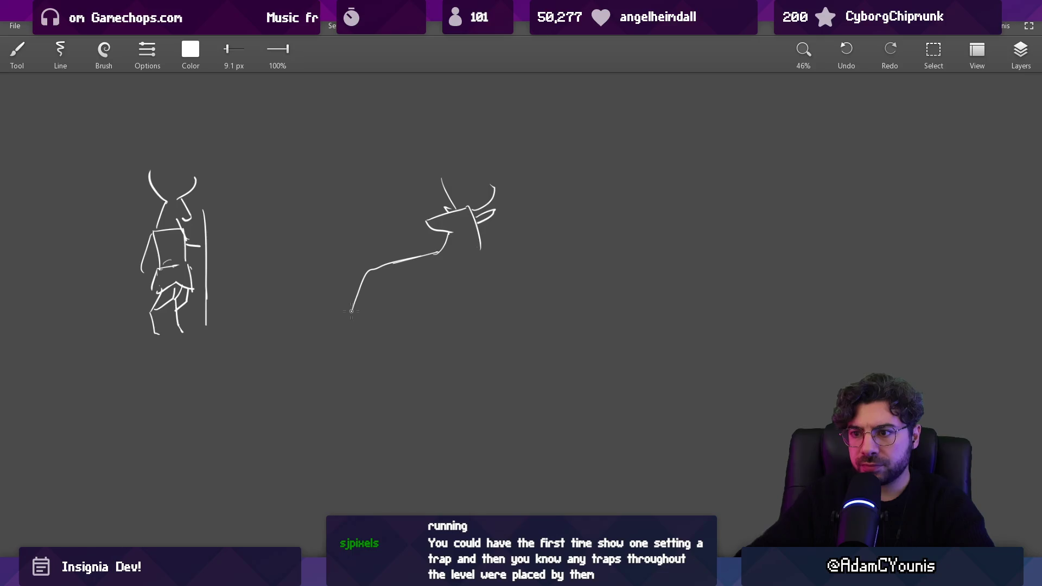
drag(405, 289, 384, 314)
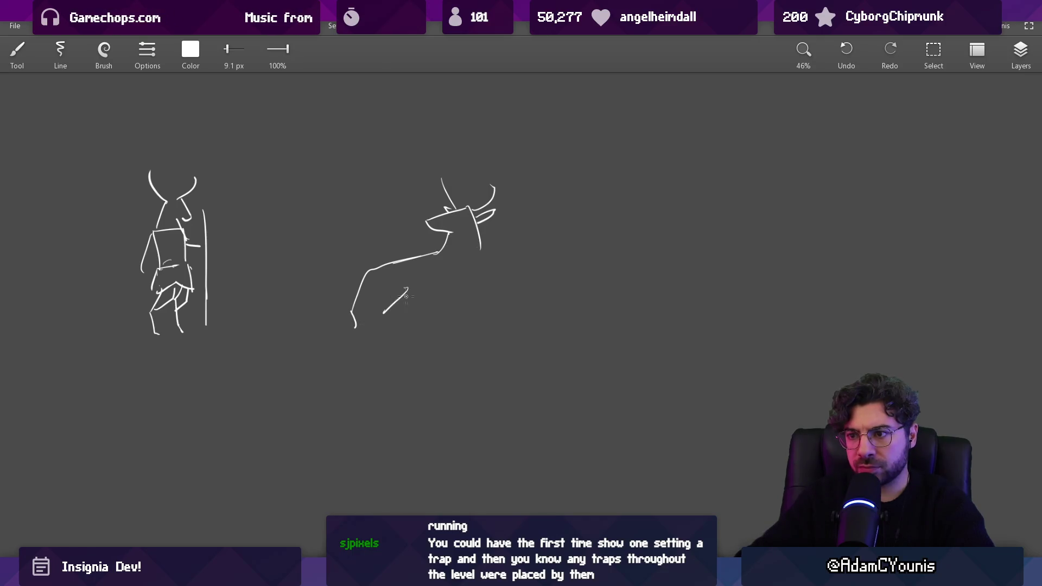
mouse_move(434, 279)
mouse_down()
mouse_move(446, 309)
mouse_move(465, 272)
mouse_move(477, 307)
mouse_move(466, 337)
mouse_up()
key(ctrl+z)
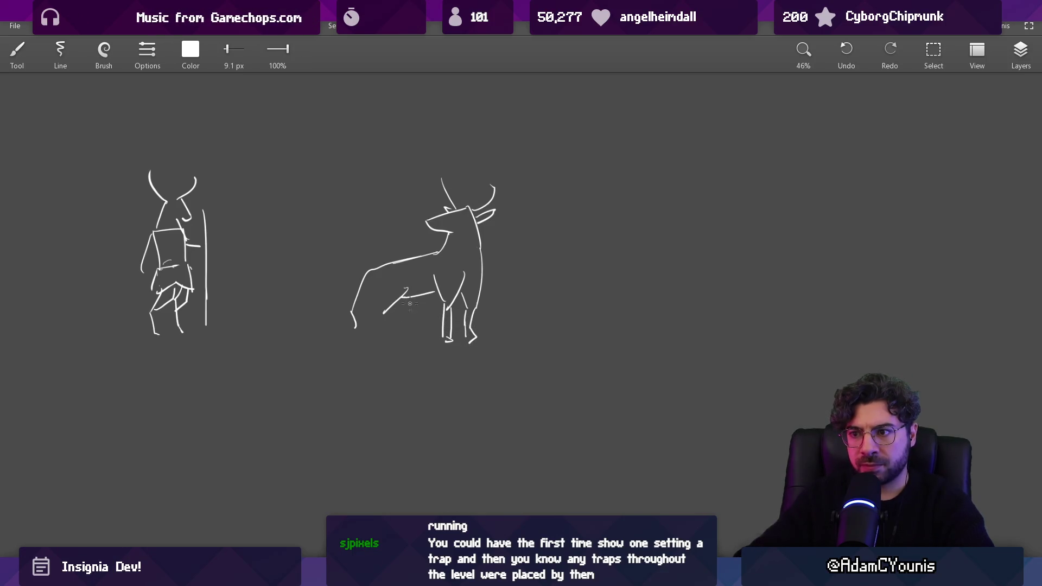
drag(422, 297, 404, 319)
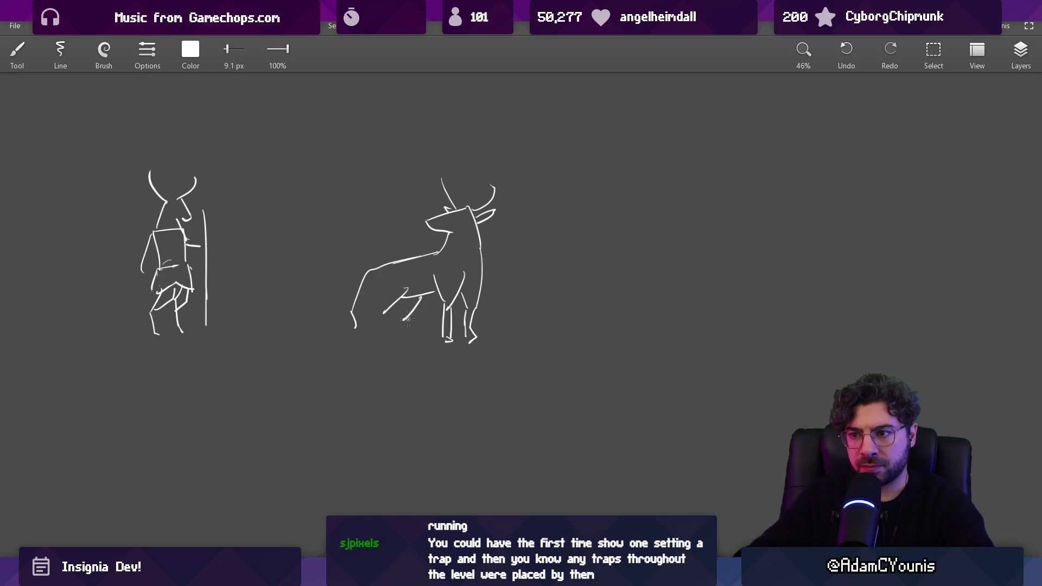
mouse_move(355, 325)
mouse_down()
mouse_move(342, 348)
mouse_move(384, 309)
mouse_move(415, 309)
mouse_move(417, 320)
mouse_up()
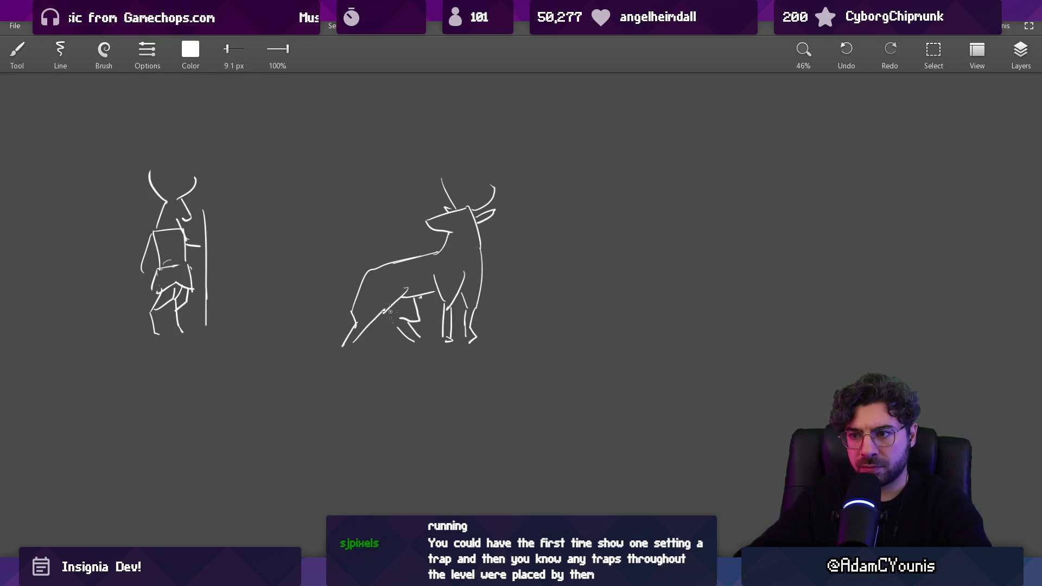
Rectangle-select the whole deer sketch and scale it down from its corner.
scroll(437, 292, up, 3)
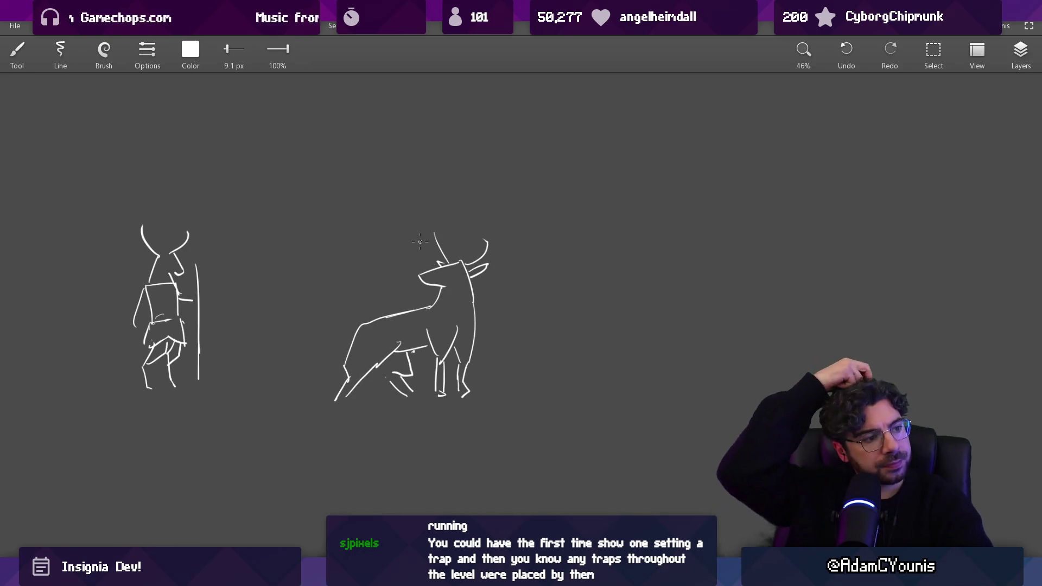
key(m)
drag(318, 216, 539, 419)
key(ctrl+t)
drag(320, 216, 391, 283)
Shrink the deer a little further and move it right on the canvas, committing each change.
drag(437, 336, 399, 332)
drag(481, 282, 462, 301)
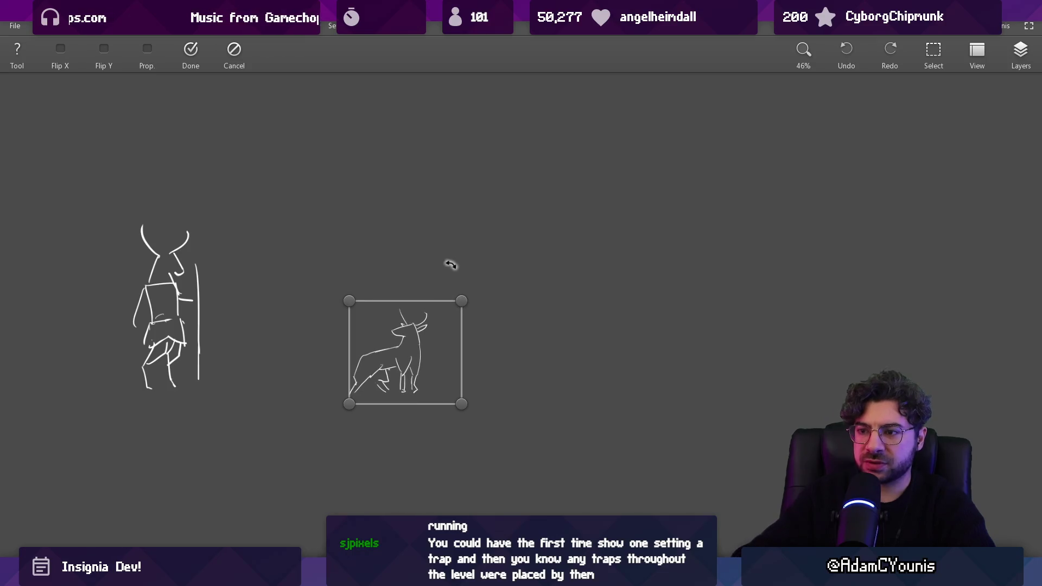
key(Return)
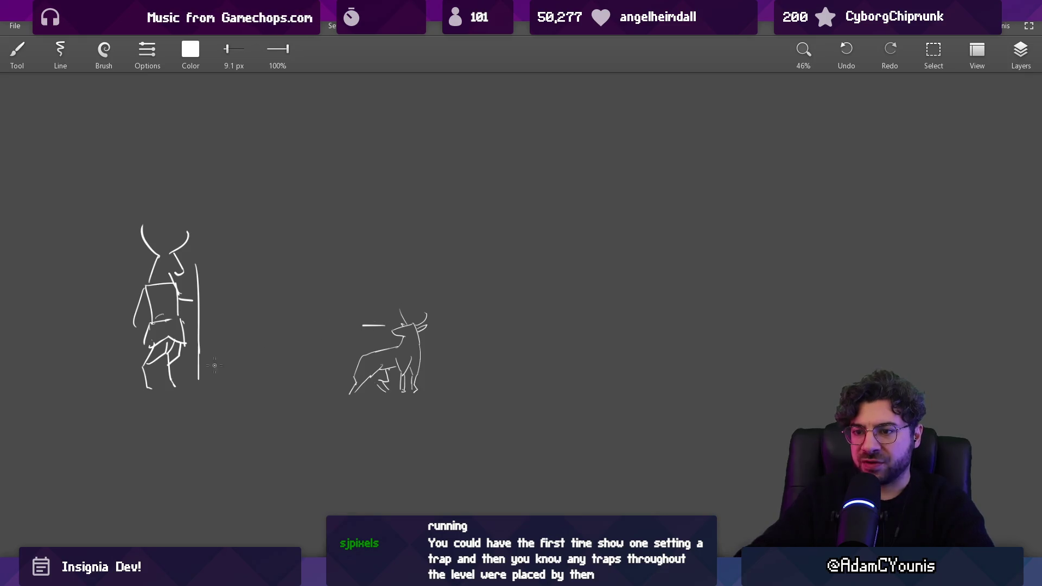
mouse_move(312, 335)
mouse_down()
mouse_move(454, 421)
mouse_move(498, 361)
mouse_up()
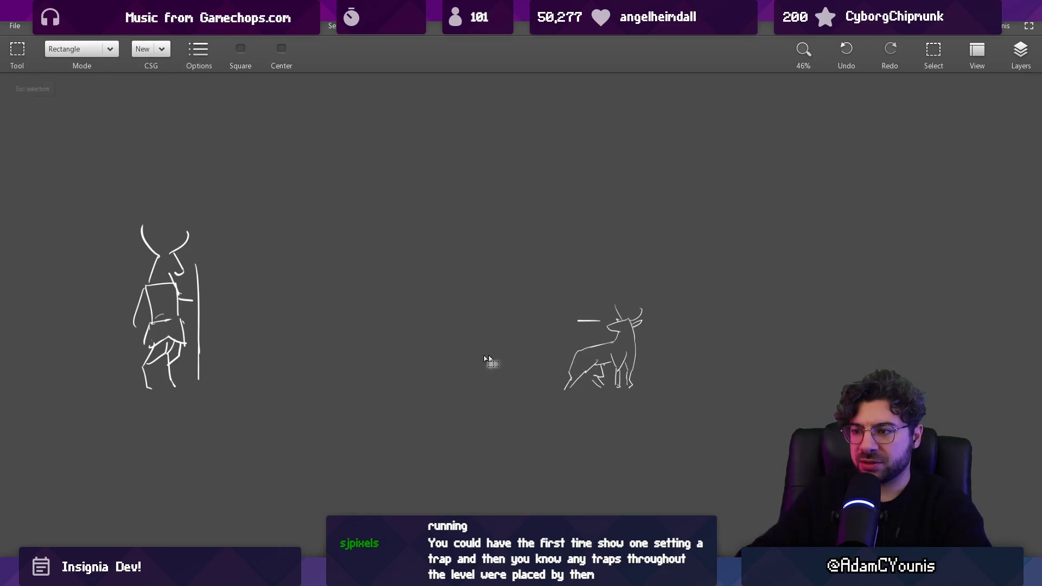
key(Return)
Draw a vertical divider line left of the deer, then copy the horned figure right of it and mirror it.
drag(484, 234, 485, 431)
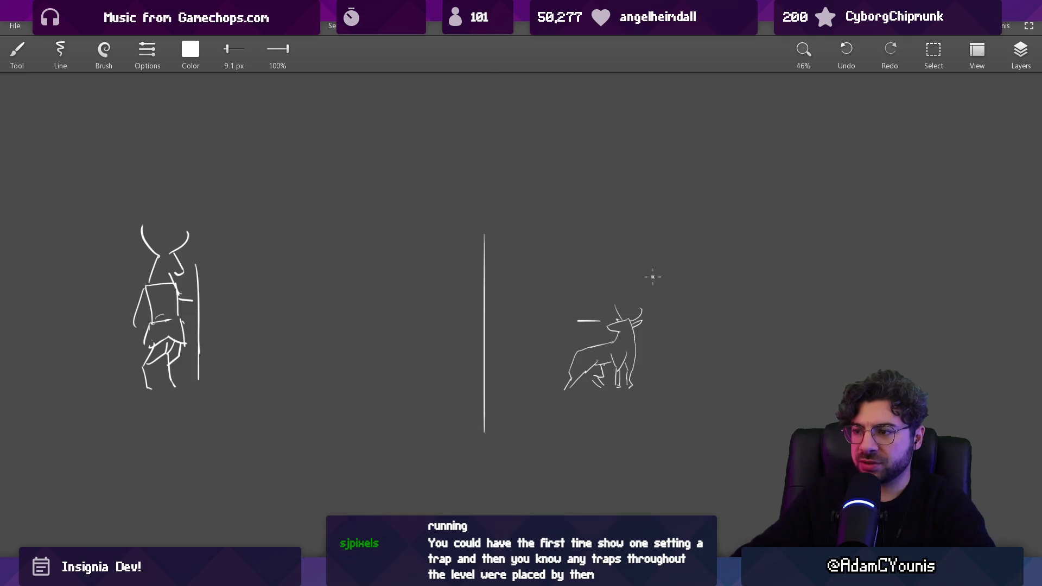
key(m)
drag(98, 193, 229, 438)
drag(171, 320, 758, 320)
scroll(672, 297, right, 5)
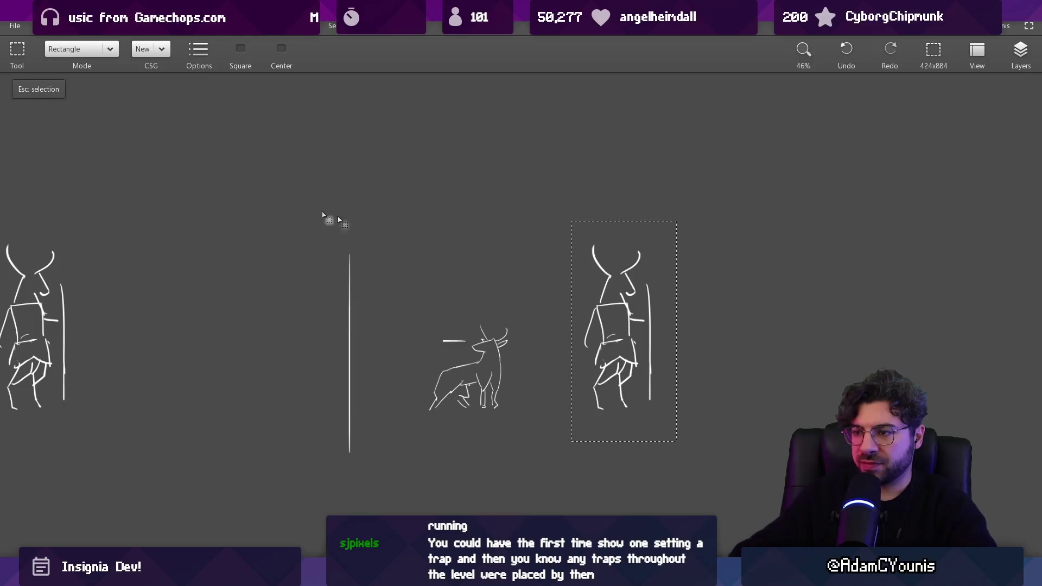
click(32, 26)
mouse_move(107, 190)
click(286, 209)
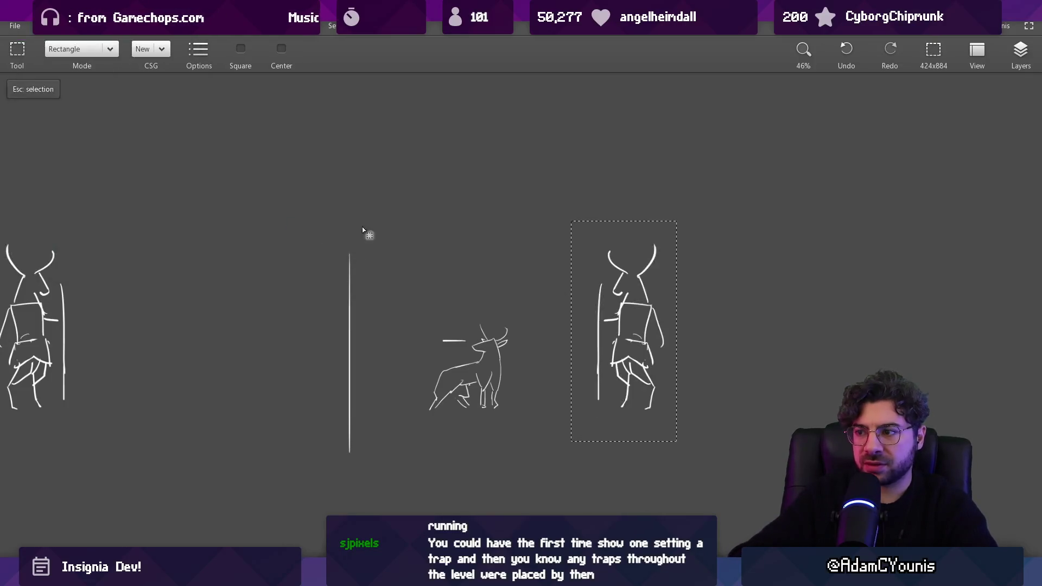
Erase the mirrored copy and its post, then undo a trial diagonal stroke in that space.
scroll(618, 325, up, 2)
key(e)
drag(595, 287, 588, 344)
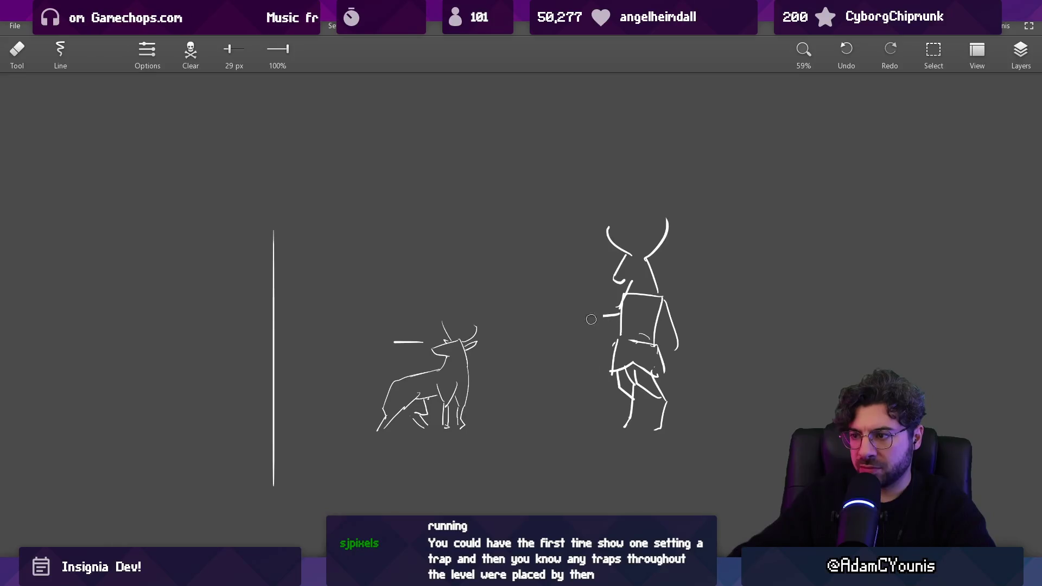
drag(610, 204, 674, 307)
key(b)
drag(611, 288, 649, 360)
key(ctrl+z)
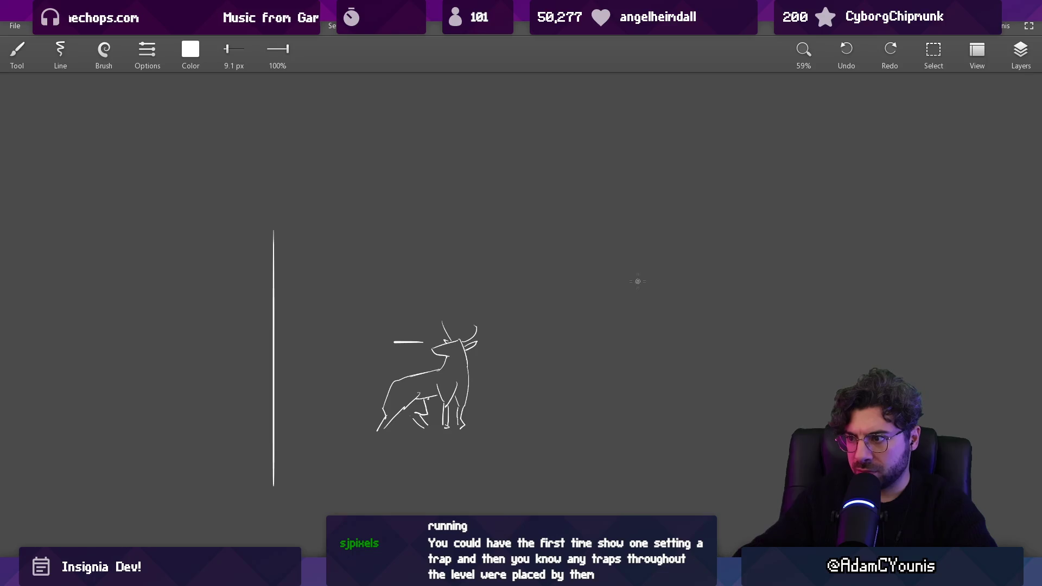
Sketch a new figure right of the deer: a long body line, small oval head and hood.
drag(566, 256, 690, 270)
drag(628, 245, 633, 249)
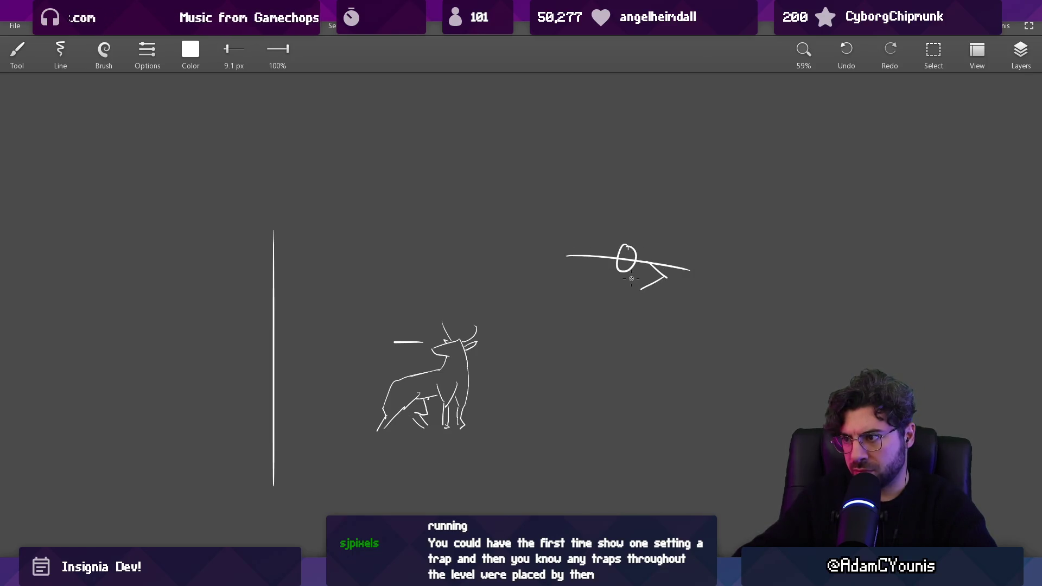
mouse_move(637, 275)
mouse_down()
mouse_move(626, 315)
mouse_move(601, 285)
mouse_move(568, 280)
mouse_move(619, 286)
mouse_up()
key(ctrl+z)
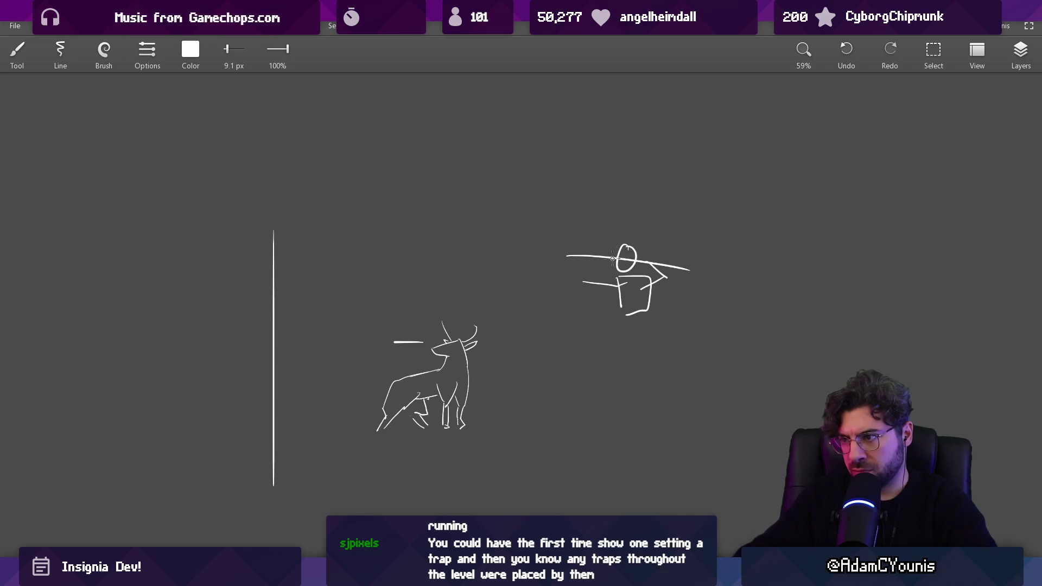
drag(621, 249, 648, 238)
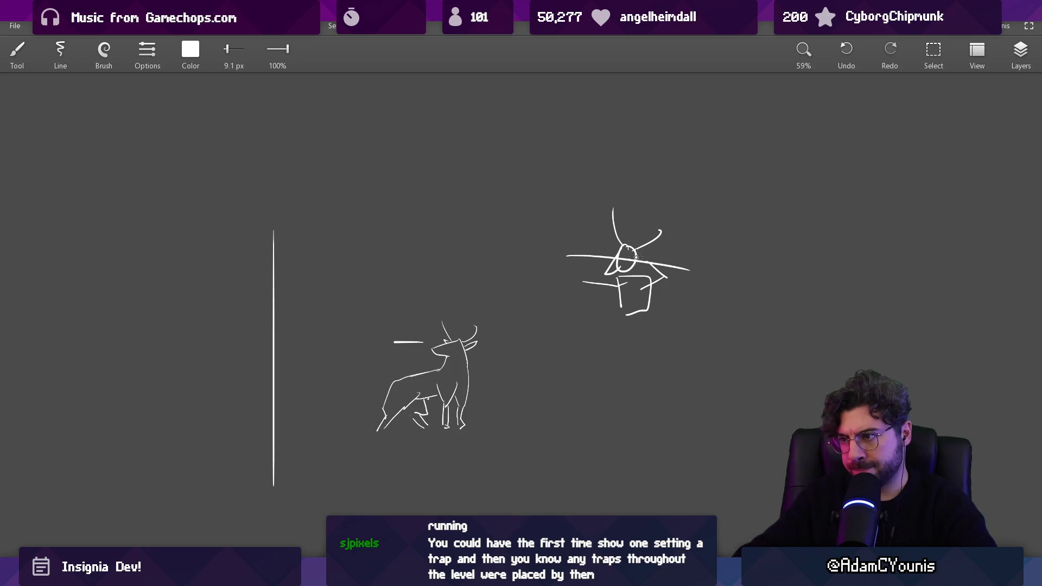
Draw the figure's left and right legs down to the feet.
mouse_move(646, 305)
mouse_down()
mouse_move(612, 241)
mouse_move(578, 259)
mouse_move(618, 245)
mouse_move(606, 269)
mouse_move(566, 297)
mouse_up()
drag(608, 269, 626, 319)
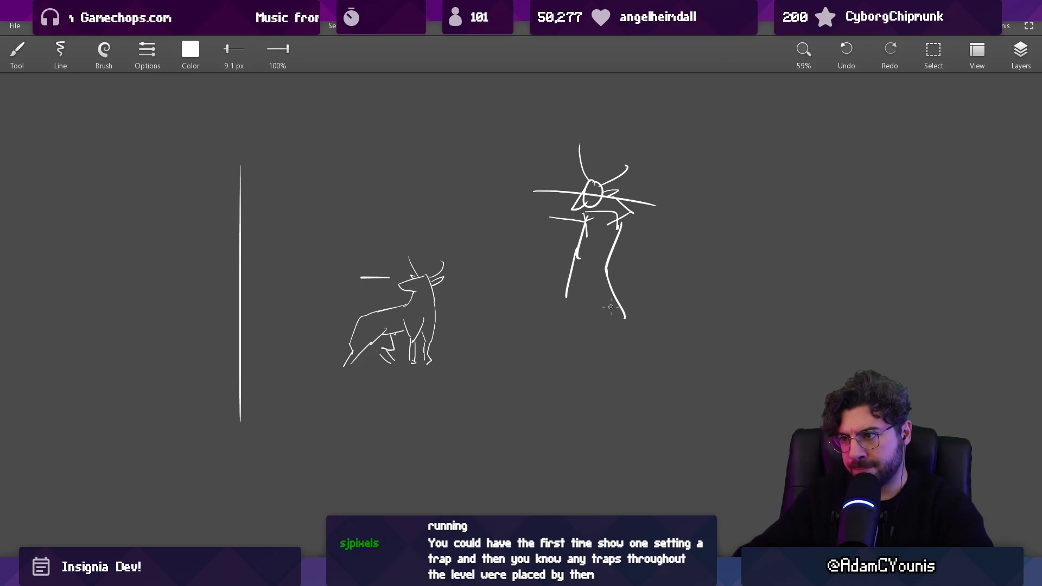
key(ctrl+z)
mouse_move(573, 260)
mouse_down()
mouse_move(551, 308)
mouse_move(572, 313)
mouse_up()
drag(608, 269, 630, 323)
mouse_move(593, 285)
mouse_down()
mouse_move(626, 325)
mouse_move(634, 362)
mouse_up()
drag(630, 327, 636, 361)
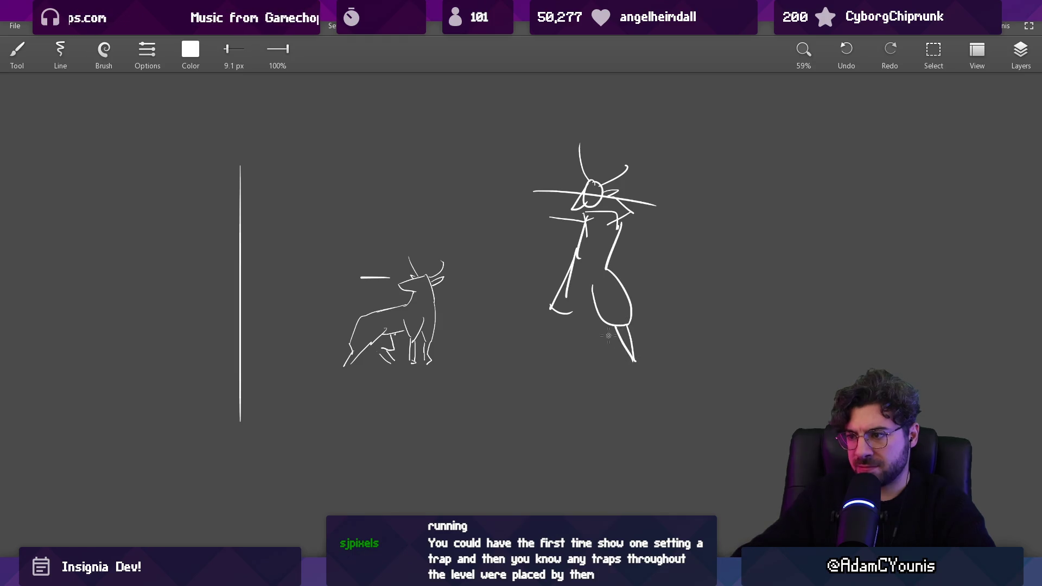
mouse_move(569, 314)
mouse_down()
mouse_move(538, 356)
mouse_move(551, 353)
mouse_up()
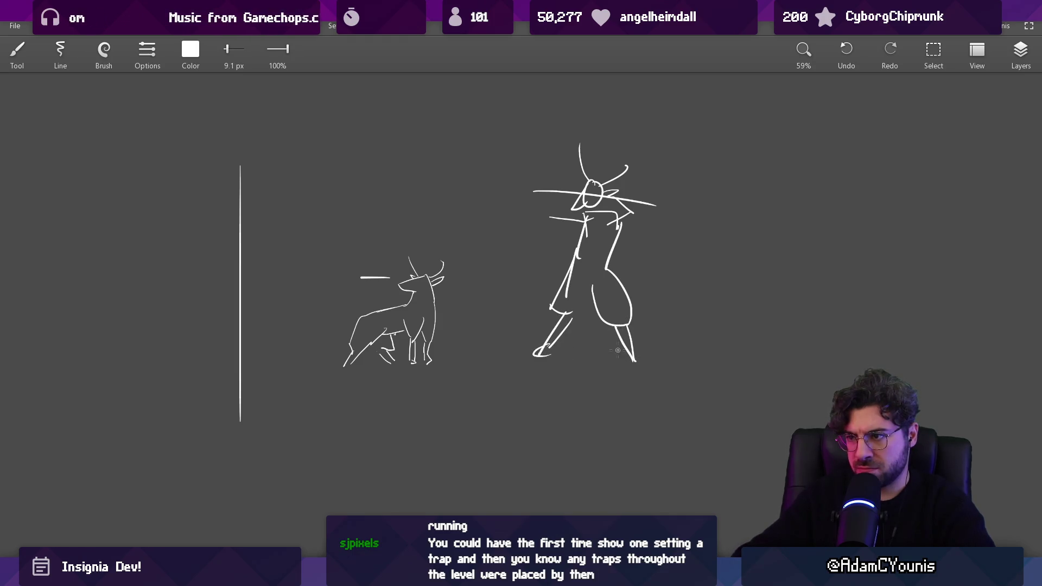
Lasso-select the figure's upper body, undoing and retrying the selection.
drag(634, 219, 611, 272)
key(l)
mouse_move(526, 187)
mouse_down()
mouse_move(567, 291)
mouse_move(592, 276)
mouse_up()
key(b)
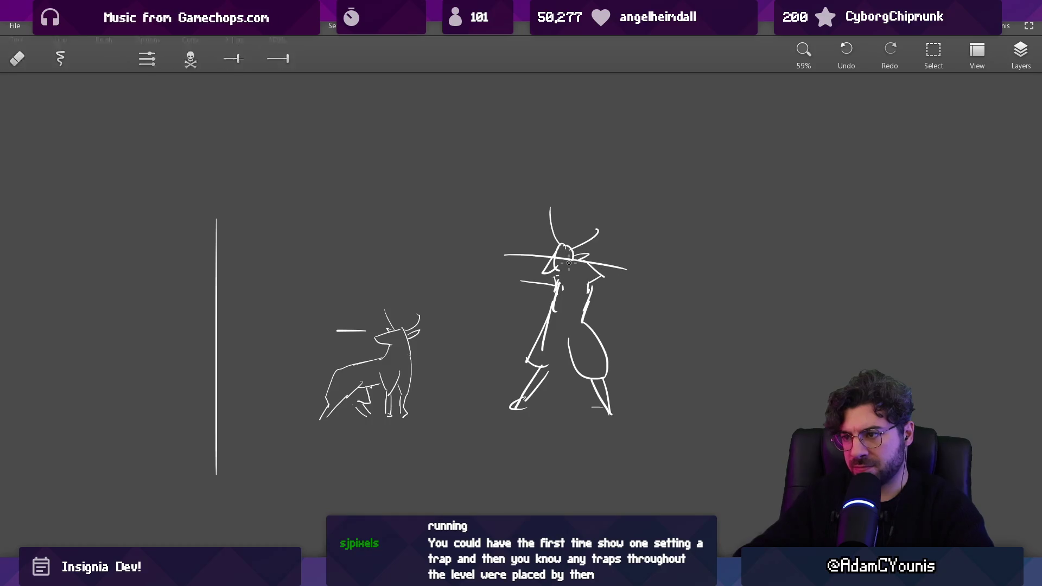
key(ctrl+z)
key(l)
mouse_move(506, 212)
mouse_down()
mouse_move(504, 271)
mouse_move(604, 280)
mouse_move(510, 215)
mouse_move(548, 214)
mouse_up()
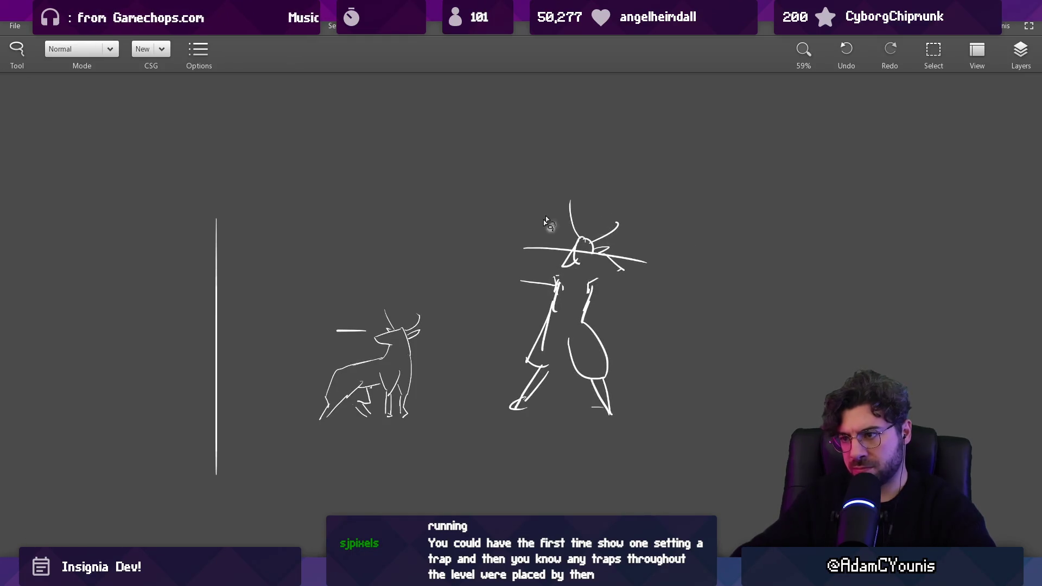
key(b)
With a large eraser, remove the chest arm strokes and head sketch, adding a short neck stroke.
key(e)
mouse_move(597, 282)
mouse_down()
mouse_move(567, 285)
mouse_move(633, 253)
mouse_move(597, 239)
mouse_up()
key(b)
drag(552, 305, 567, 280)
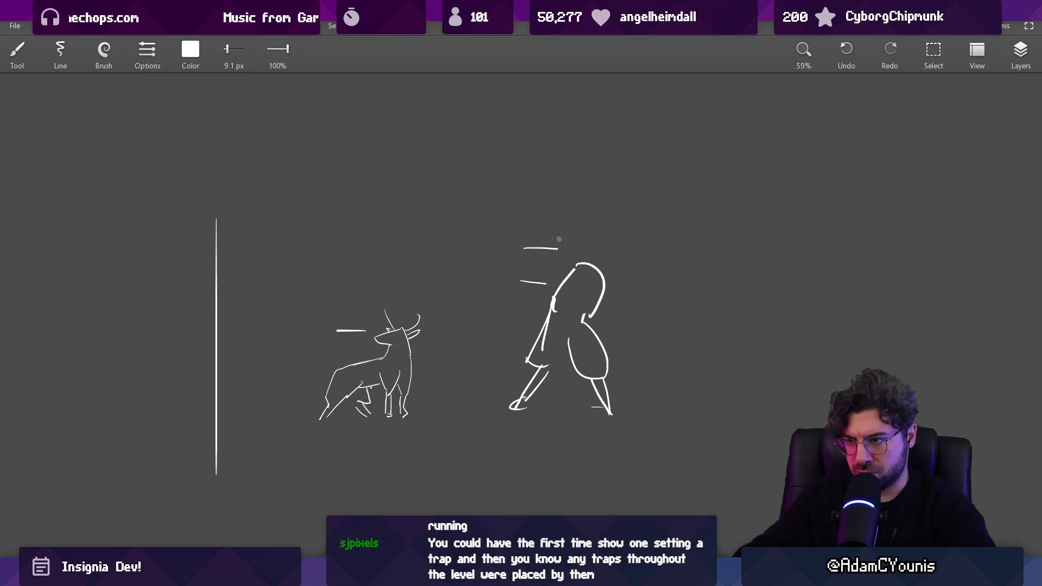
key(e)
mouse_move(549, 249)
mouse_down()
mouse_move(528, 275)
mouse_move(554, 284)
mouse_move(572, 264)
mouse_up()
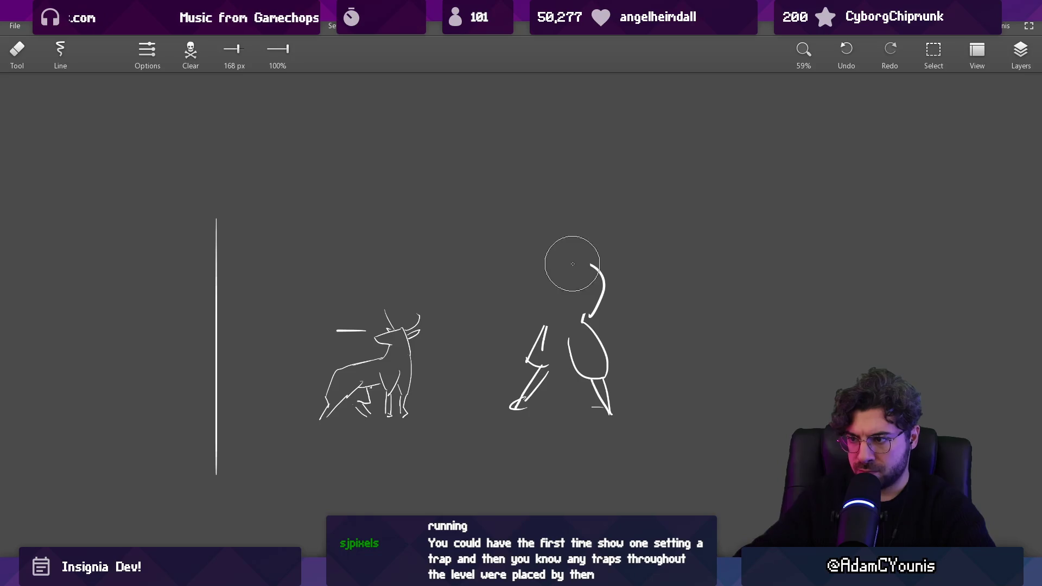
Extend the warrior's top stroke into a long overhead spear.
key(b)
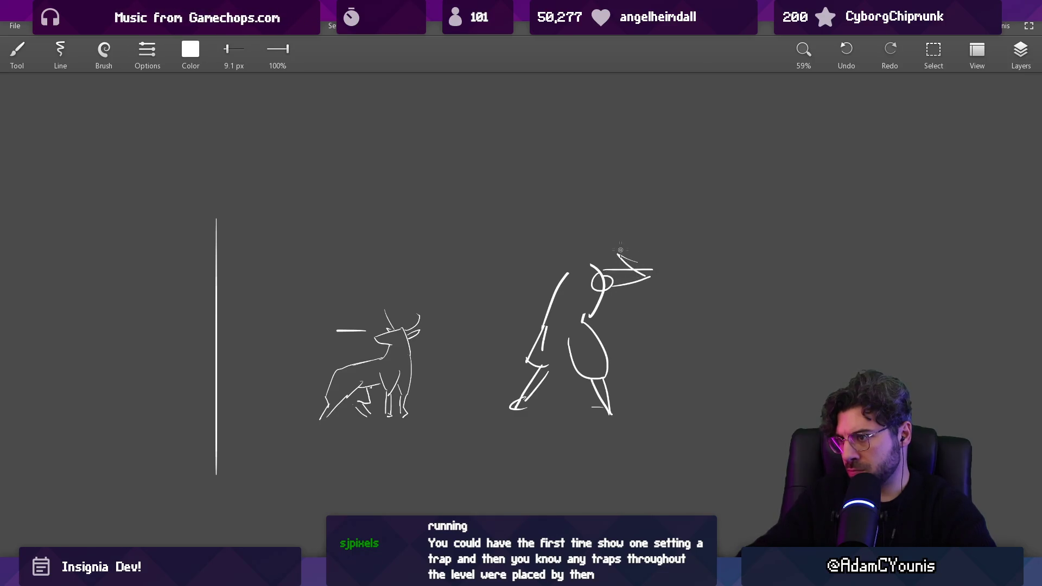
drag(638, 253, 716, 273)
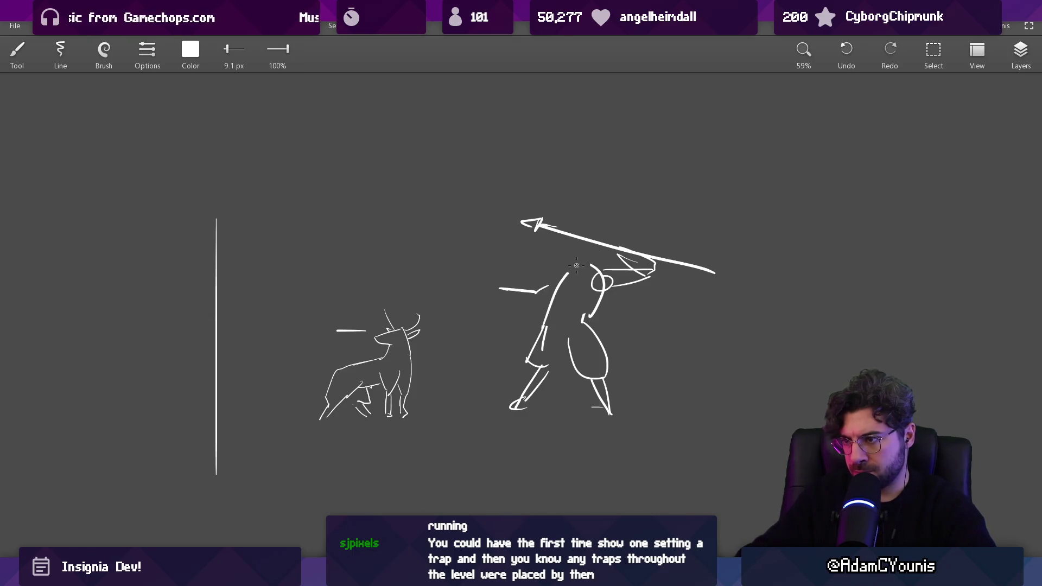
scroll(594, 256, up, 3)
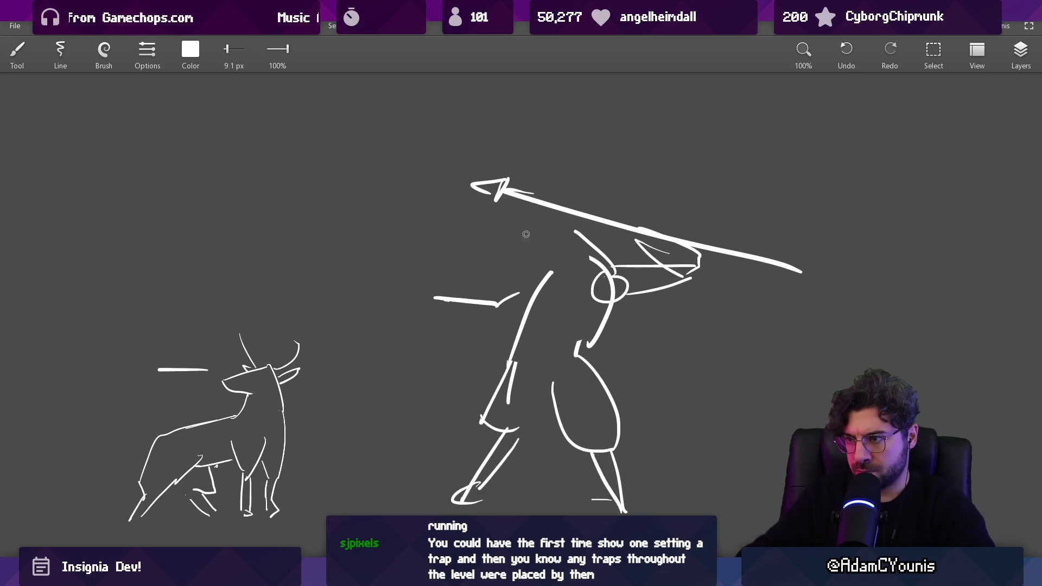
Draw an oval head with two branching antlers on the warrior, then zoom out.
drag(531, 214, 536, 203)
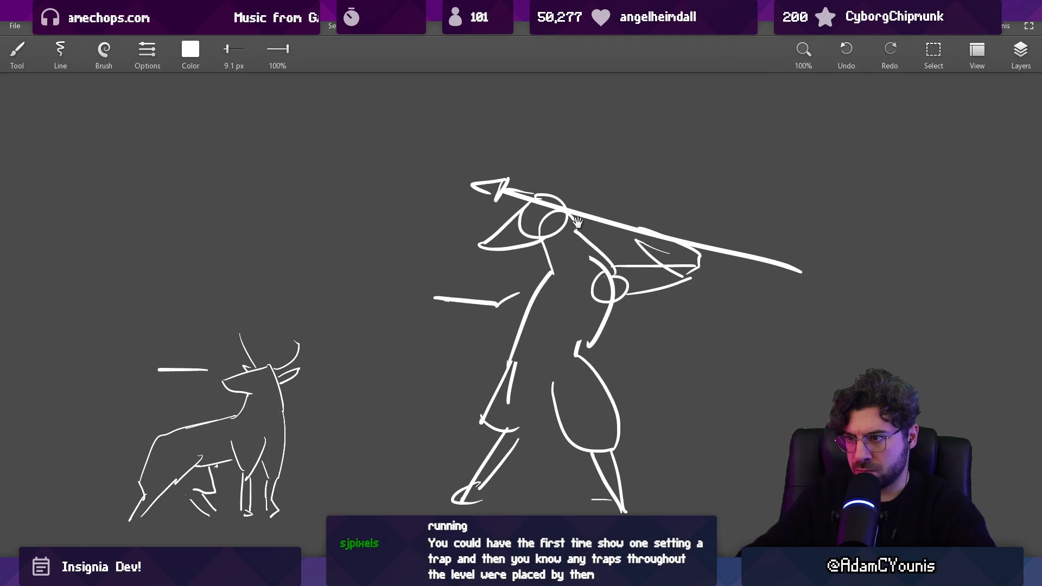
drag(535, 243, 539, 296)
drag(562, 254, 589, 187)
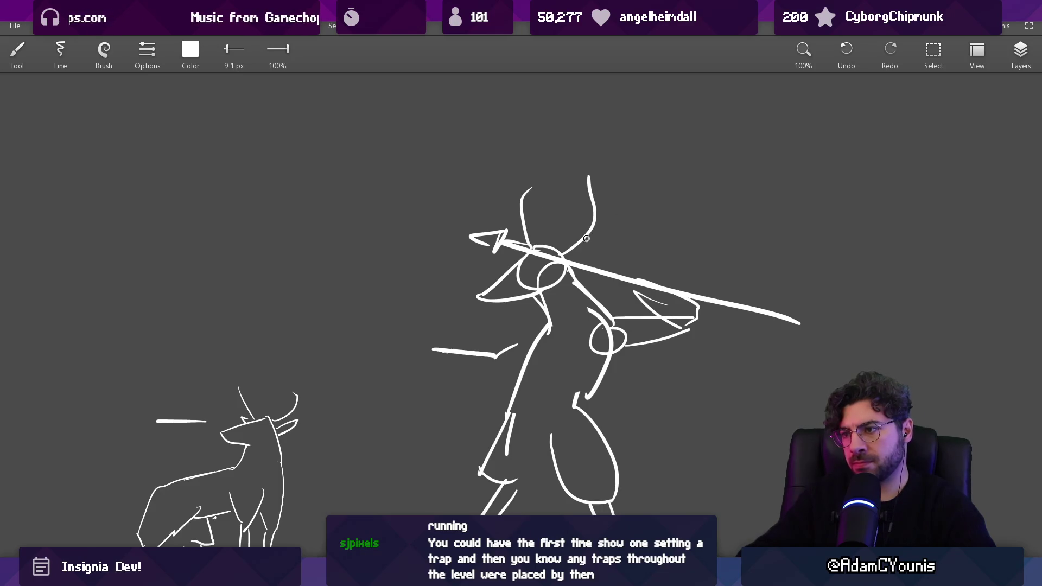
scroll(541, 190, down, 2)
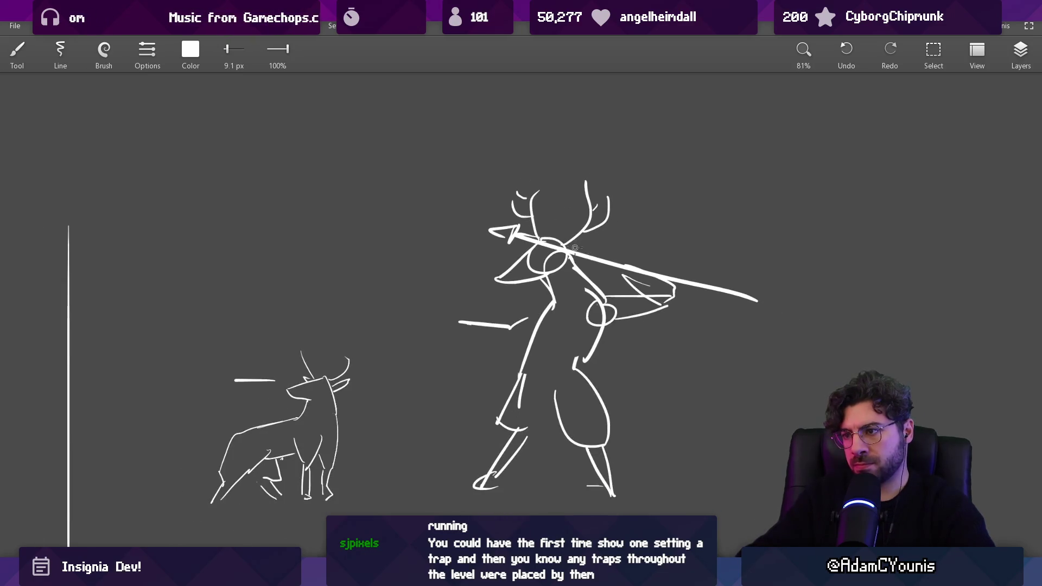
scroll(606, 245, down, 5)
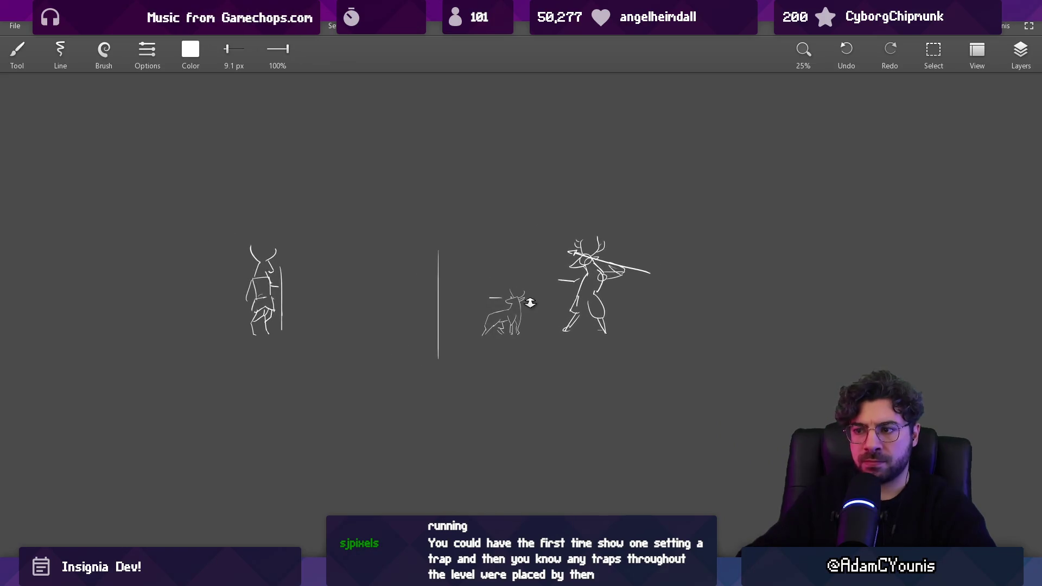
Zoom and pan around the warrior's waist to inspect the figure, then zoom back out.
scroll(505, 239, up, 6)
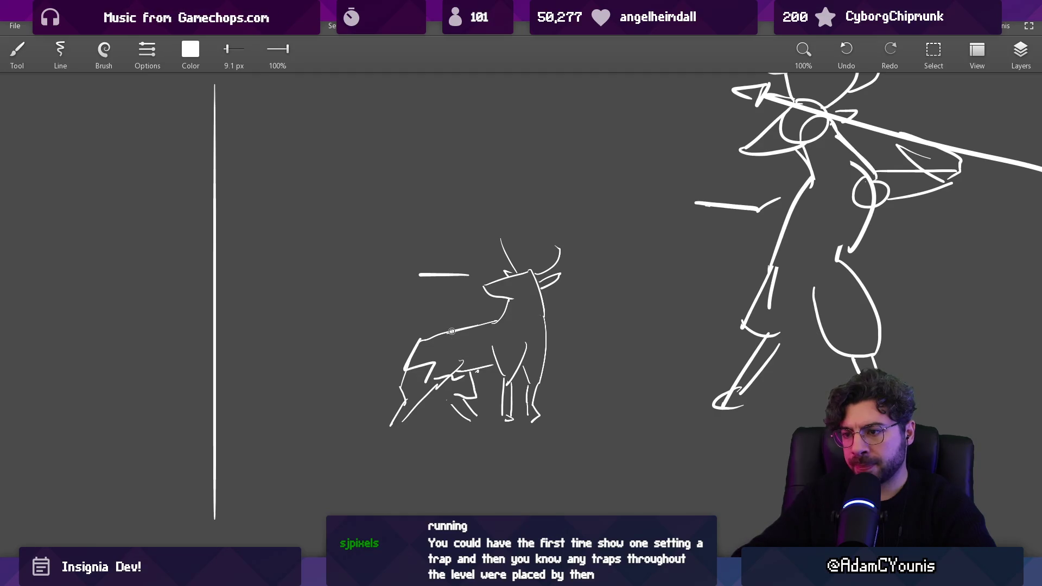
scroll(489, 325, right, 5)
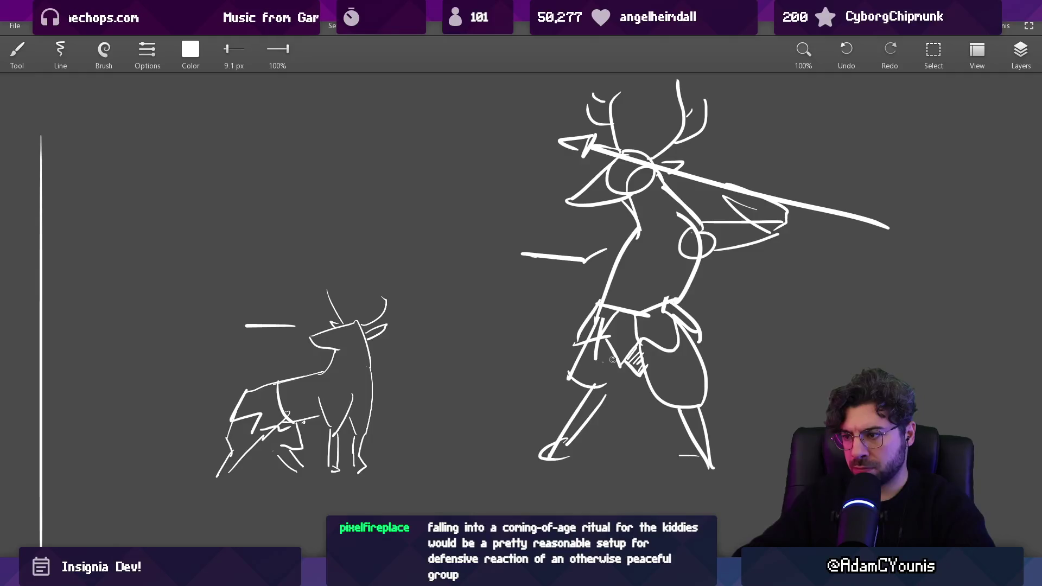
scroll(617, 368, down, 3)
scroll(611, 456, up, 2)
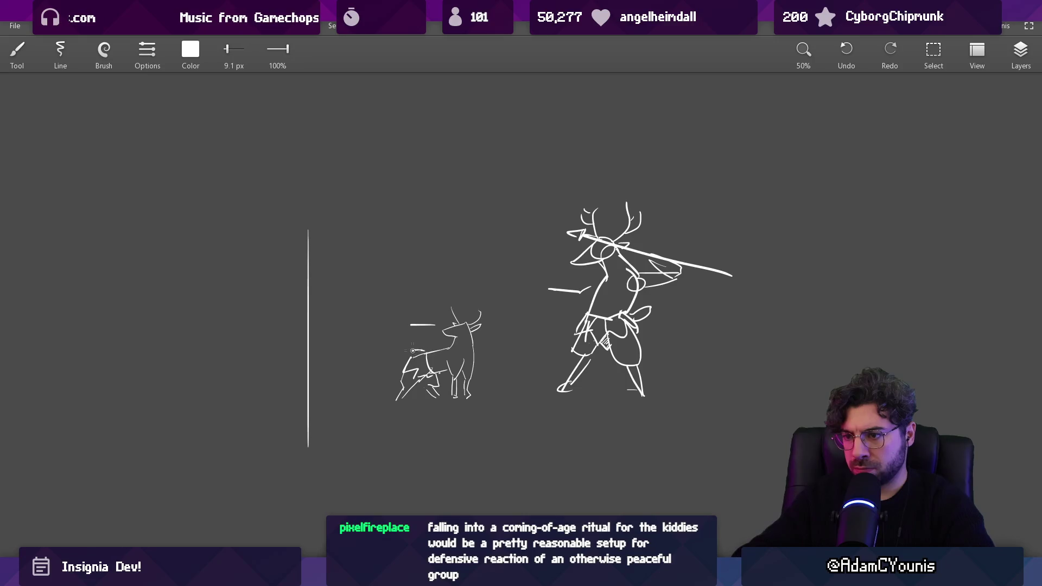
scroll(501, 322, down, 2)
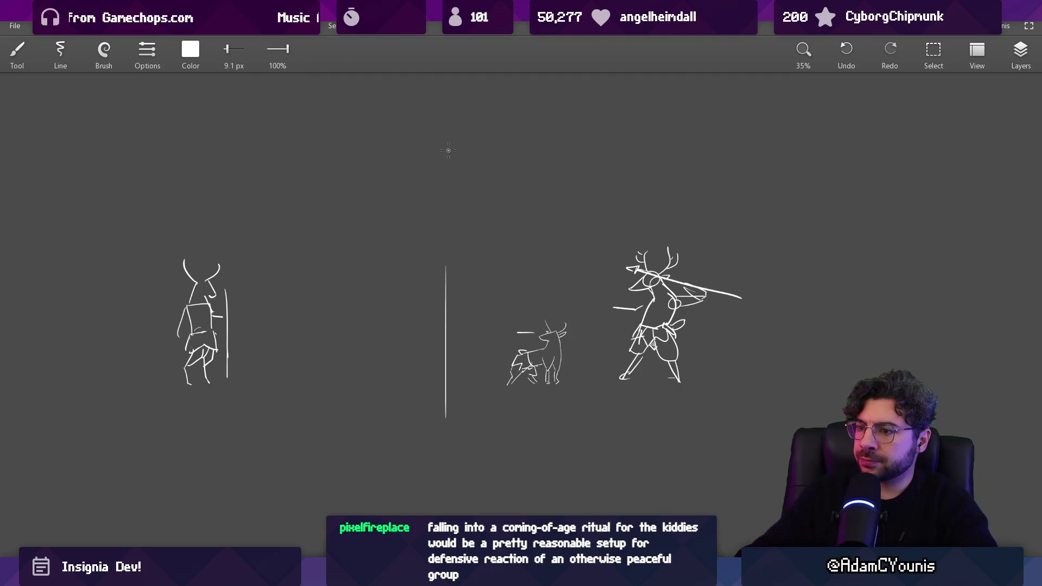
scroll(463, 298, up, 2)
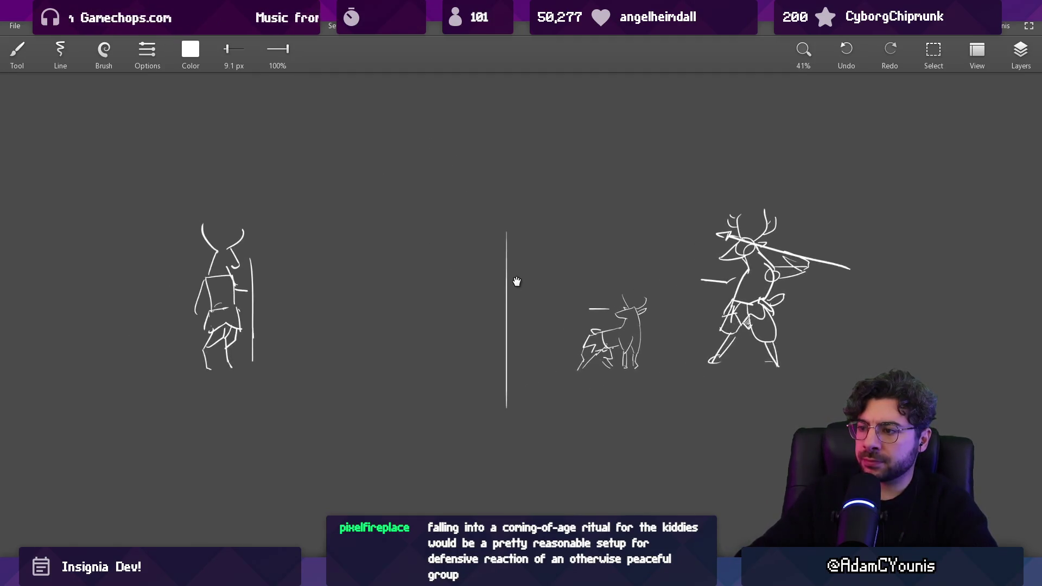
scroll(525, 331, up, 5)
Erase and redraw the small deer's chest line and front legs, adding a hoof stroke.
key(e)
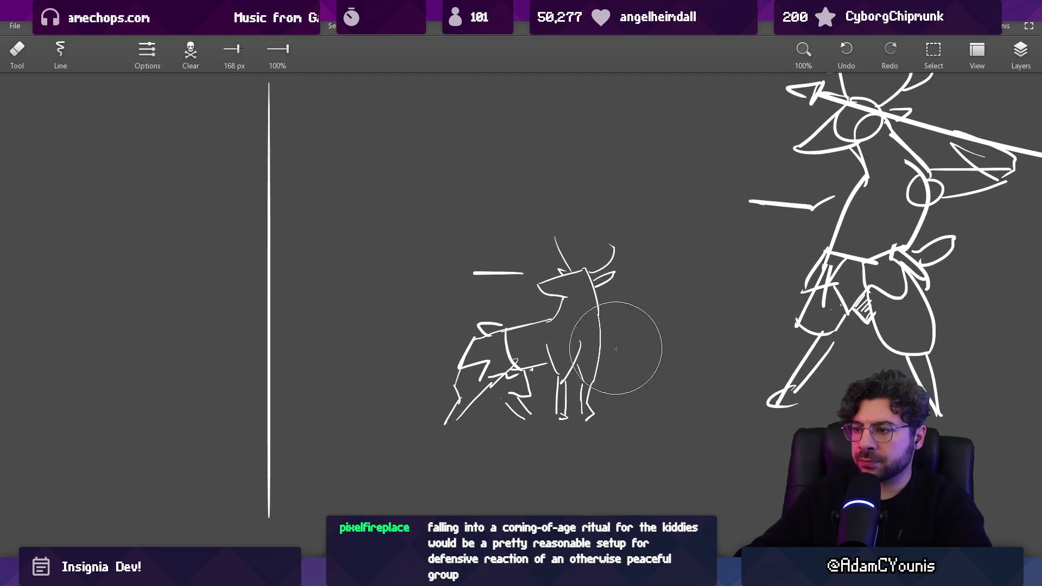
key(b)
mouse_move(608, 341)
mouse_down()
mouse_move(581, 376)
mouse_move(587, 416)
mouse_up()
key(e)
key(b)
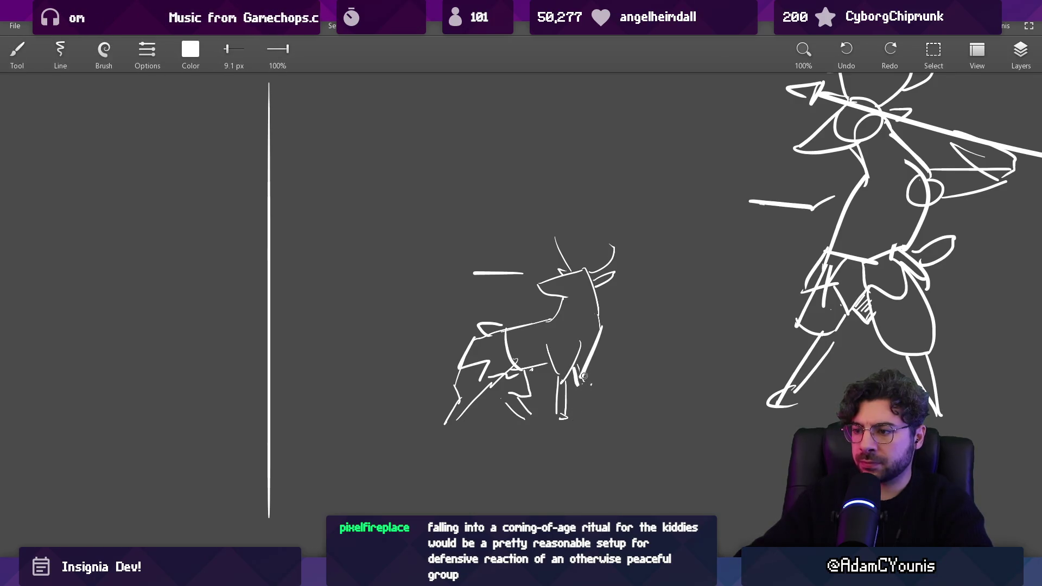
drag(592, 390, 574, 400)
scroll(573, 399, down, 5)
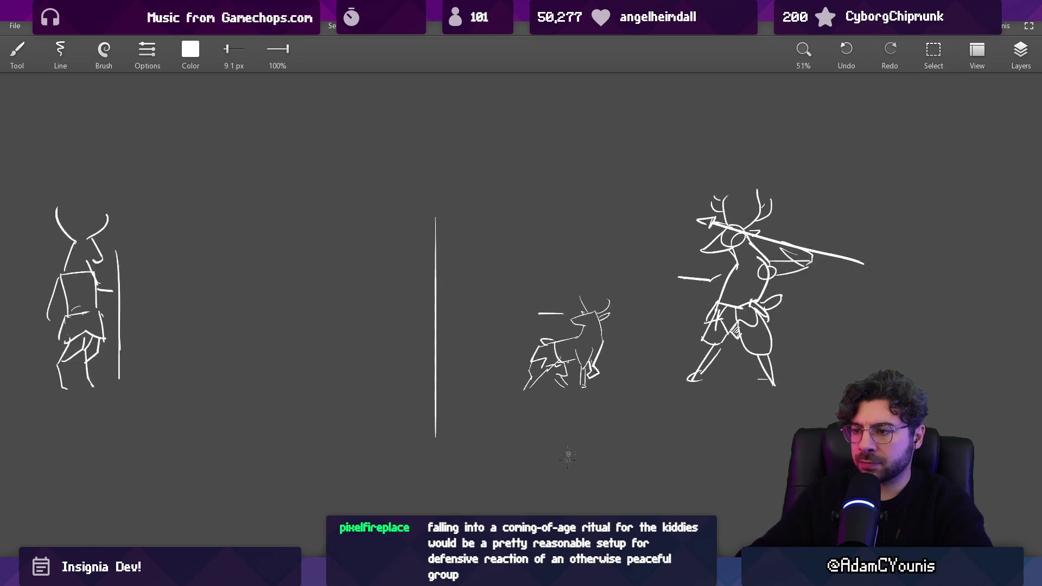
scroll(546, 324, up, 3)
scroll(546, 324, down, 2)
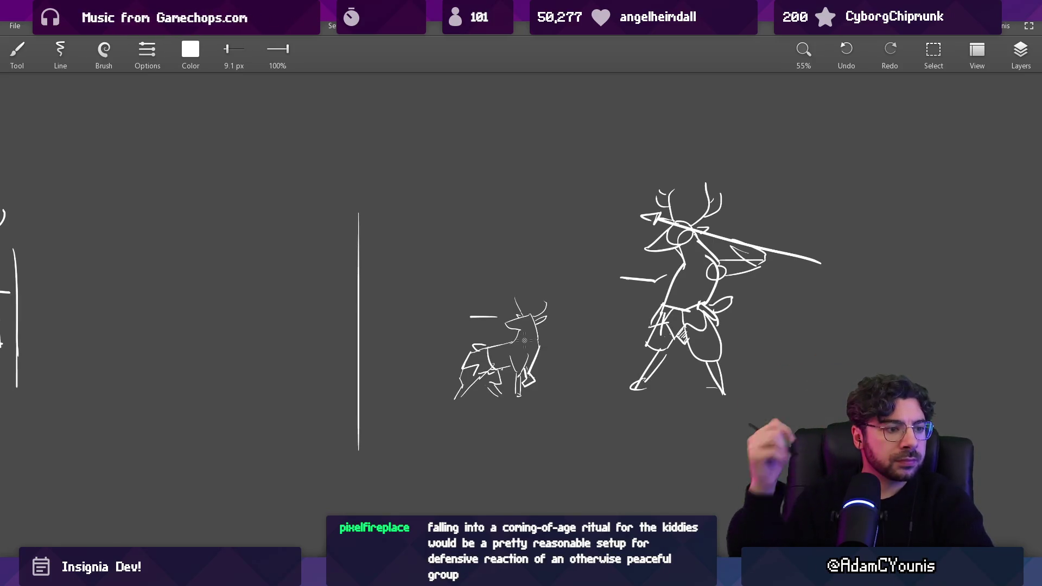
scroll(391, 275, down, 2)
Rework the warrior's head into a clearer deer muzzle by erasing and redrawing.
mouse_move(391, 275)
mouse_down()
mouse_move(539, 194)
mouse_move(428, 188)
mouse_move(372, 152)
mouse_up()
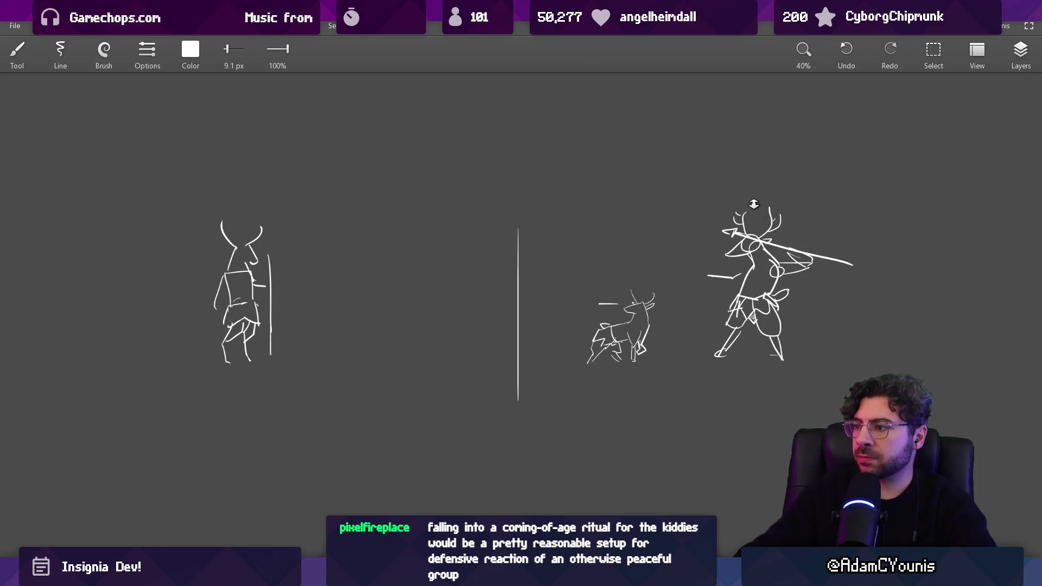
scroll(807, 266, up, 5)
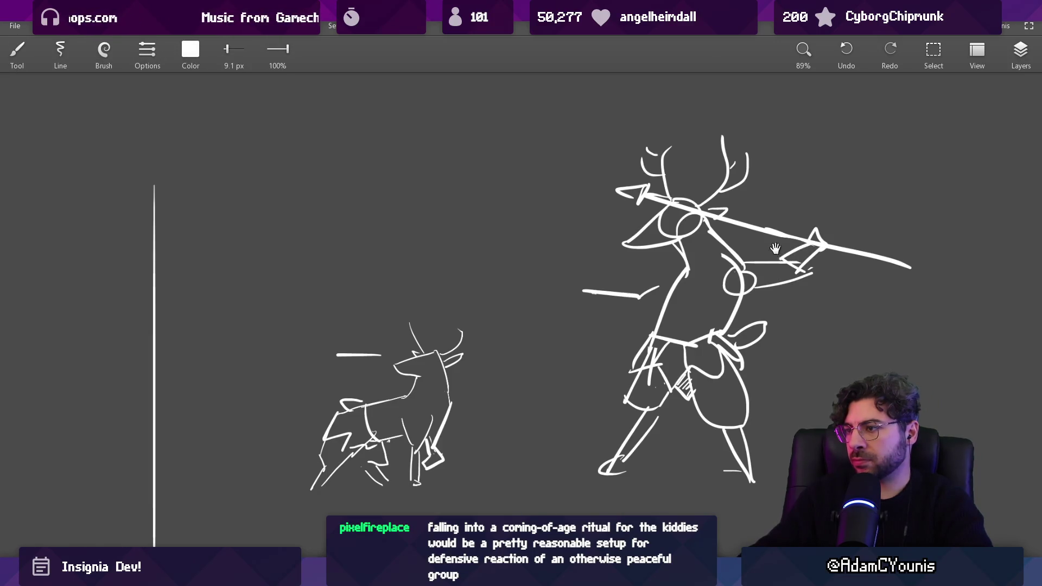
drag(775, 250, 752, 286)
key(e)
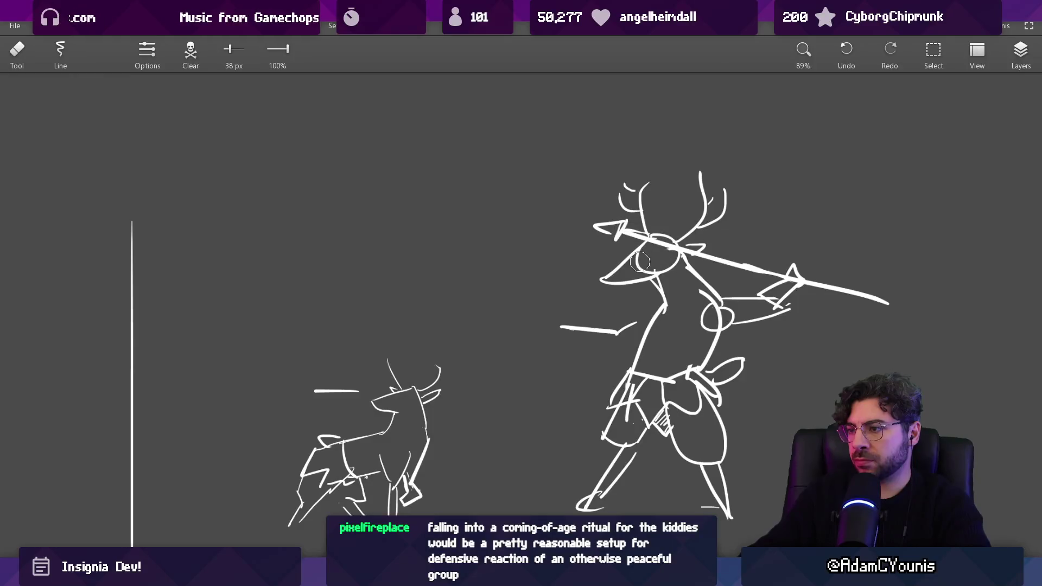
key(b)
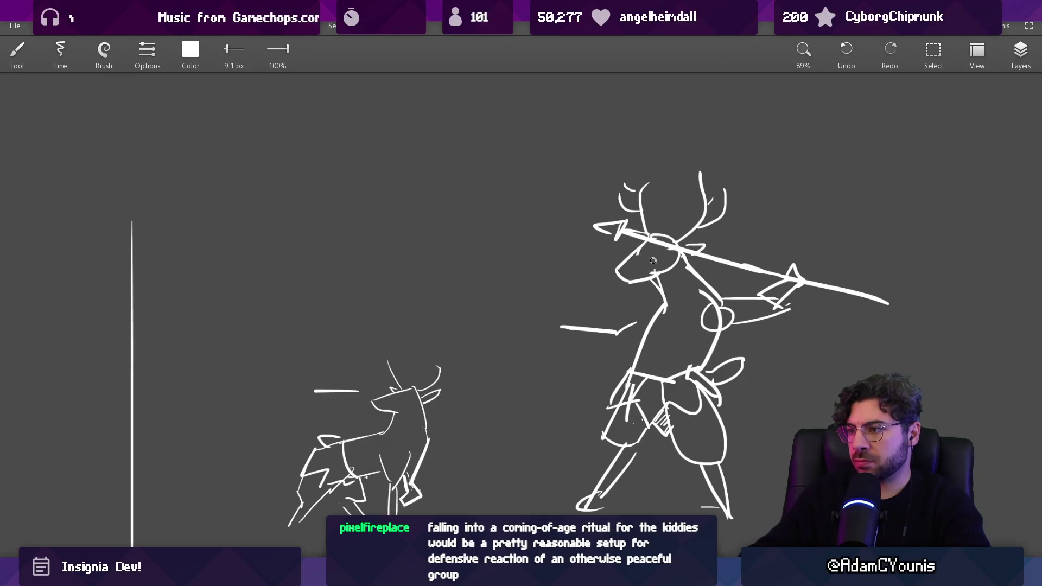
scroll(694, 245, down, 5)
scroll(657, 251, up, 5)
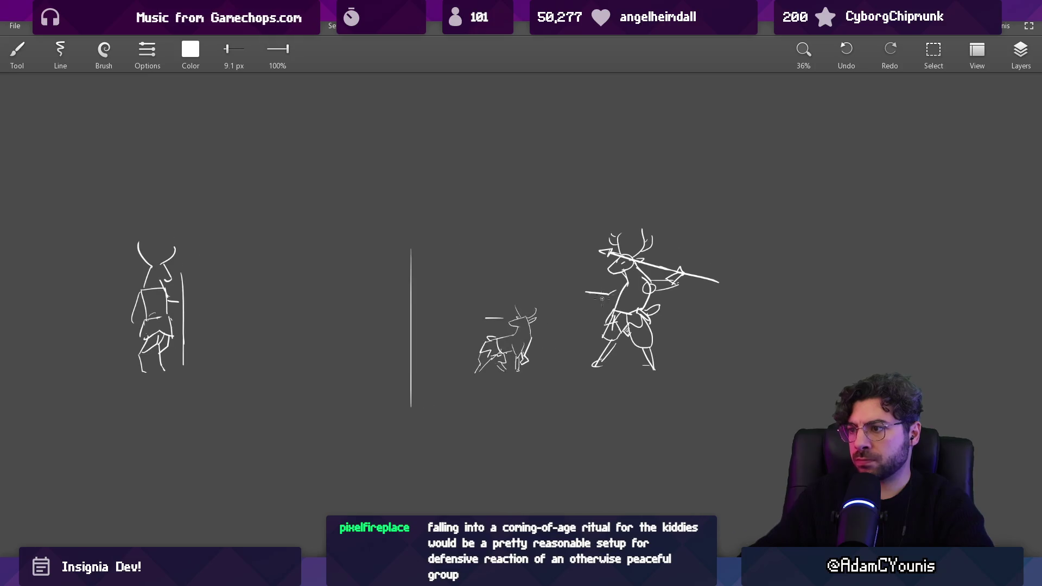
scroll(656, 253, down, 5)
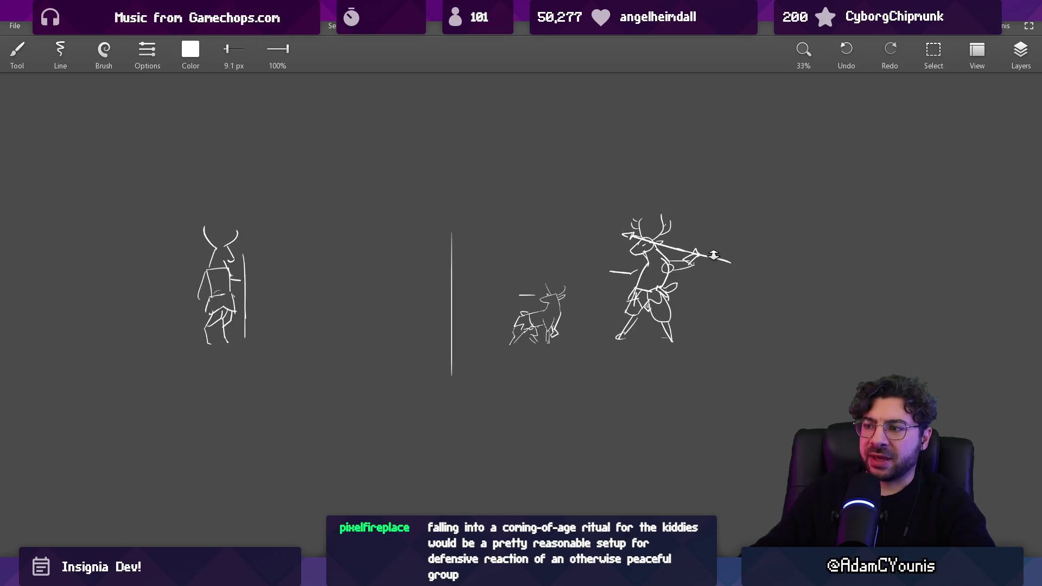
scroll(712, 254, up, 4)
key(e)
key(b)
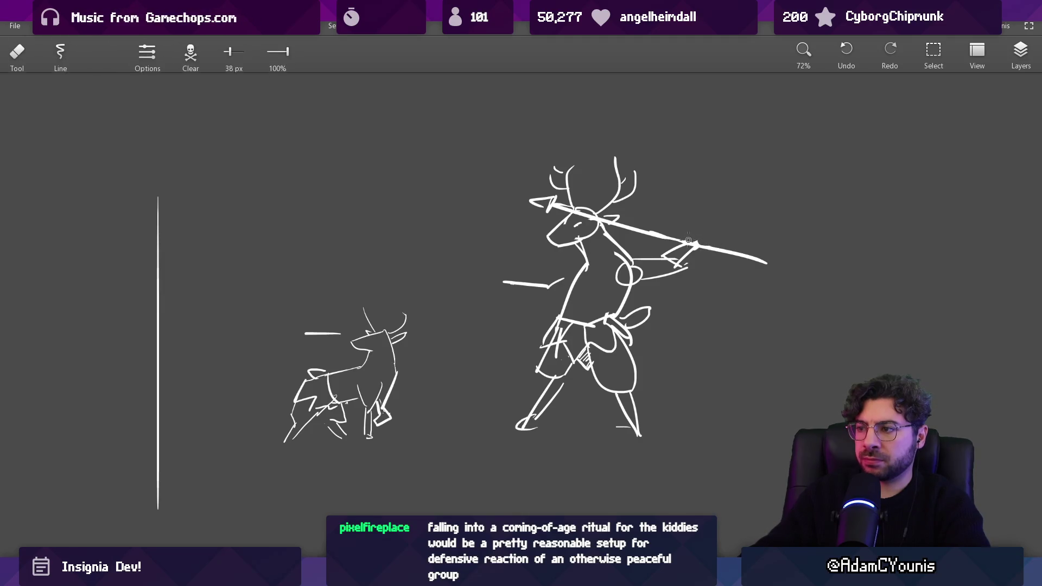
scroll(725, 239, down, 4)
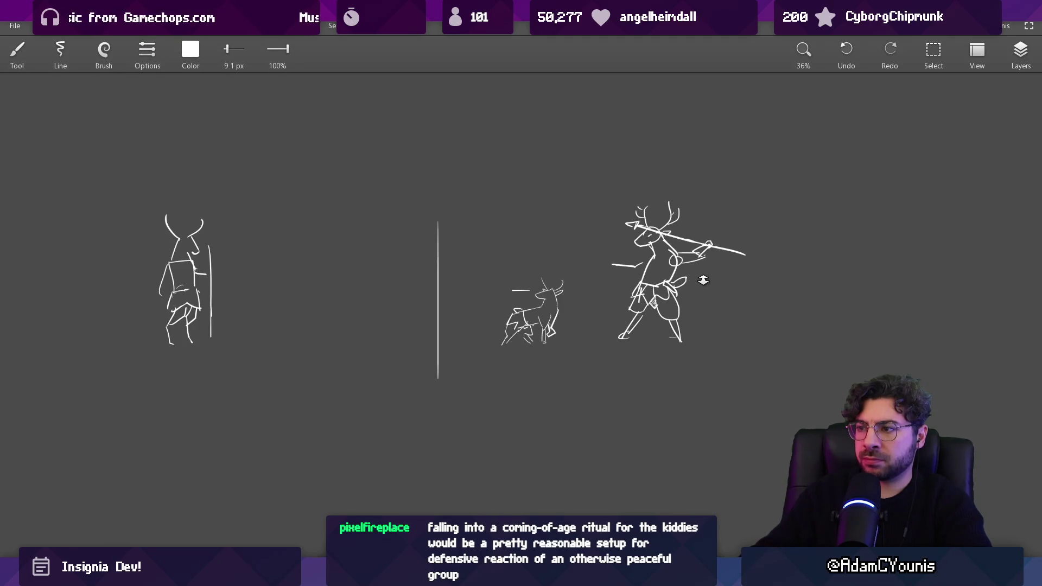
scroll(730, 247, up, 2)
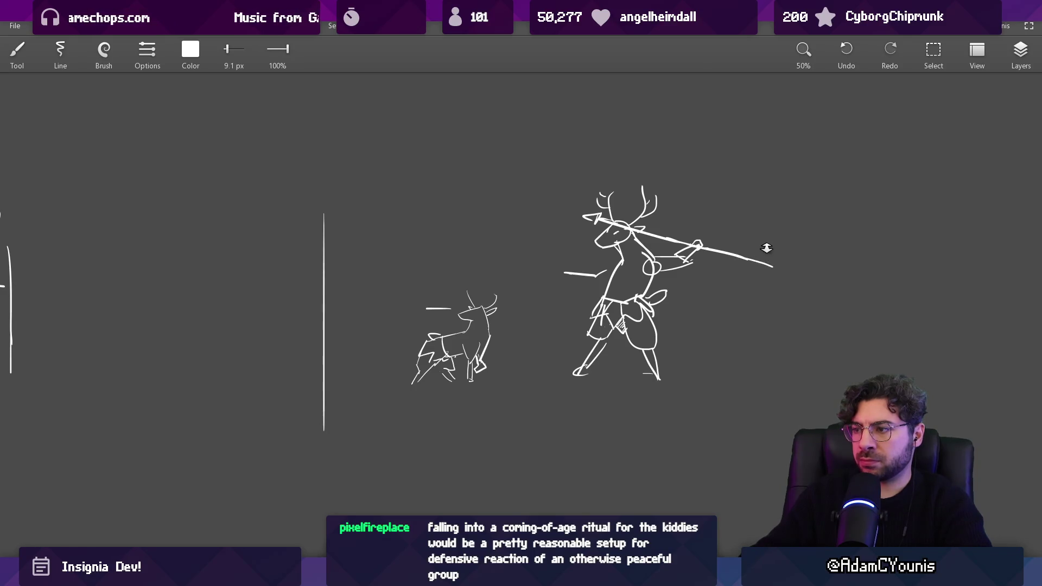
scroll(766, 249, down, 3)
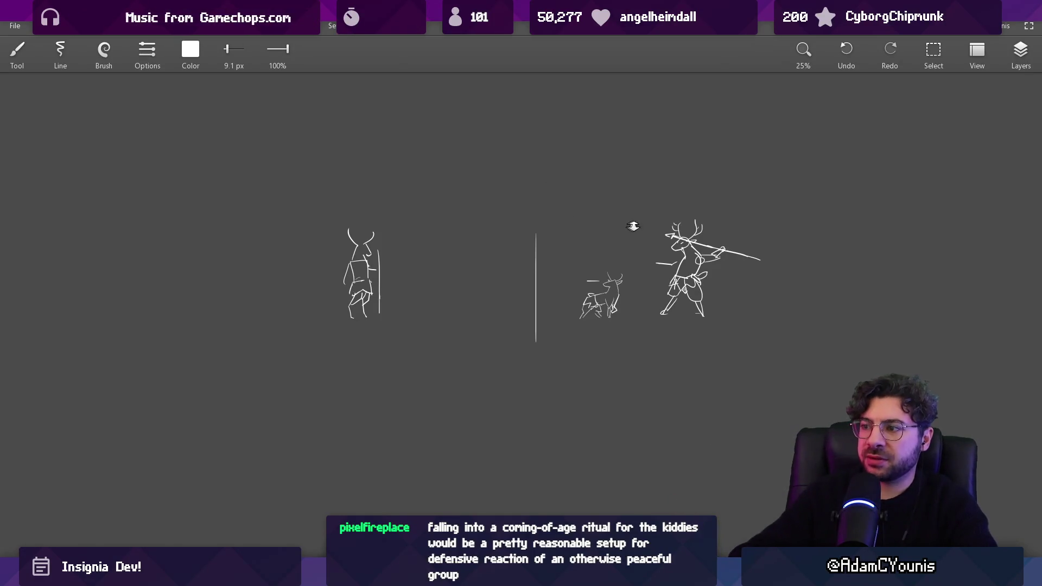
scroll(682, 231, up, 5)
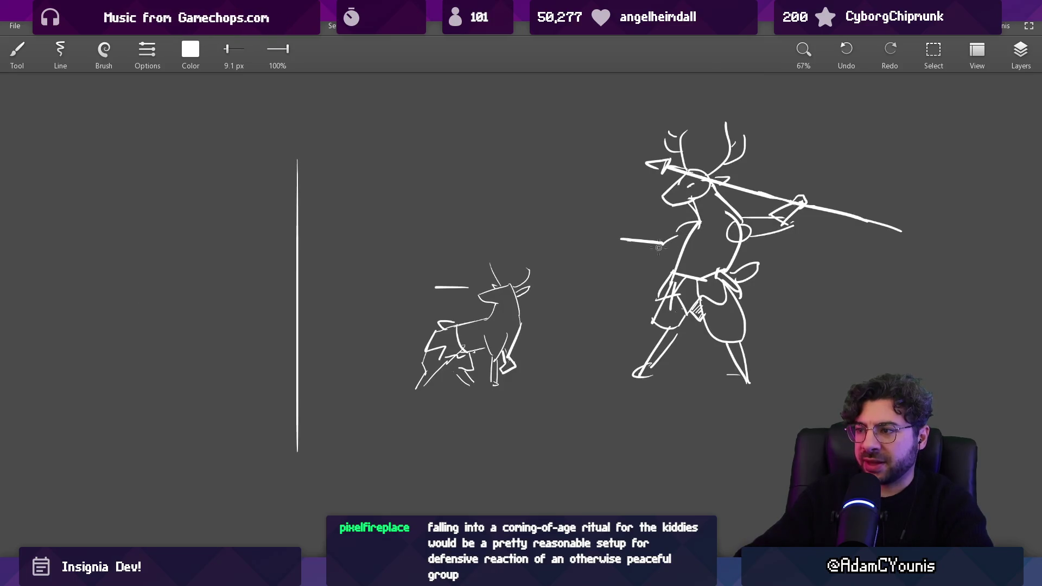
scroll(660, 248, down, 5)
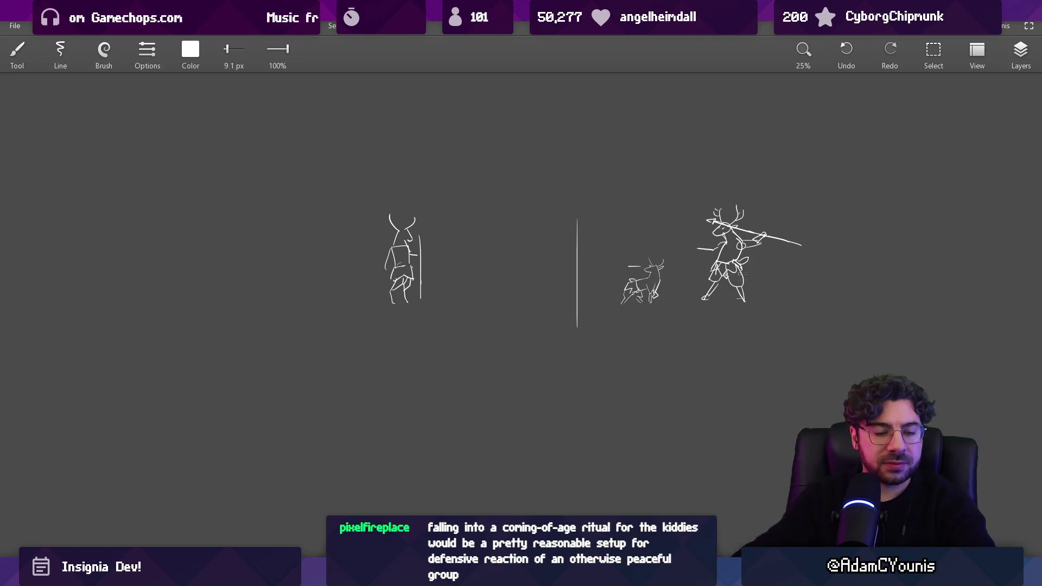
drag(430, 170, 402, 255)
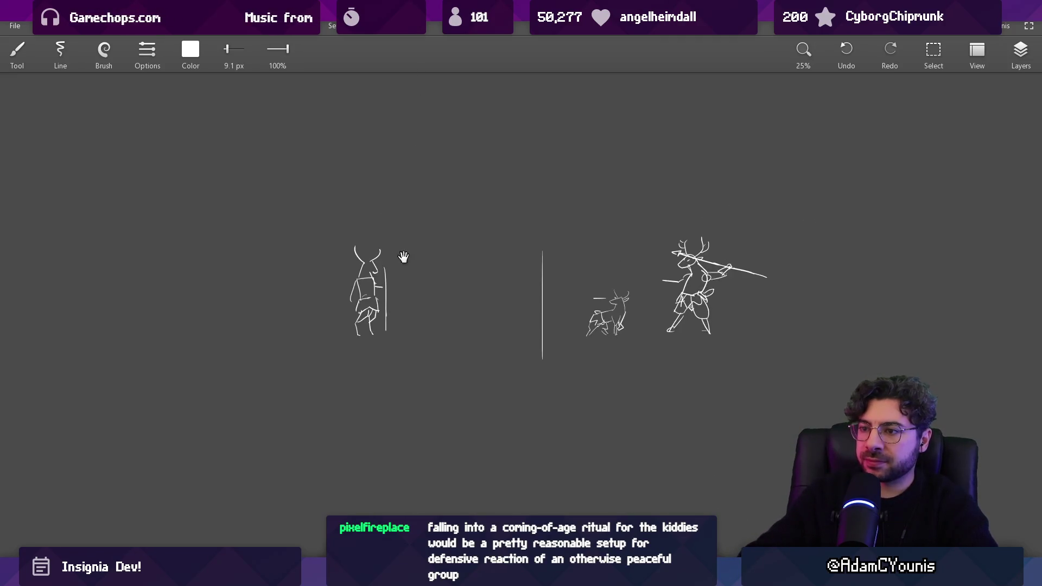
Rectangle-select the left standing figure and move it slightly down.
scroll(401, 238, up, 1)
key(s)
drag(322, 221, 414, 372)
drag(380, 284, 380, 293)
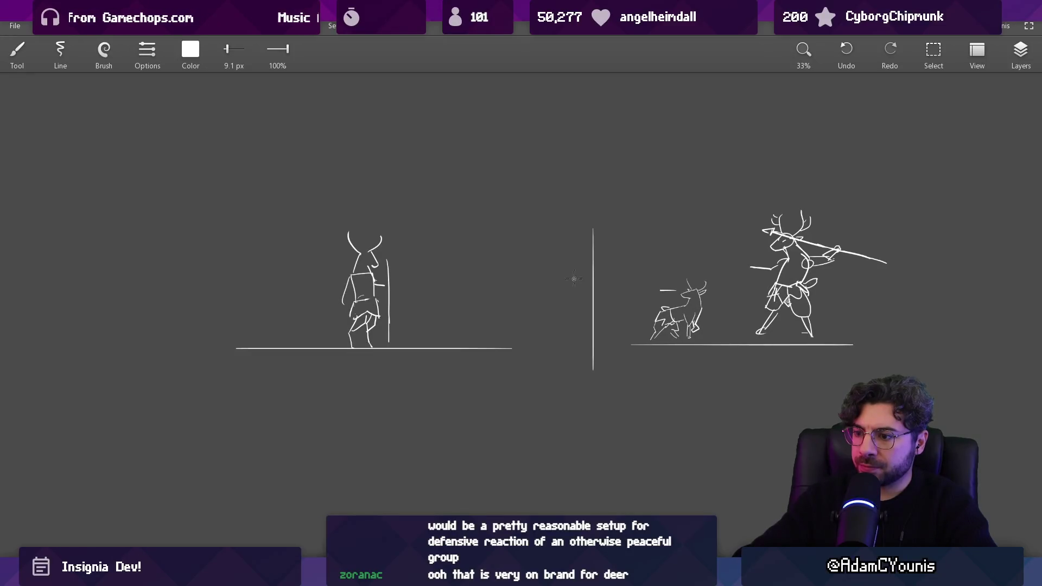
Erase the lower pouch strokes beside the warrior's leg, then recentre the whole drawing.
drag(568, 293, 526, 297)
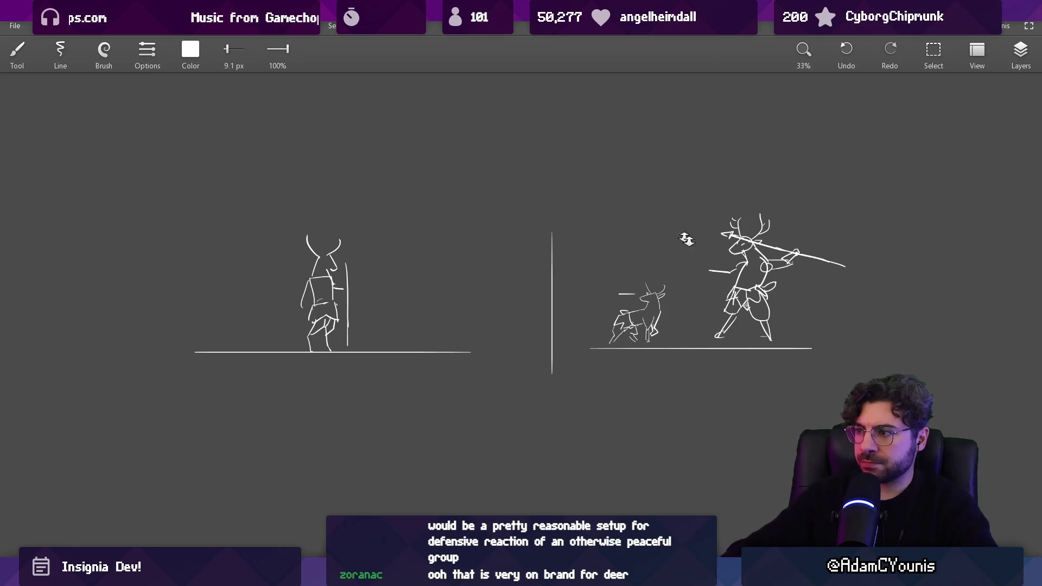
scroll(775, 229, up, 3)
scroll(775, 229, up, 2)
mouse_move(757, 304)
mouse_down()
mouse_move(730, 320)
mouse_move(763, 318)
mouse_move(726, 315)
mouse_move(716, 330)
mouse_up()
key(b)
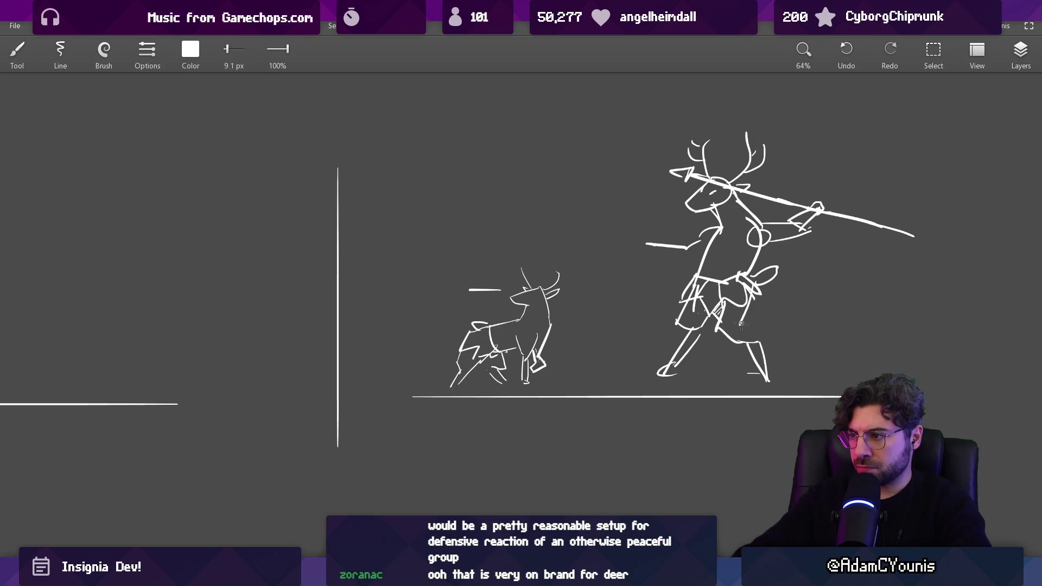
scroll(761, 337, down, 5)
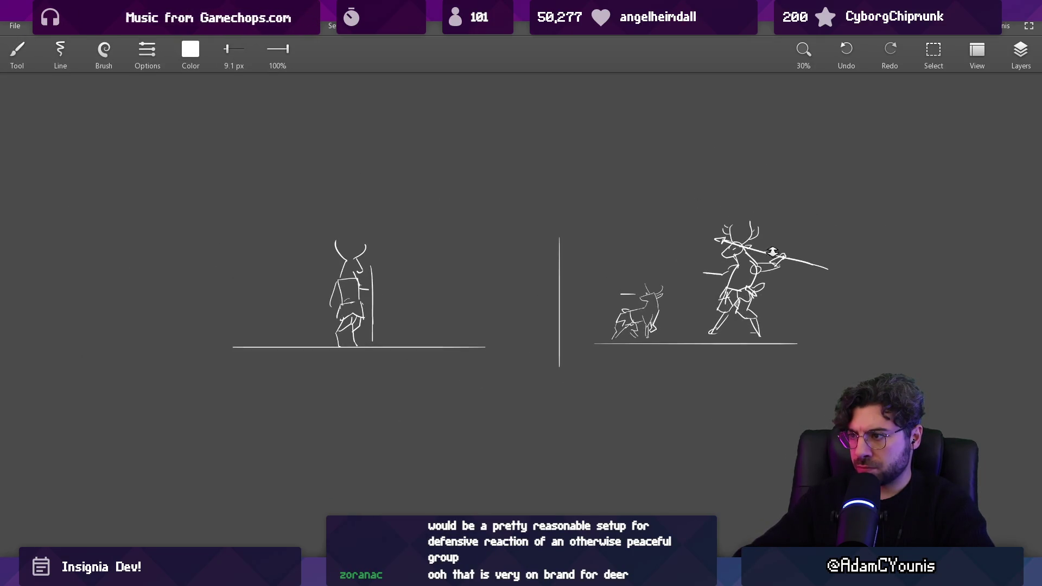
scroll(771, 253, down, 1)
drag(632, 360, 636, 300)
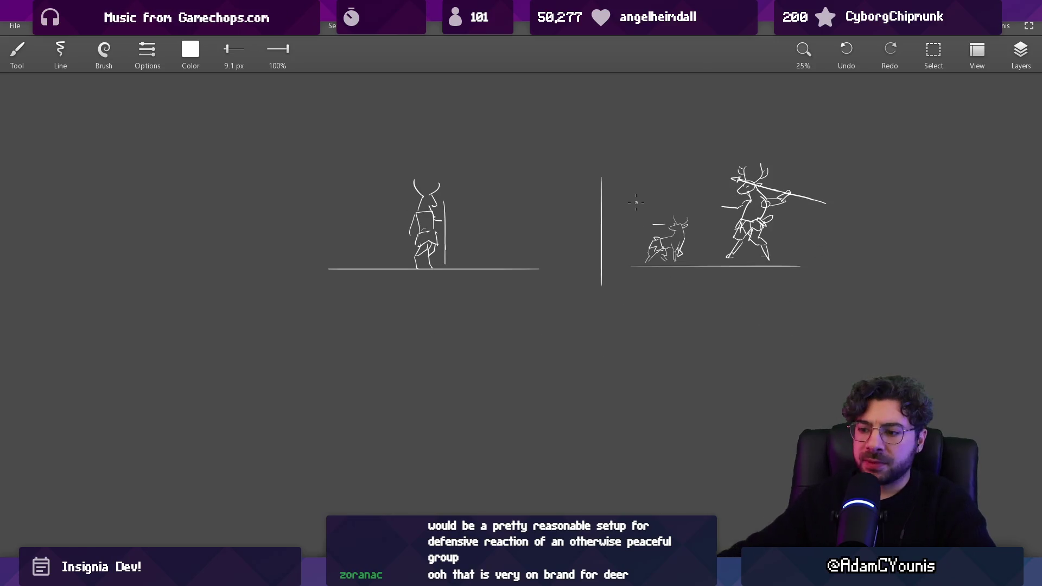
scroll(483, 266, down, 3)
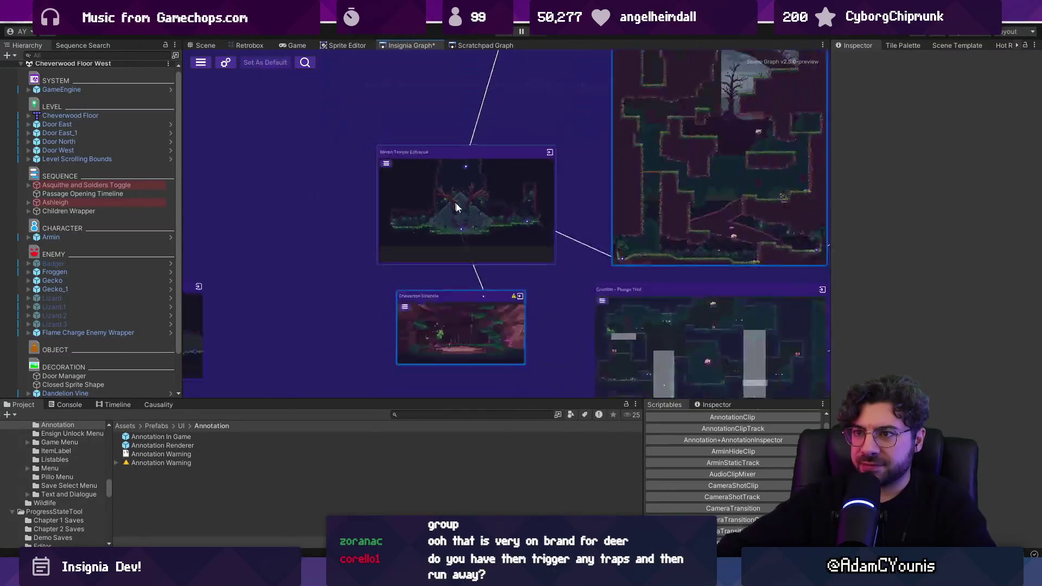
Select the Cheverton Sinkhole room, playtest the level, then stop the playtest.
click(467, 304)
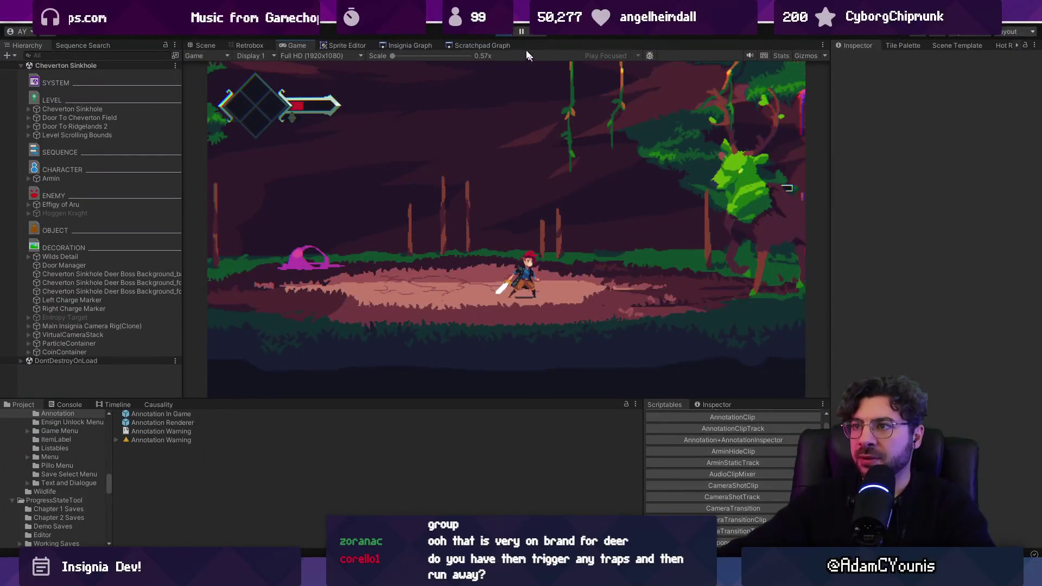
click(505, 32)
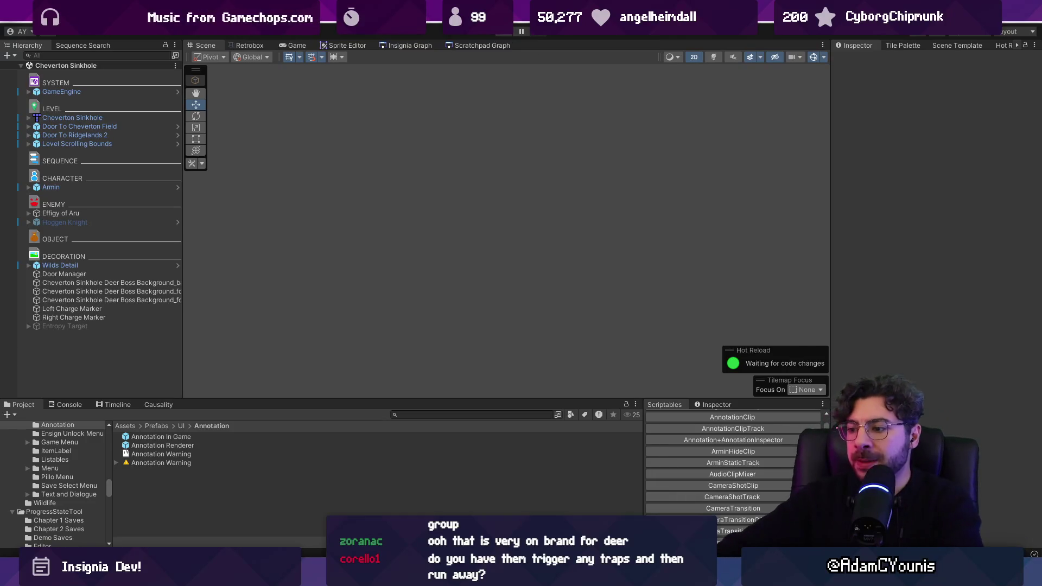
Review the Figma Insignia Story Map notes, then show Unity's Insignia Graph with Ctrl+G.
key(alt+Tab)
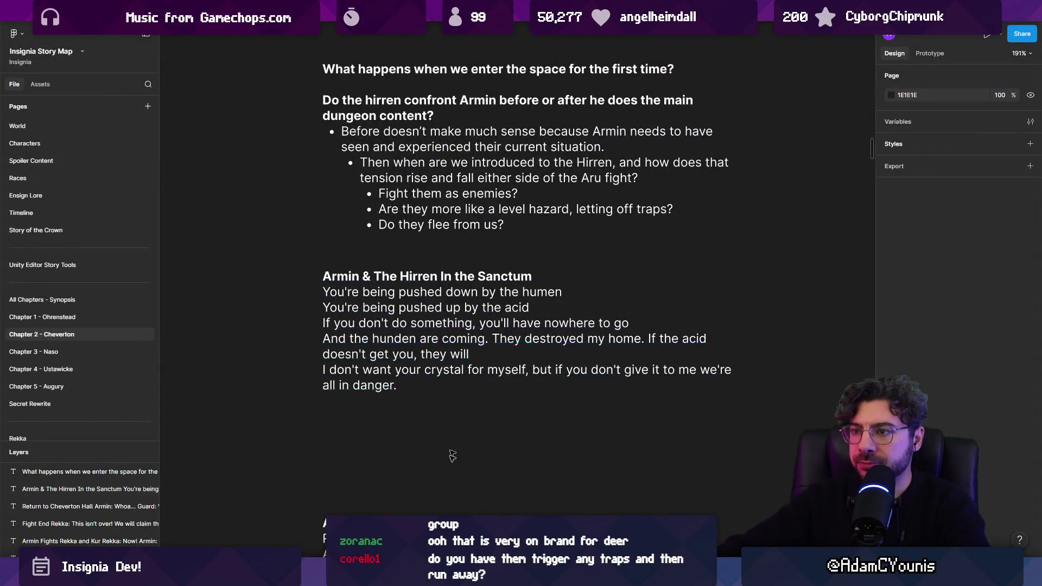
key(alt+Tab)
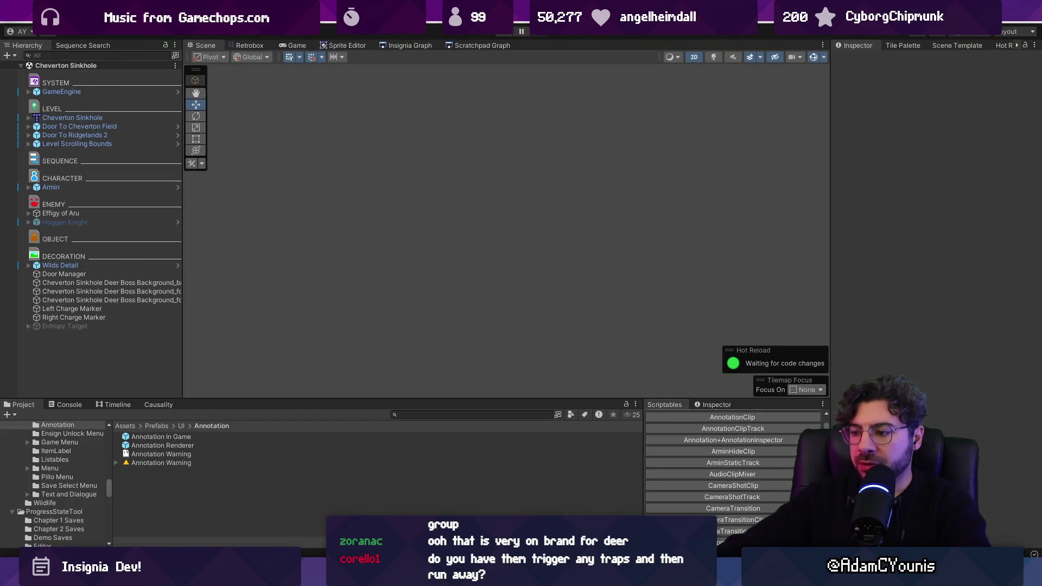
key(alt+Tab)
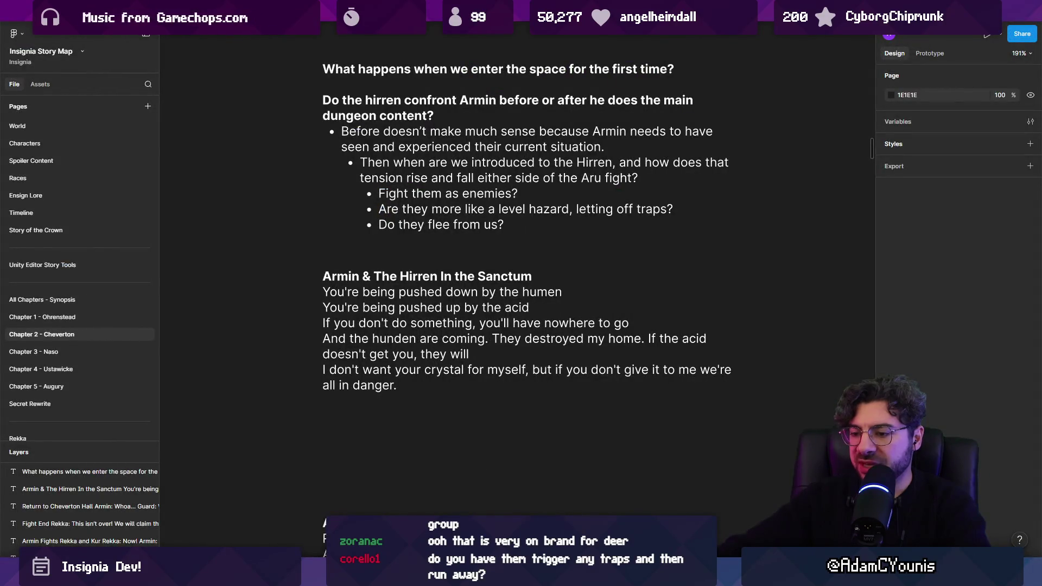
key(alt+Tab)
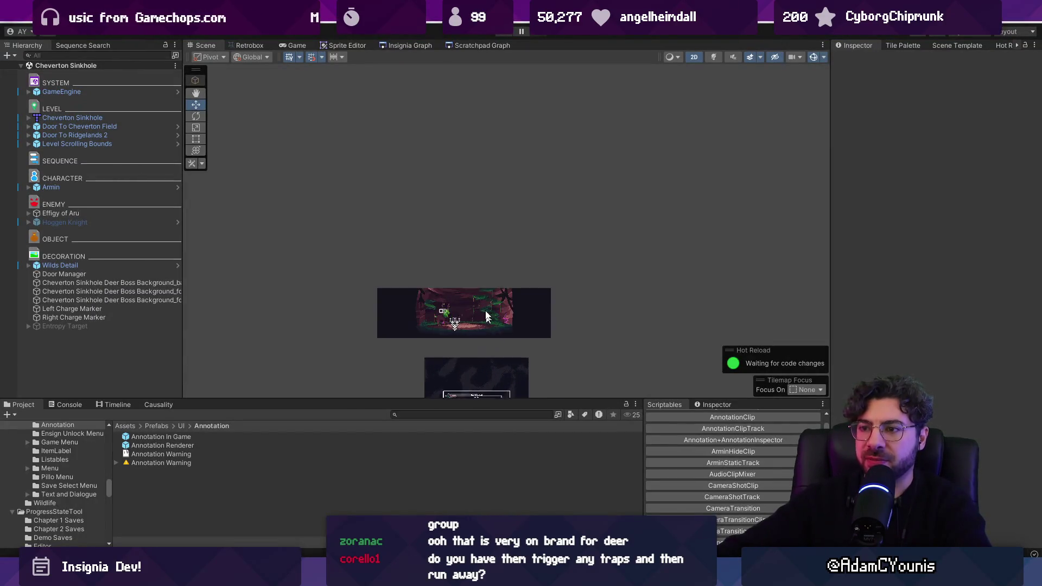
key(ctrl+g)
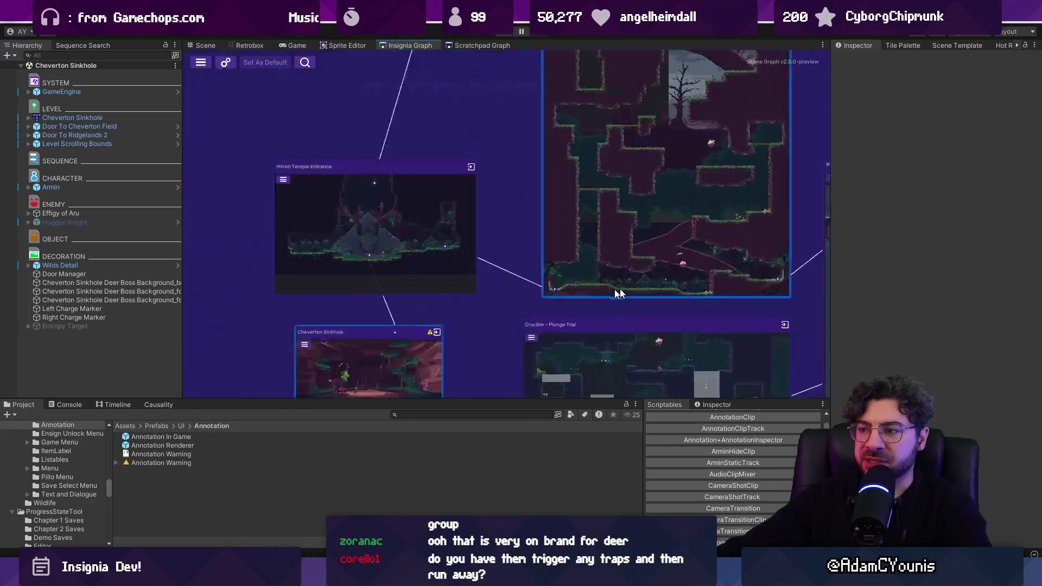
Zoom and pan to centre the large cave level room, then open it in the Scene view.
scroll(604, 295, up, 5)
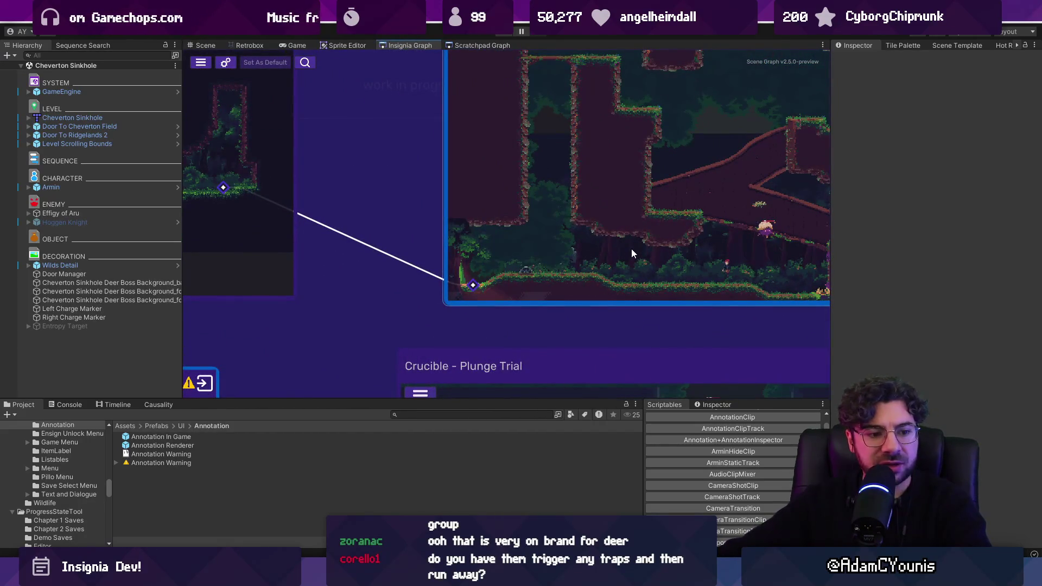
drag(626, 272, 482, 261)
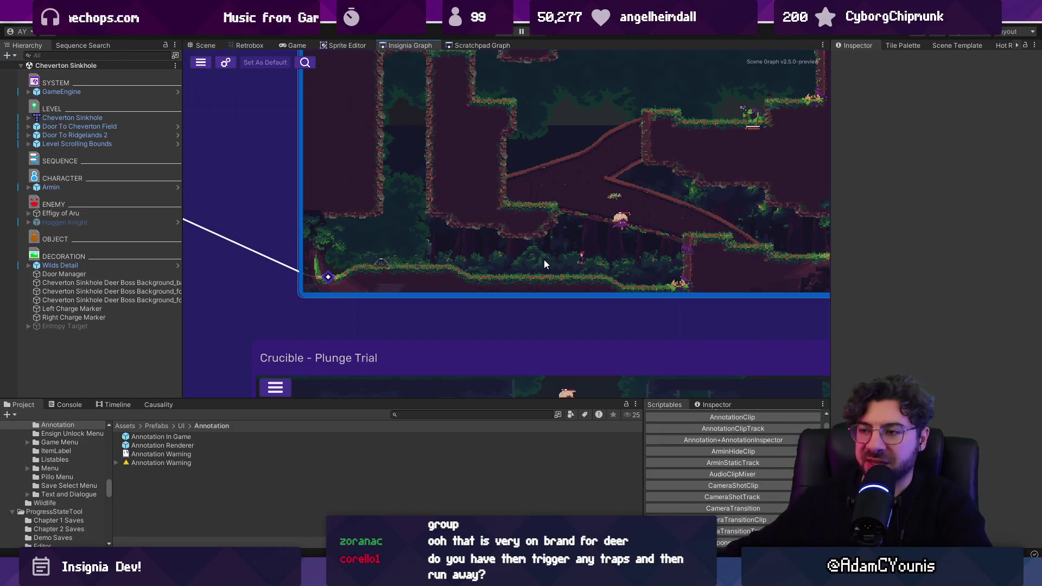
scroll(544, 259, down, 4)
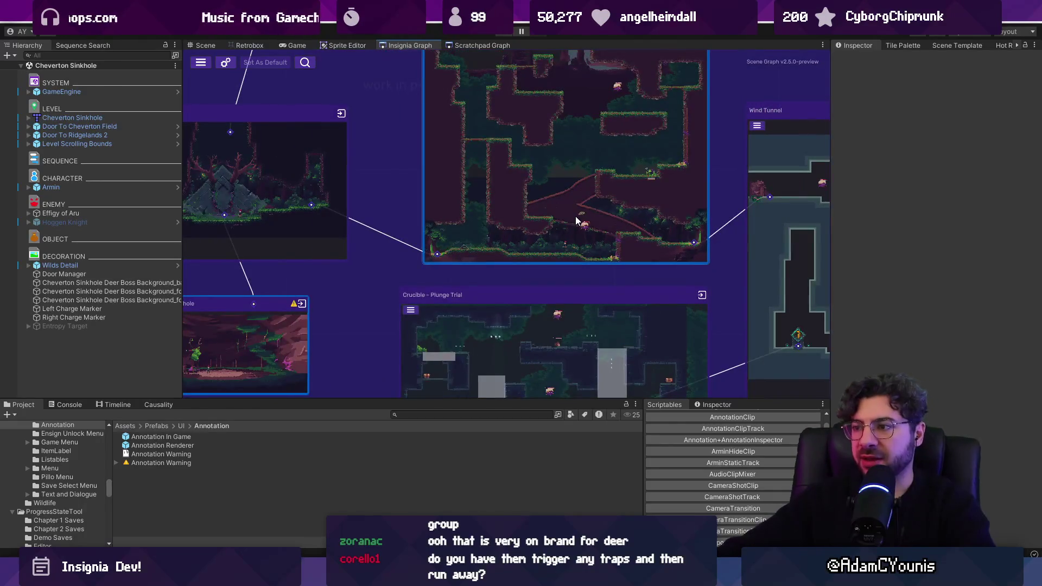
scroll(580, 224, up, 2)
scroll(587, 234, up, 2)
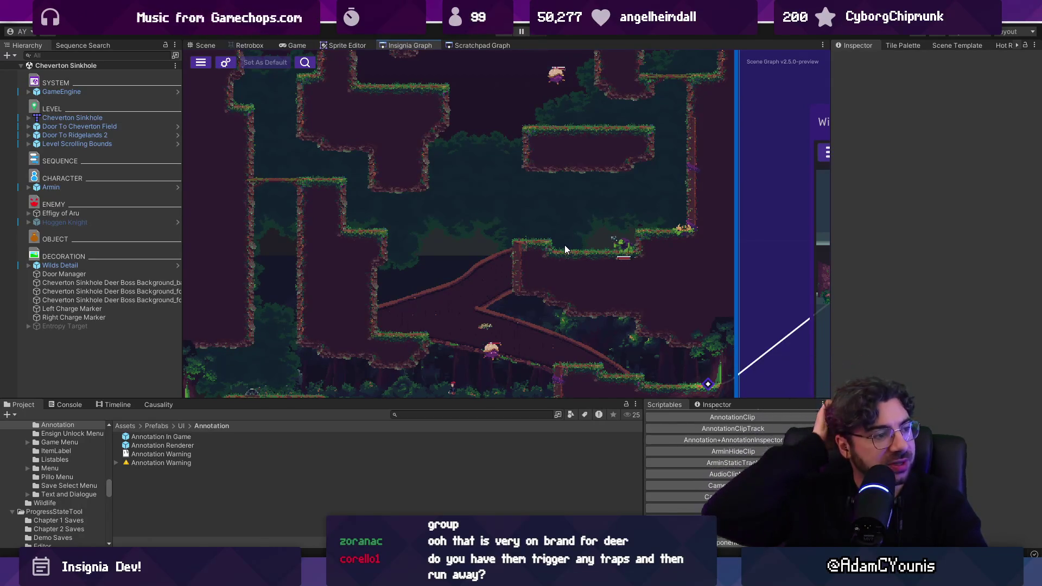
scroll(584, 215, down, 3)
scroll(481, 240, up, 2)
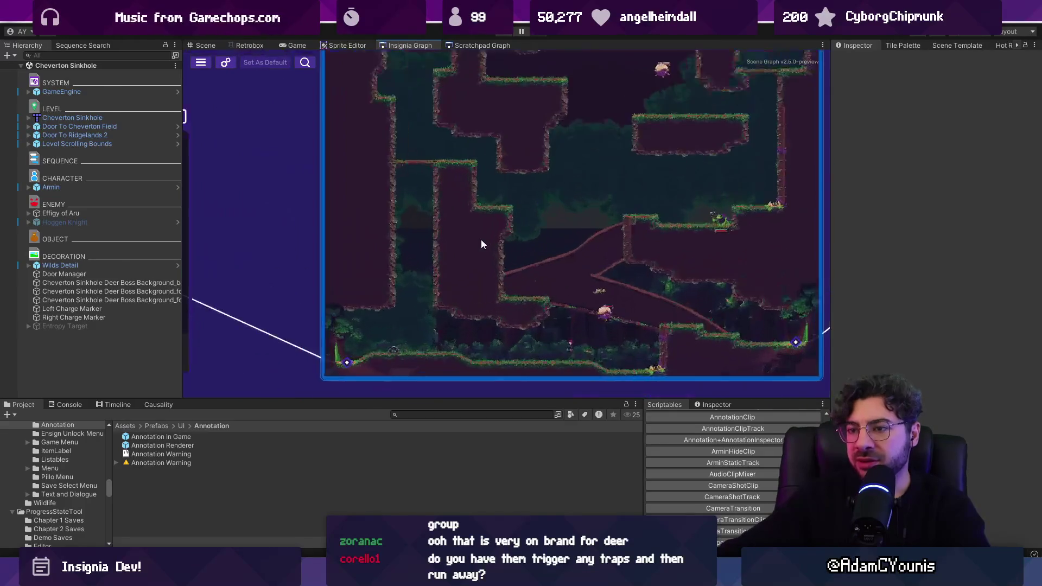
drag(551, 243, 465, 226)
scroll(474, 238, up, 1)
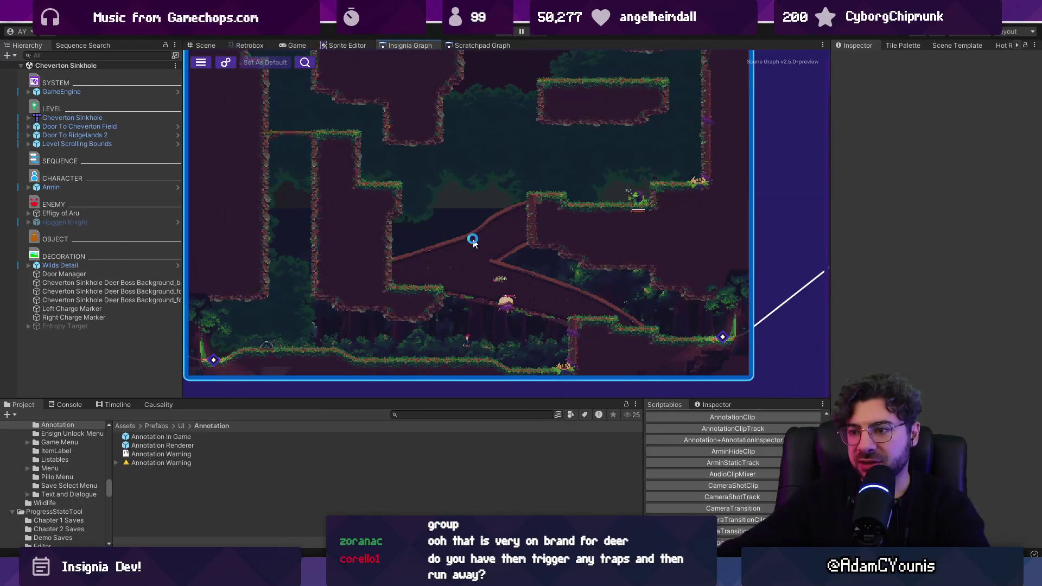
double_click(473, 238)
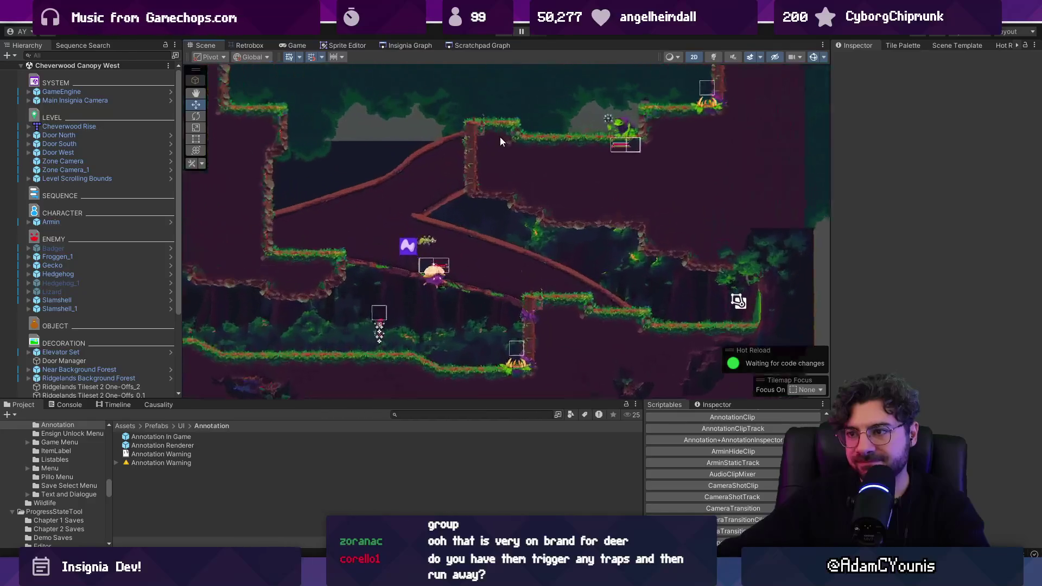
Zoom out over the Cheverwood Canopy West scene, then return to the Insignia Graph.
scroll(594, 193, down, 1)
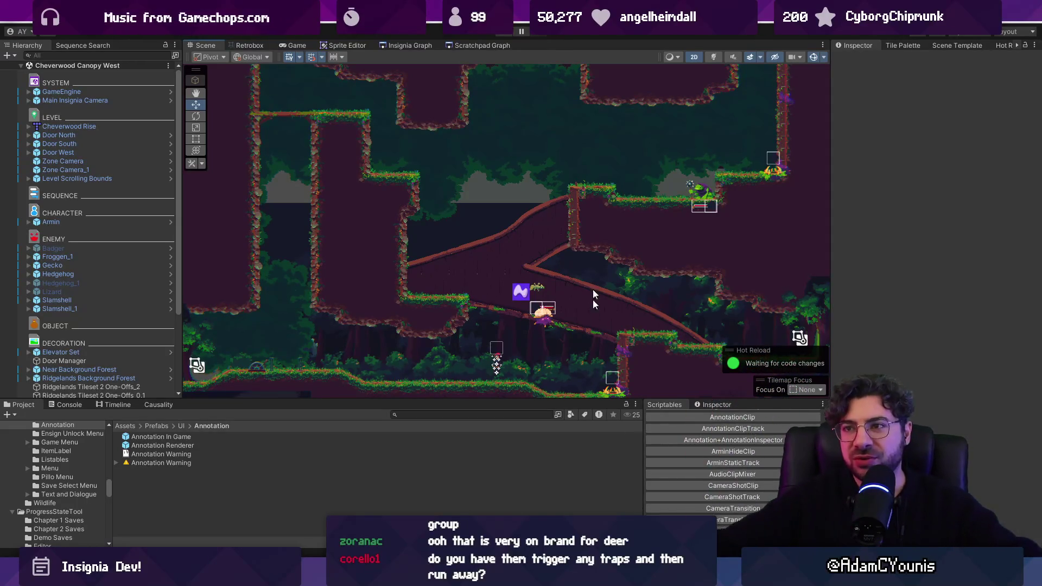
click(417, 49)
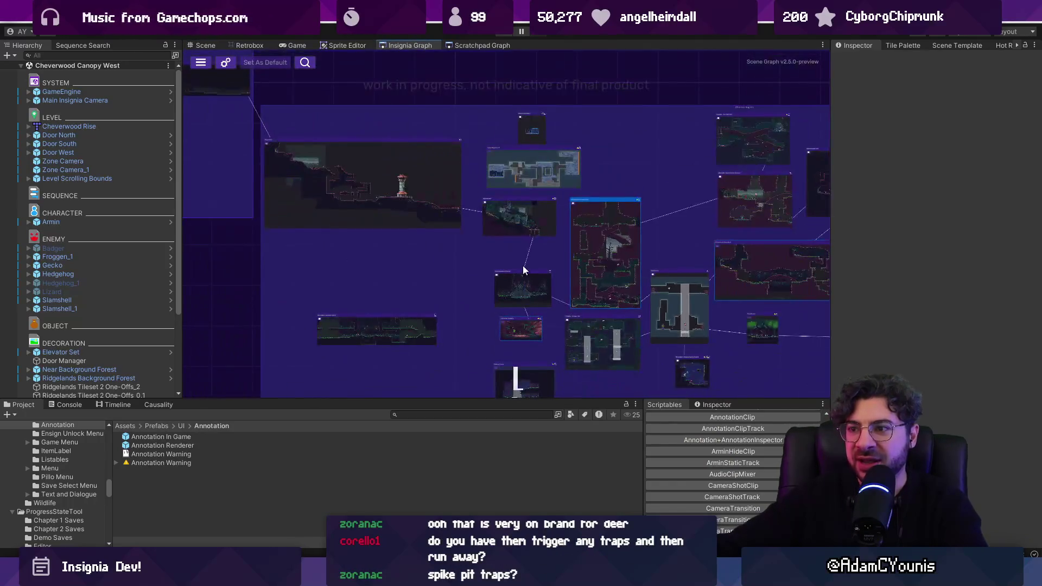
Select the tower level room, then return to the Insignia Graph.
scroll(523, 214, up, 5)
scroll(522, 214, down, 3)
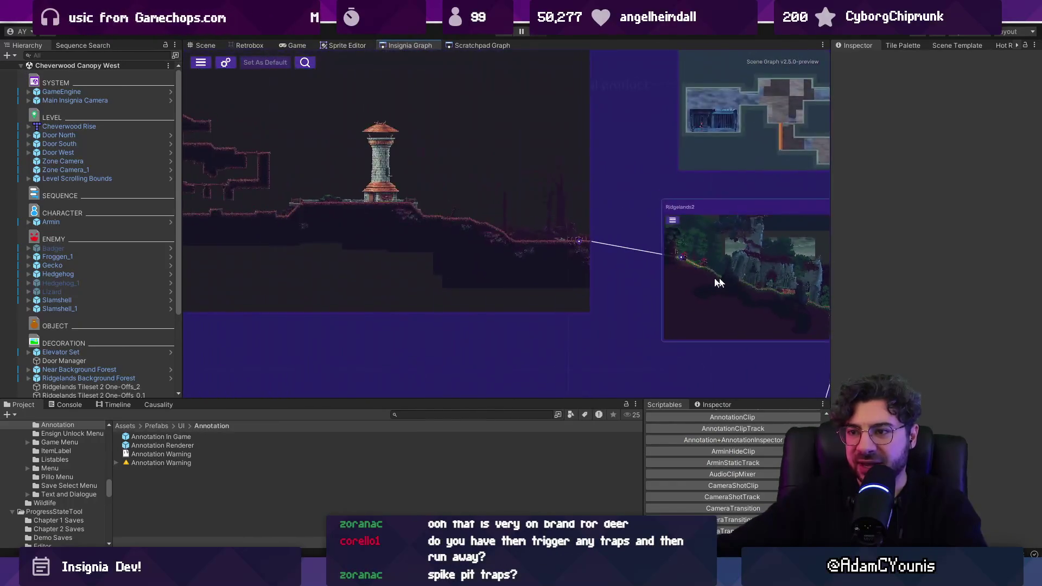
scroll(500, 180, up, 3)
click(500, 185)
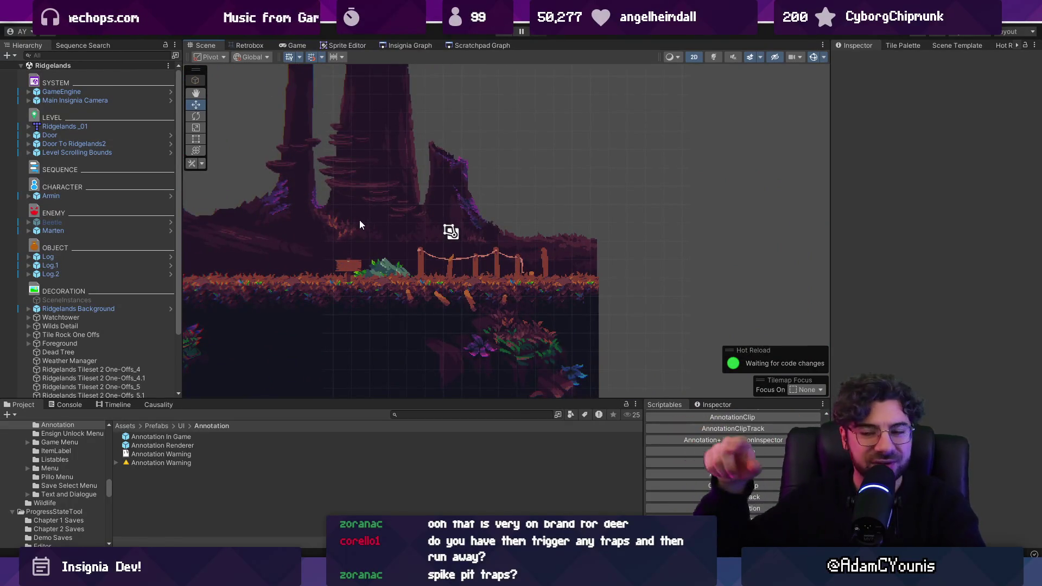
click(401, 46)
Move the Forest Lake room into the top group and save the graph with Ctrl+S.
scroll(404, 87, down, 5)
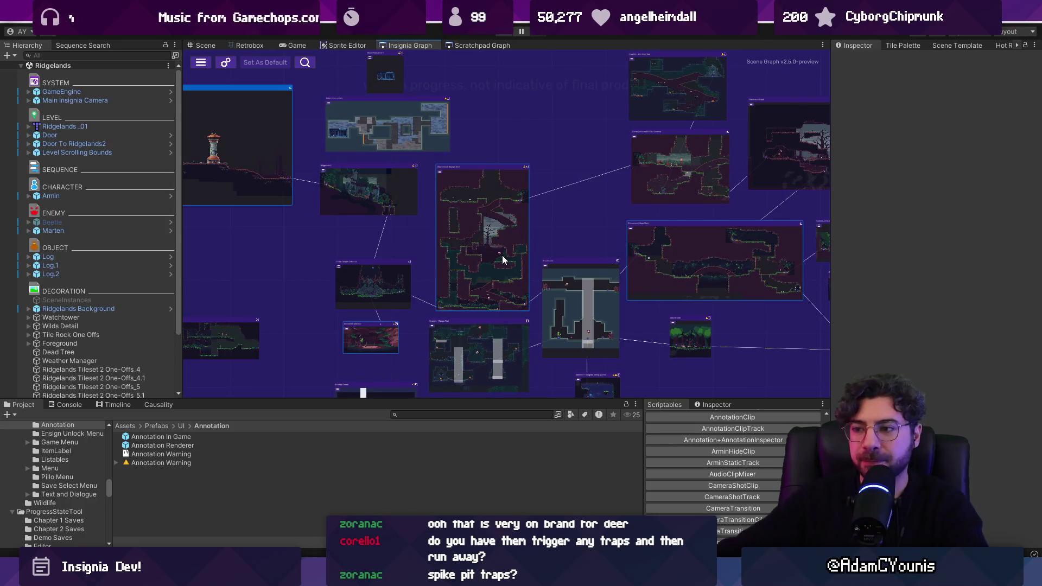
scroll(503, 255, down, 1)
scroll(517, 301, up, 5)
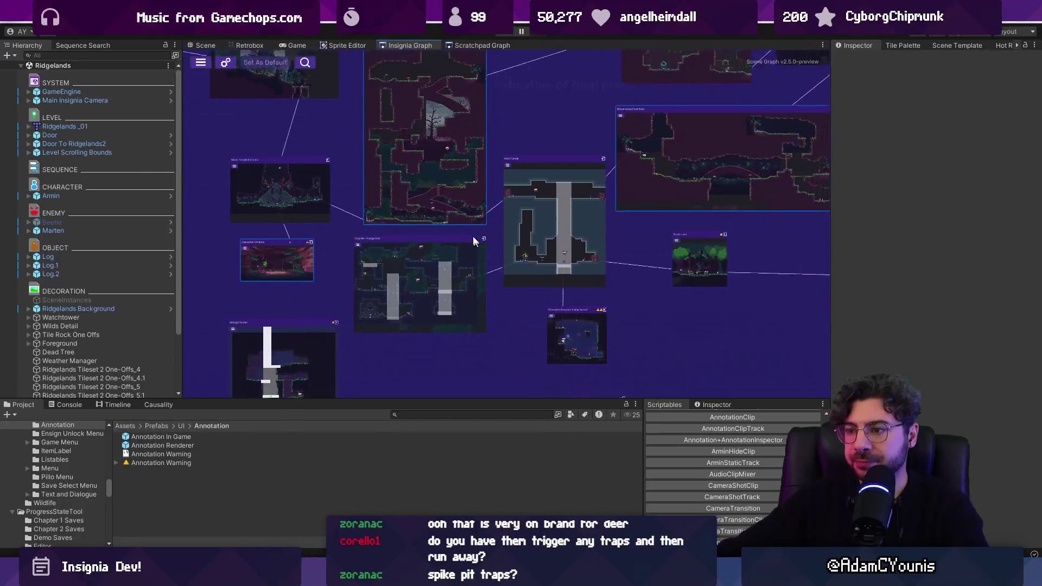
scroll(455, 250, up, 3)
scroll(413, 223, down, 3)
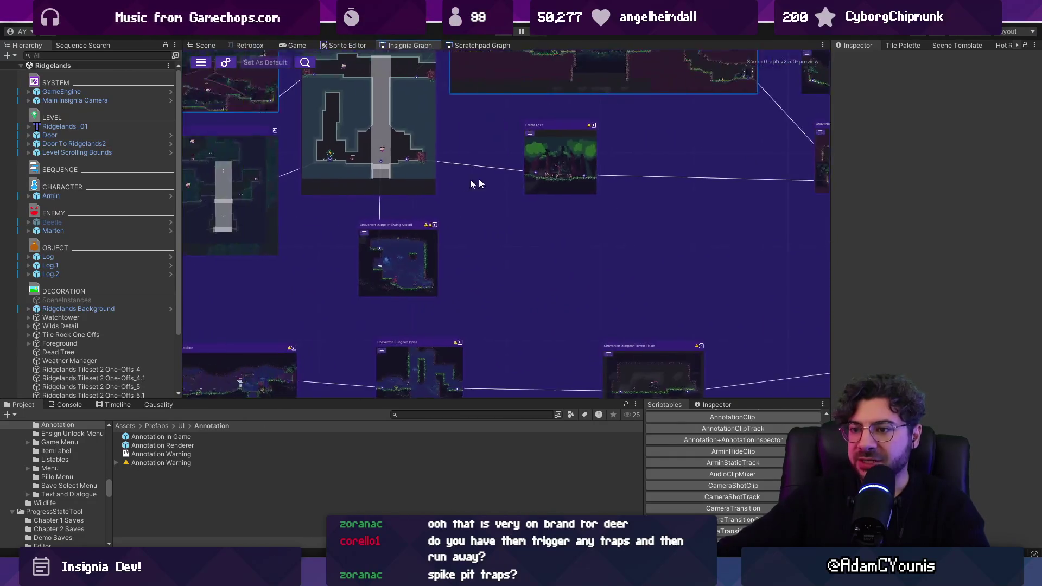
scroll(478, 211, down, 4)
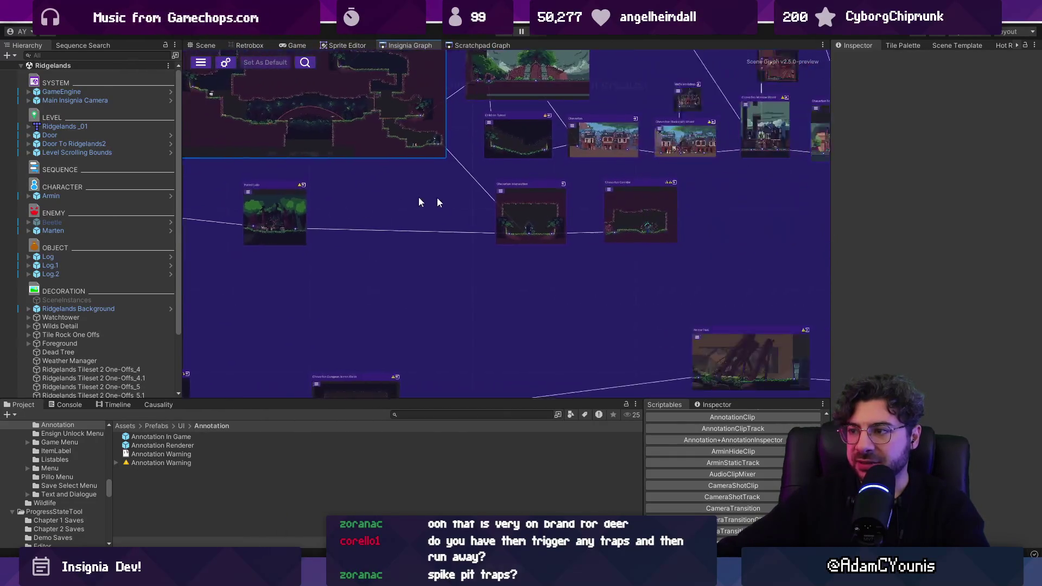
scroll(604, 197, up, 4)
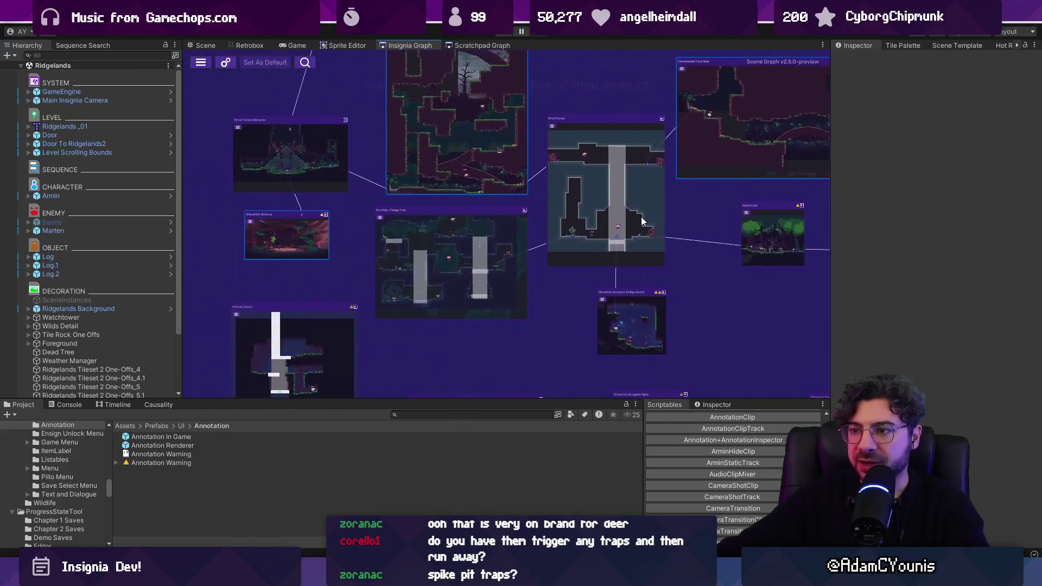
scroll(642, 221, down, 3)
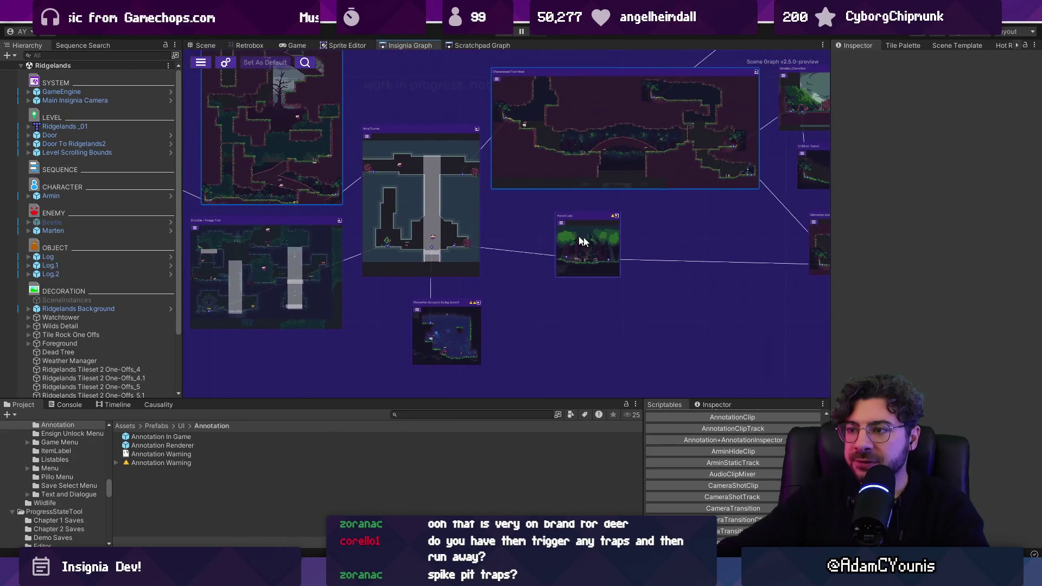
scroll(576, 202, down, 3)
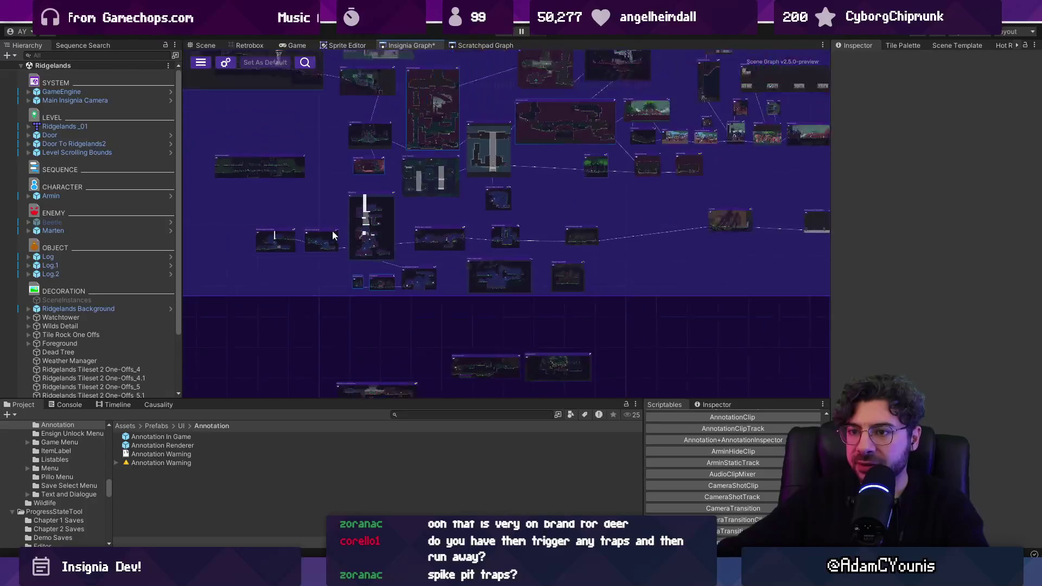
scroll(332, 235, down, 2)
scroll(456, 225, up, 5)
scroll(507, 273, up, 2)
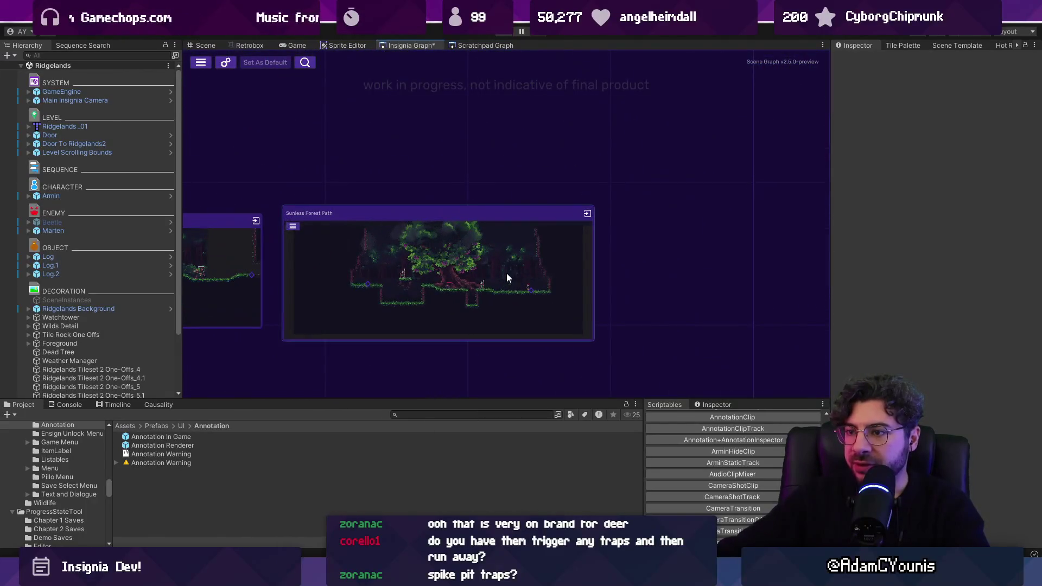
scroll(520, 262, down, 4)
scroll(471, 272, up, 3)
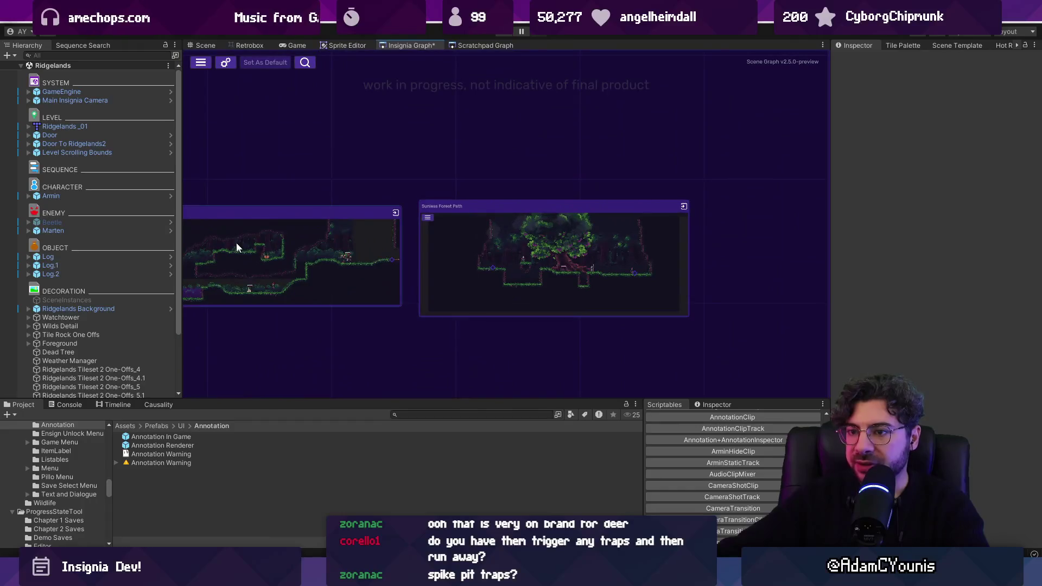
scroll(451, 244, down, 5)
mouse_move(426, 327)
mouse_down()
mouse_move(438, 258)
mouse_move(415, 227)
mouse_move(416, 124)
mouse_move(526, 137)
mouse_up()
scroll(415, 124, up, 2)
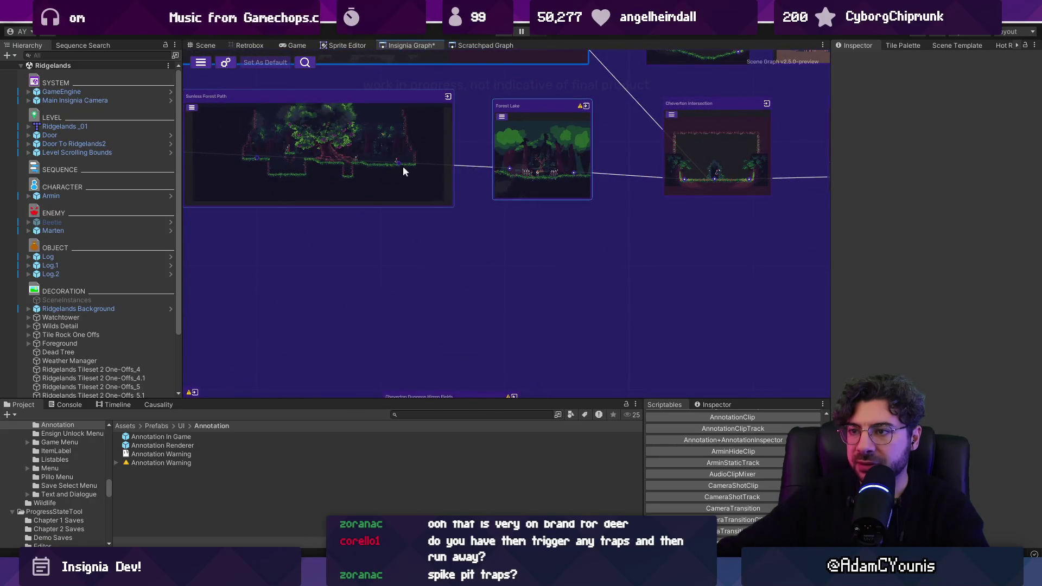
scroll(429, 180, up, 4)
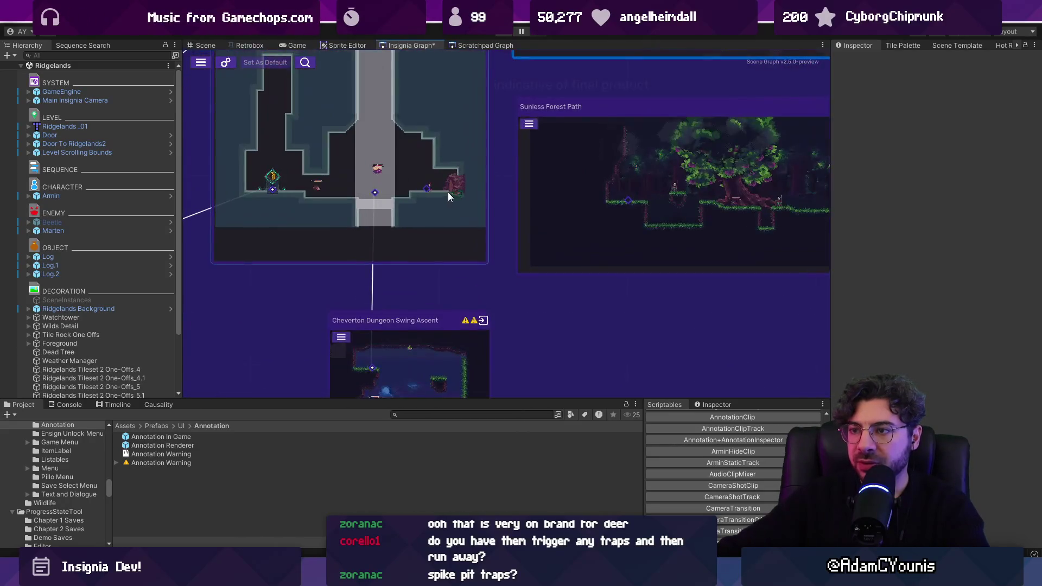
scroll(543, 209, right, 5)
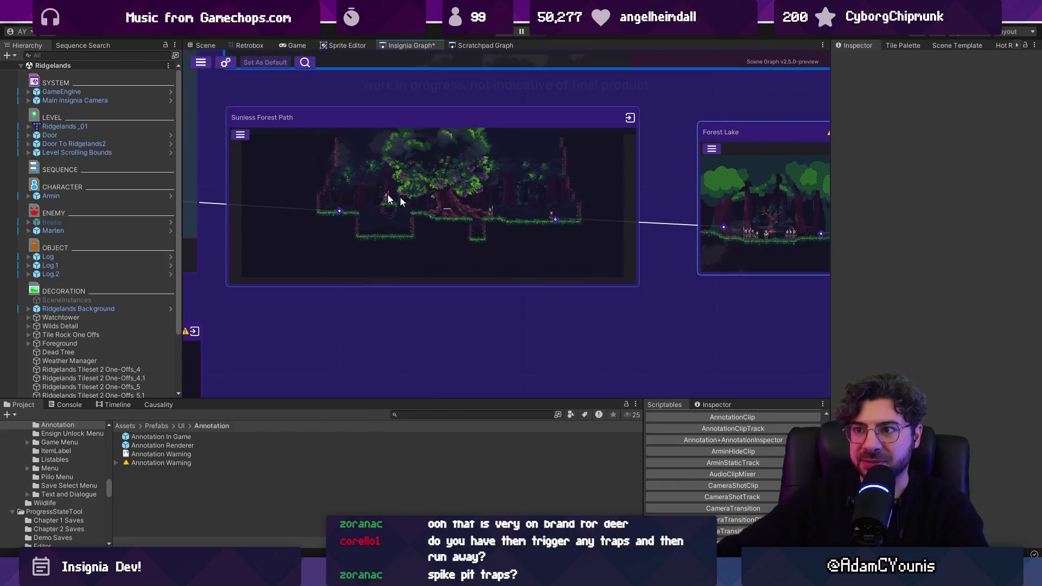
key(ctrl+s)
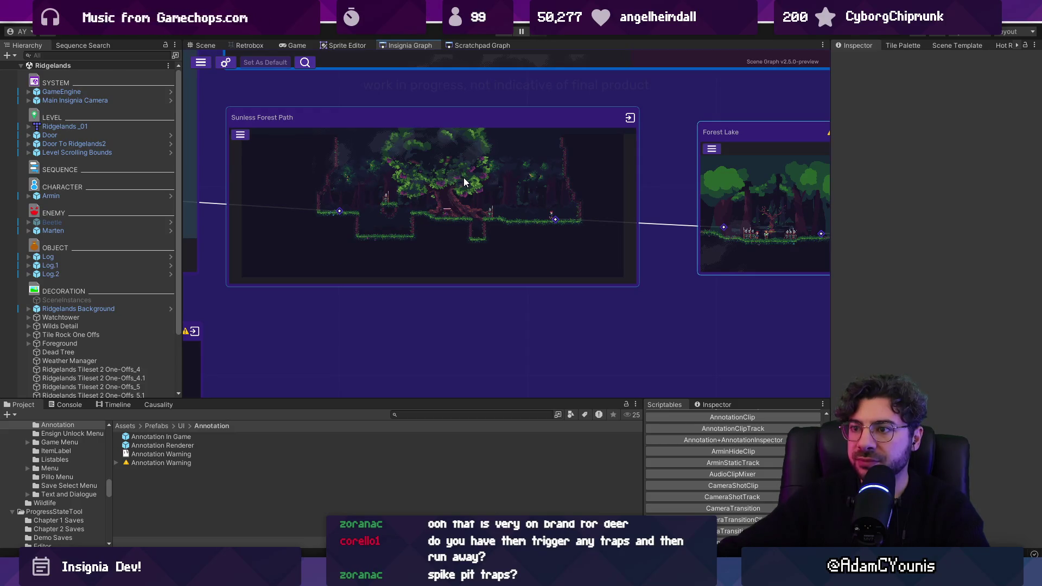
Select the Sunless Forest Path room and follow its door link to the connected room.
scroll(462, 177, down, 3)
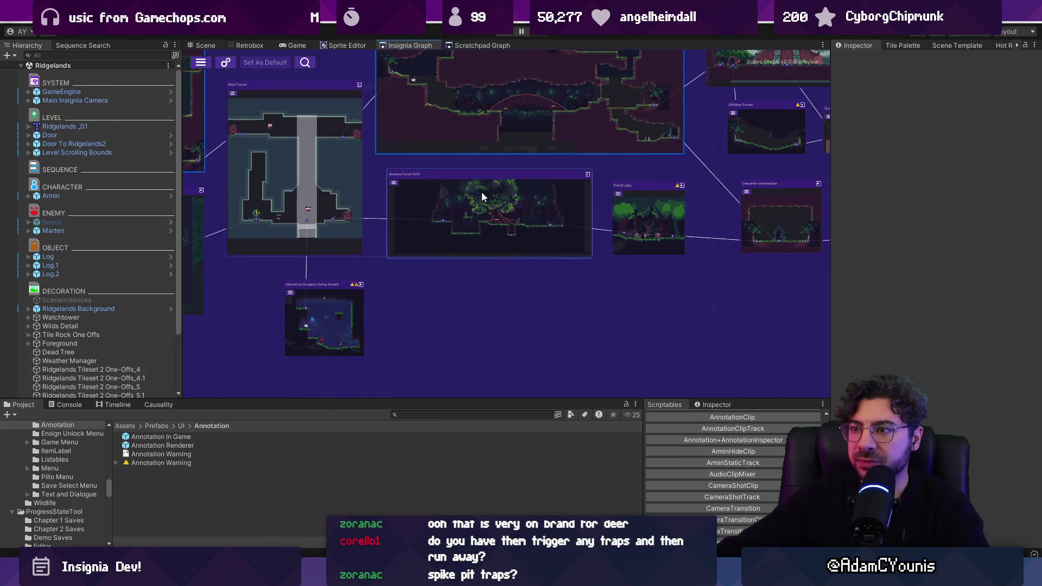
click(478, 194)
scroll(441, 201, down, 2)
scroll(461, 212, down, 1)
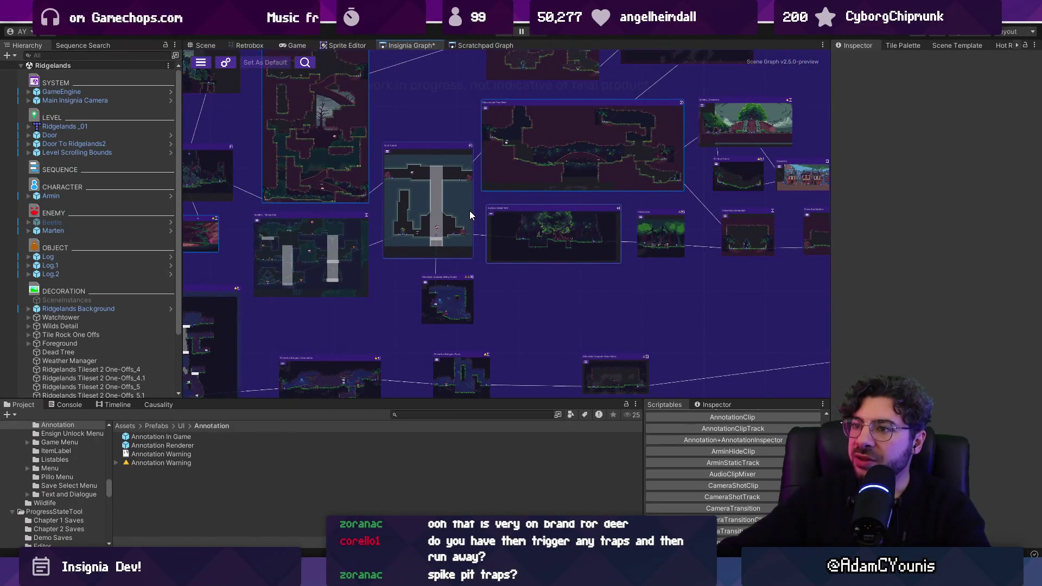
scroll(505, 226, up, 3)
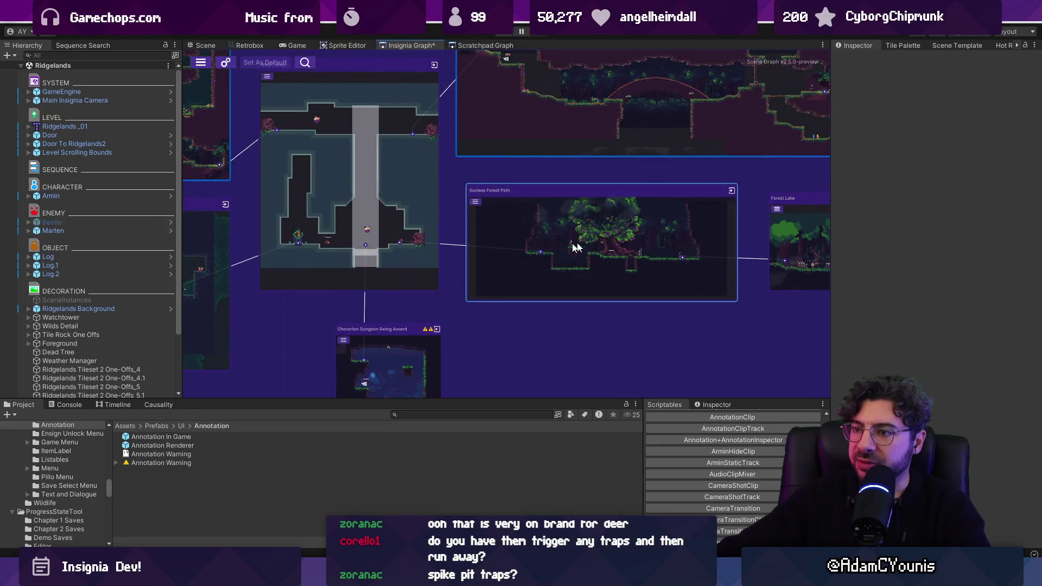
scroll(407, 215, up, 4)
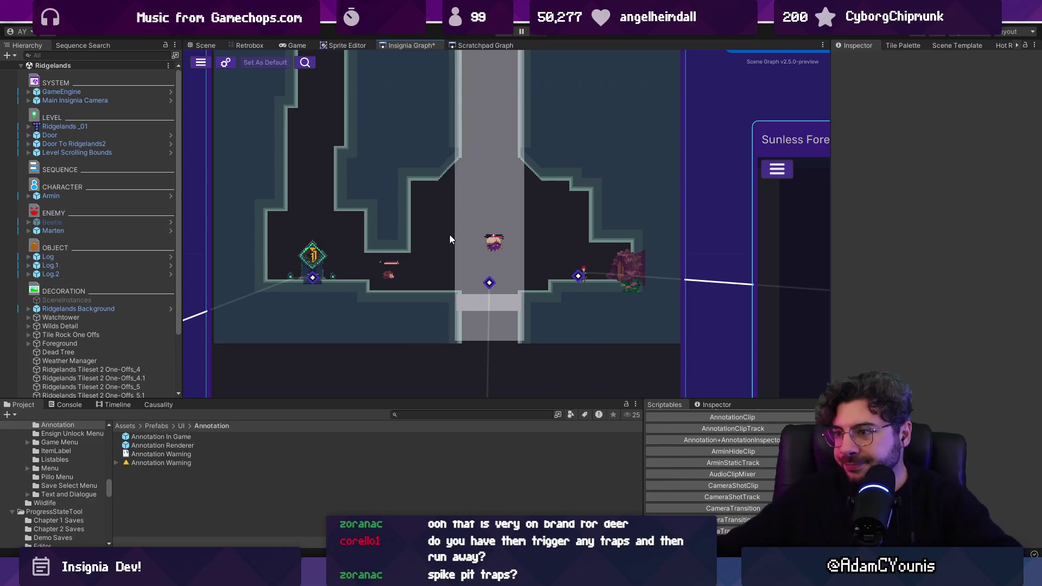
scroll(449, 234, down, 3)
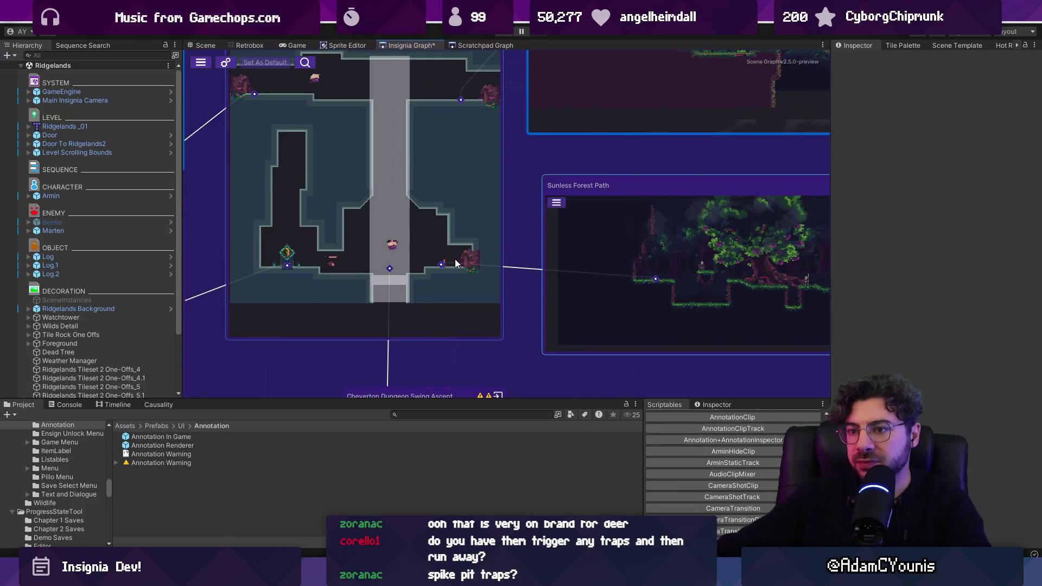
click(456, 264)
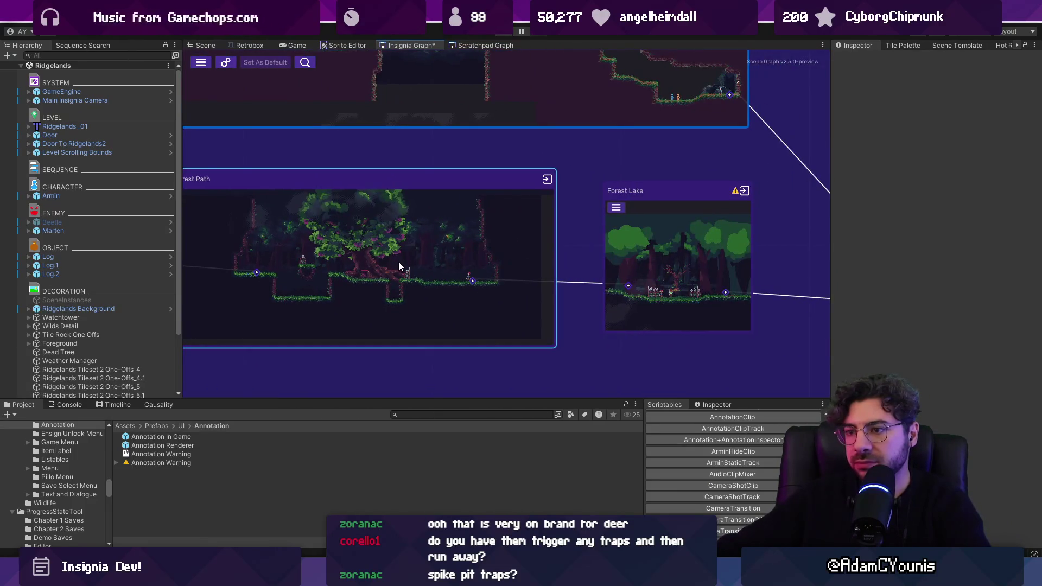
Frame Sunless Forest Path with Wind Tunnel and its neighbouring rooms in view.
mouse_move(266, 271)
mouse_down()
mouse_move(588, 260)
mouse_move(706, 287)
mouse_up()
scroll(348, 254, up, 2)
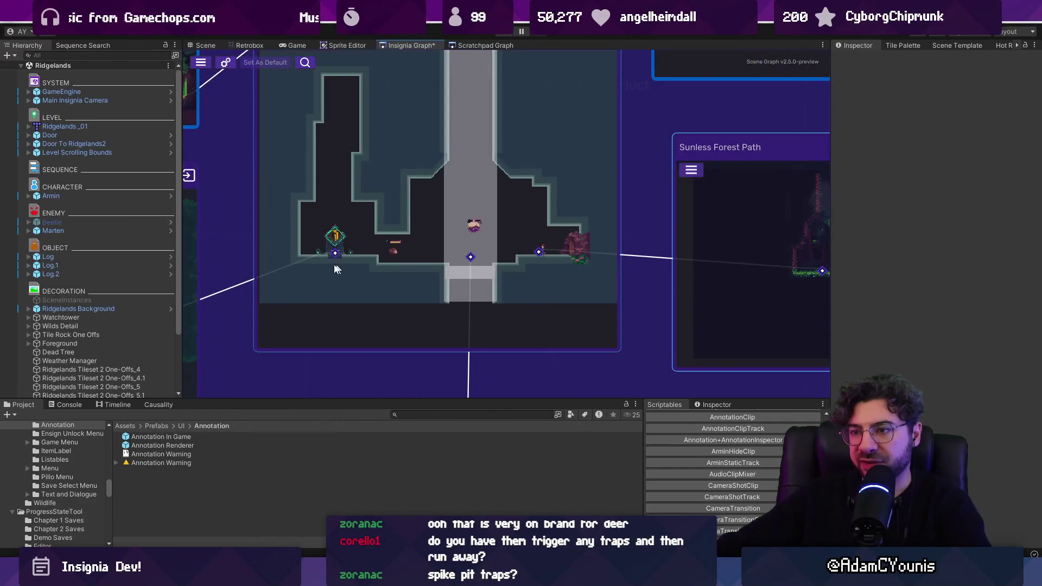
drag(611, 253, 347, 254)
drag(604, 238, 452, 239)
scroll(451, 271, down, 5)
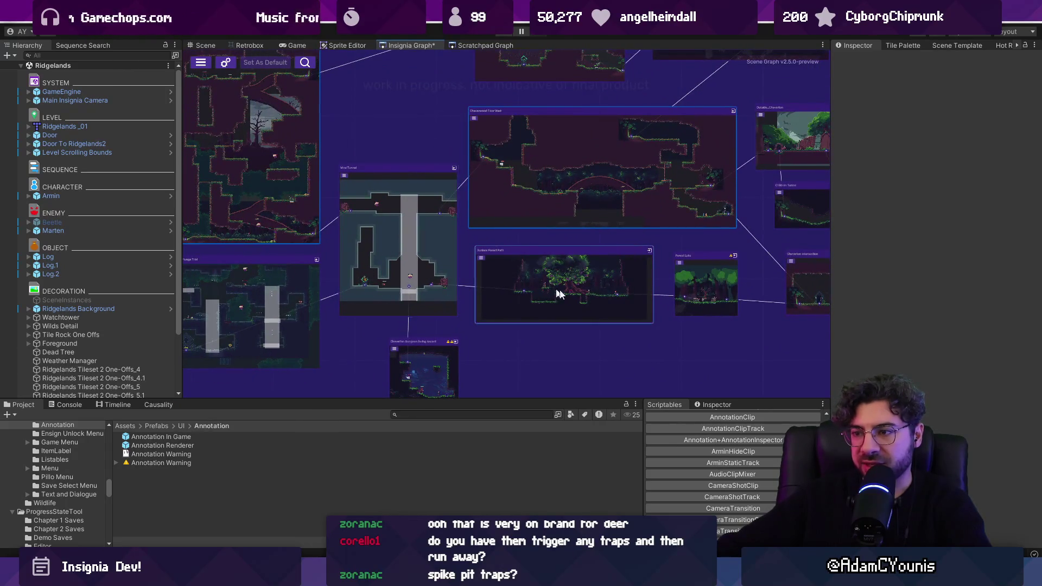
scroll(553, 275, up, 4)
scroll(586, 272, down, 5)
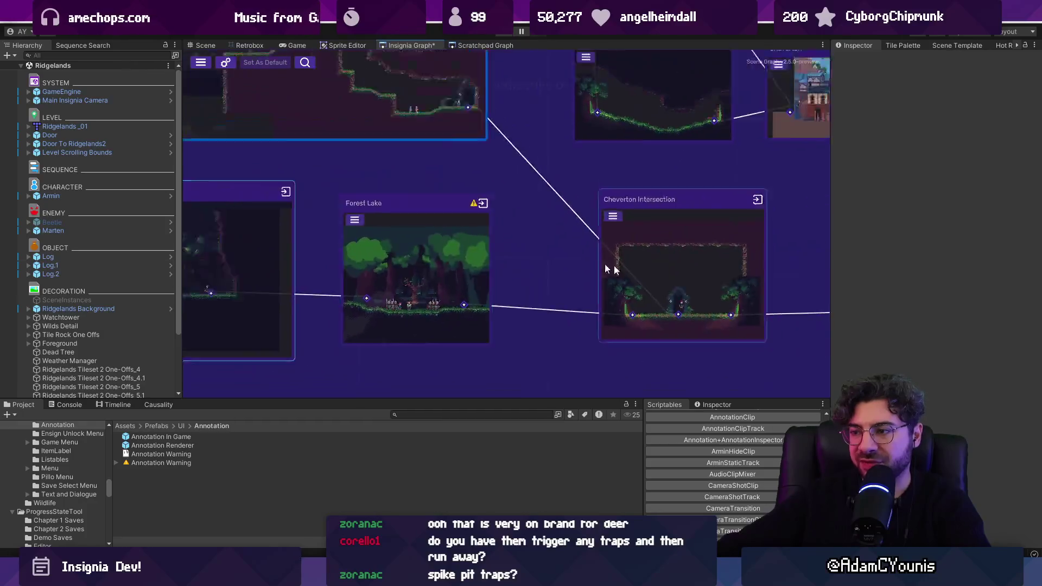
scroll(498, 234, up, 3)
scroll(499, 239, up, 3)
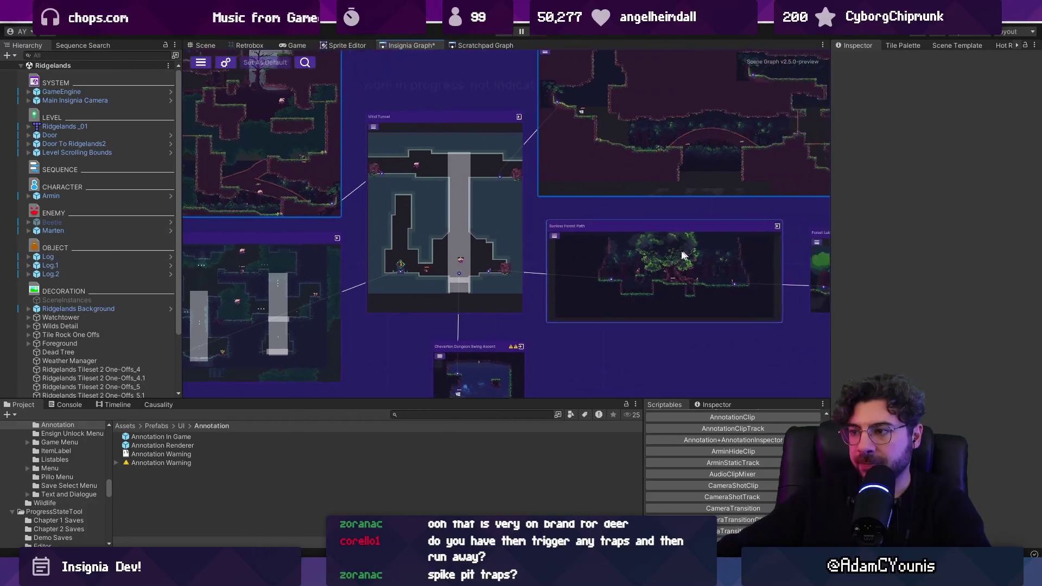
scroll(508, 247, down, 1)
drag(509, 248, 370, 270)
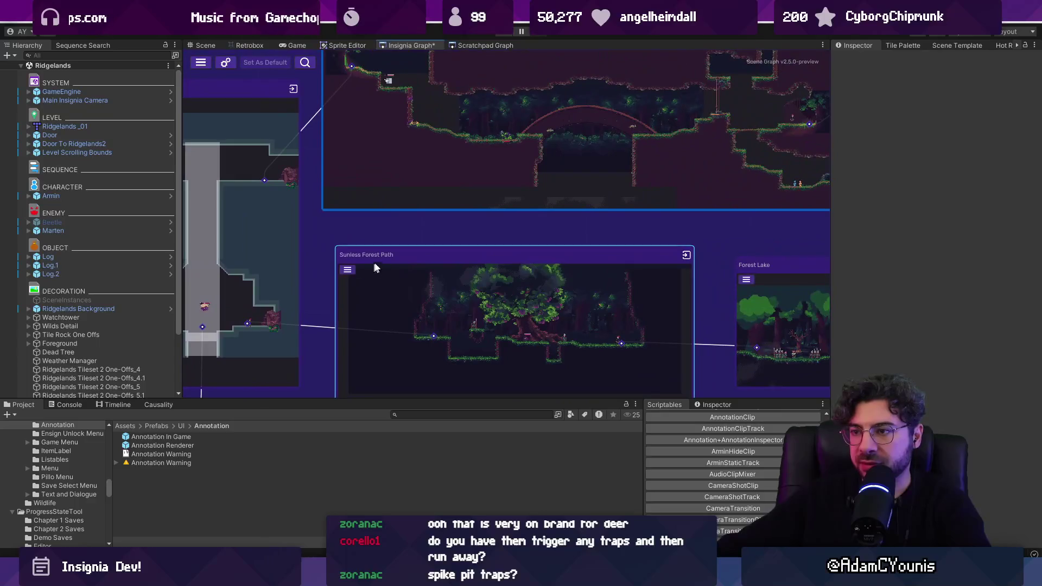
drag(470, 267, 409, 273)
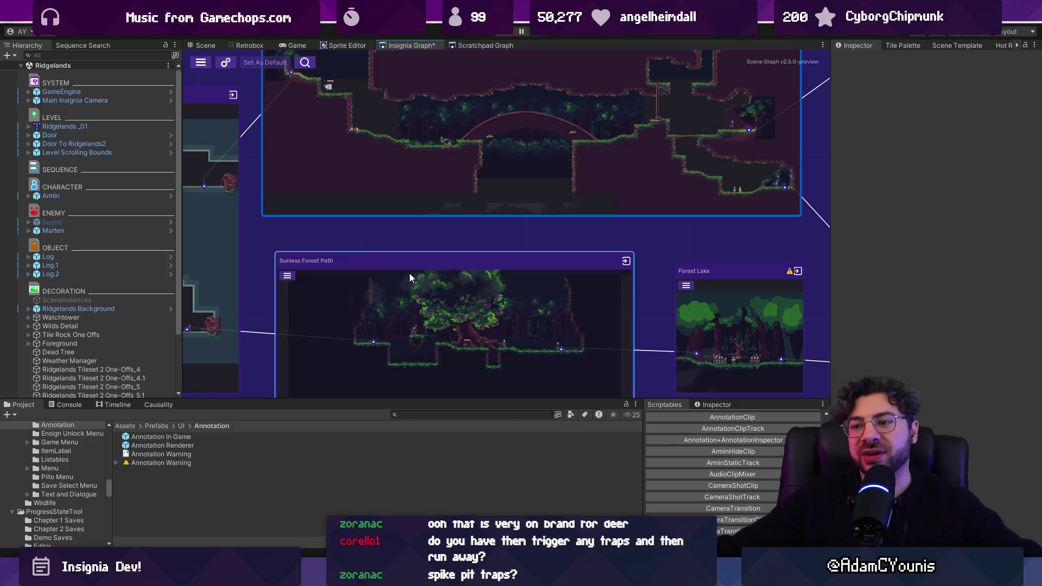
scroll(552, 271, down, 2)
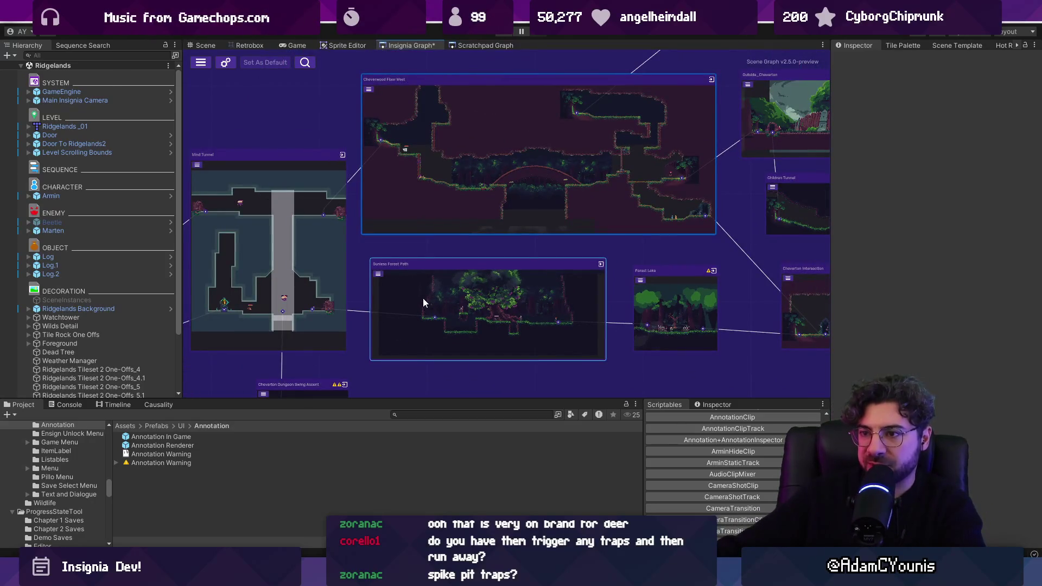
drag(426, 294, 373, 271)
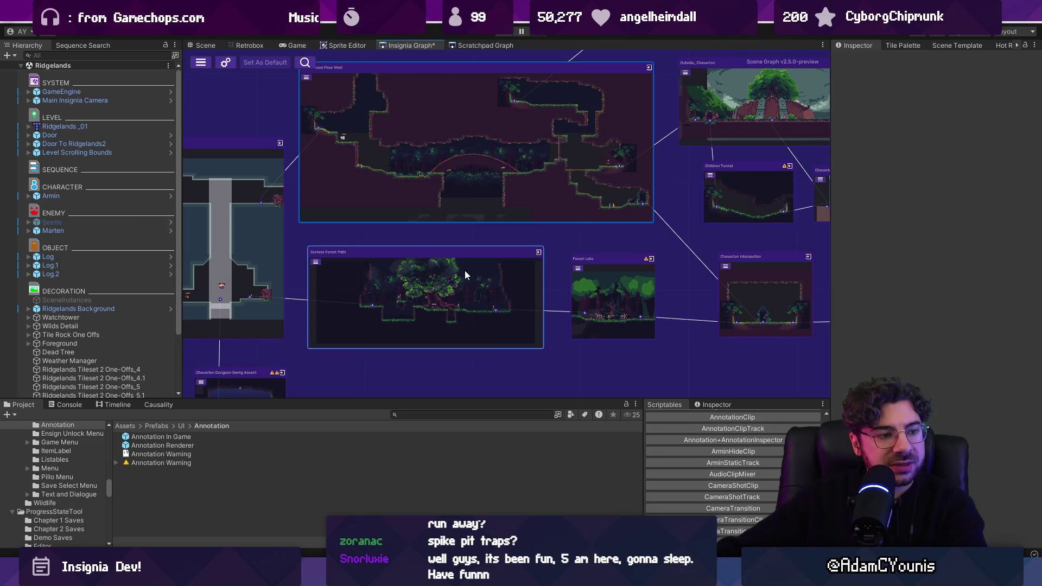
Frame the Cheverwood Floor West level, then zoom back out to the room-node overview.
double_click(450, 191)
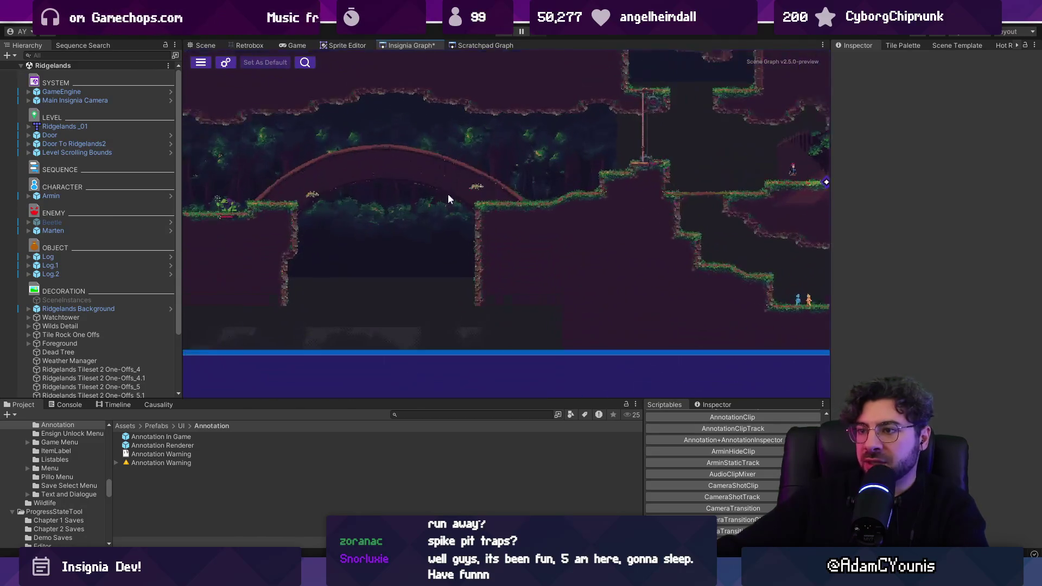
double_click(462, 212)
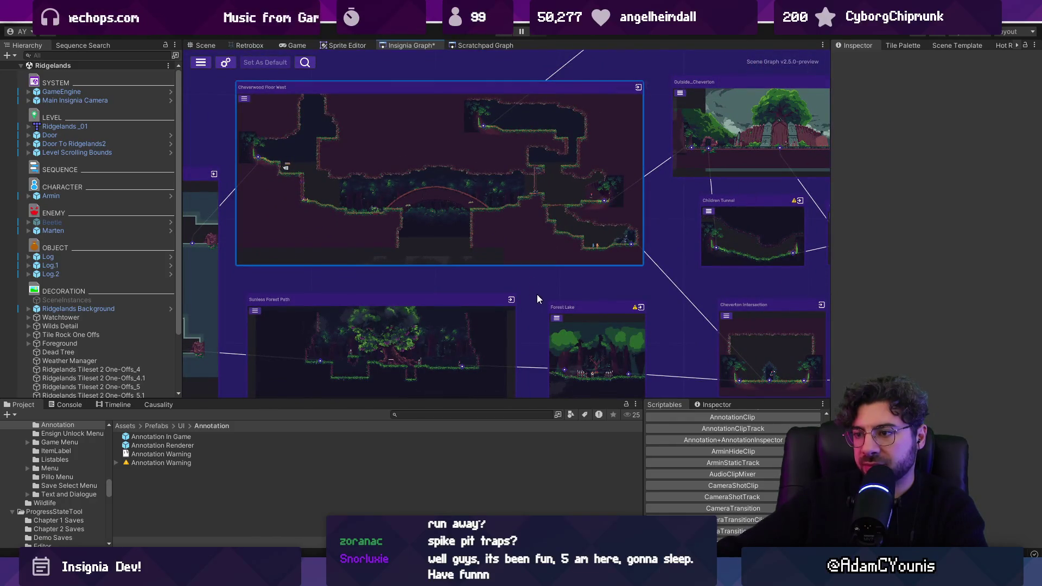
scroll(543, 293, down, 2)
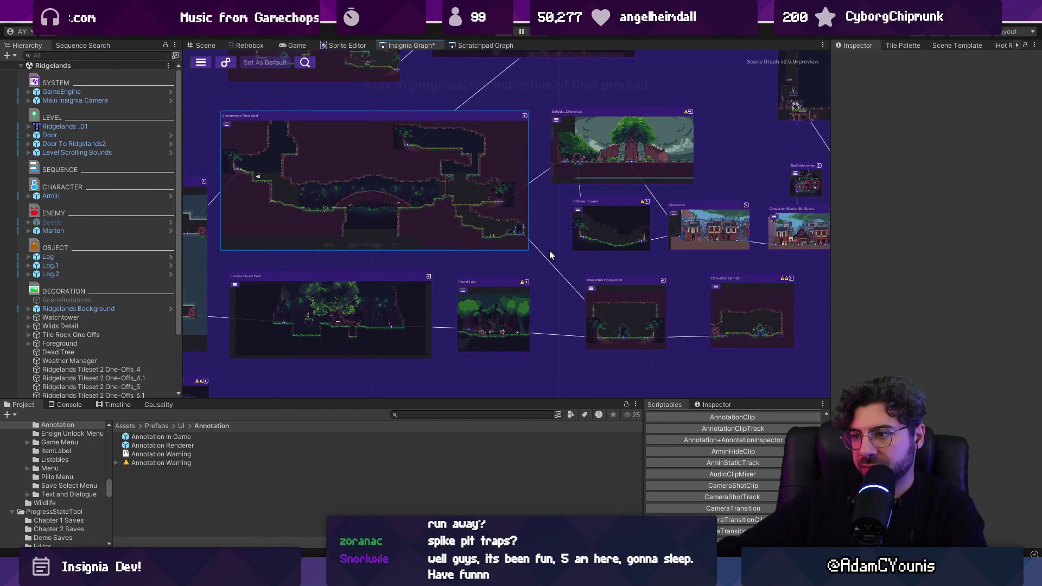
scroll(598, 277, left, 5)
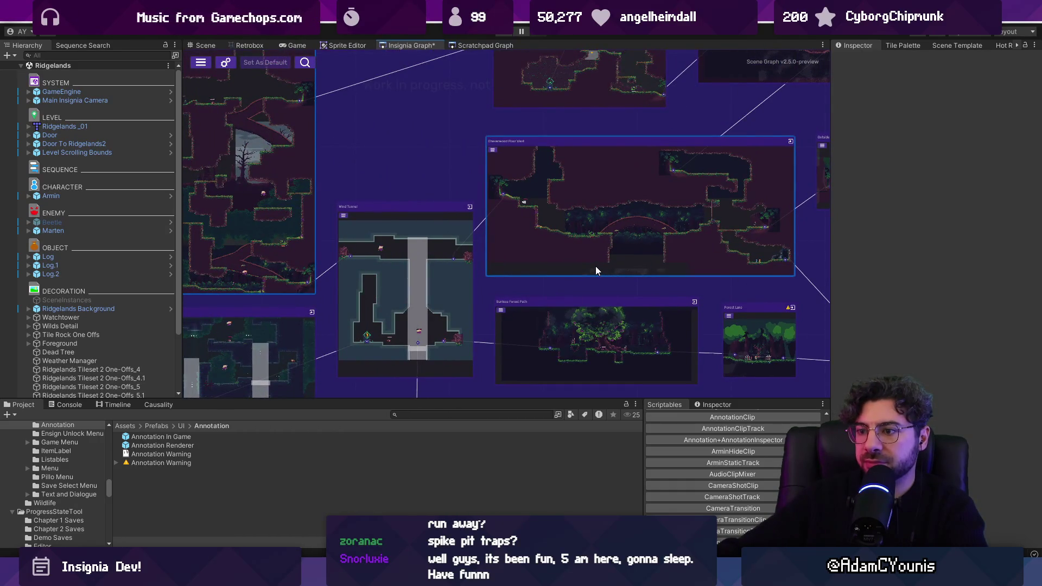
scroll(595, 266, up, 3)
scroll(597, 222, down, 3)
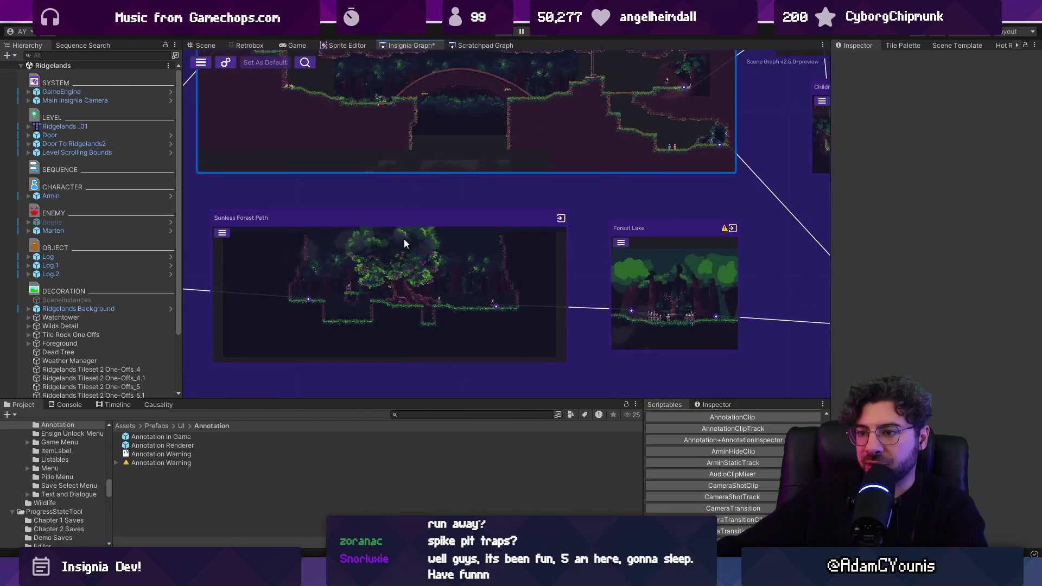
scroll(546, 247, up, 5)
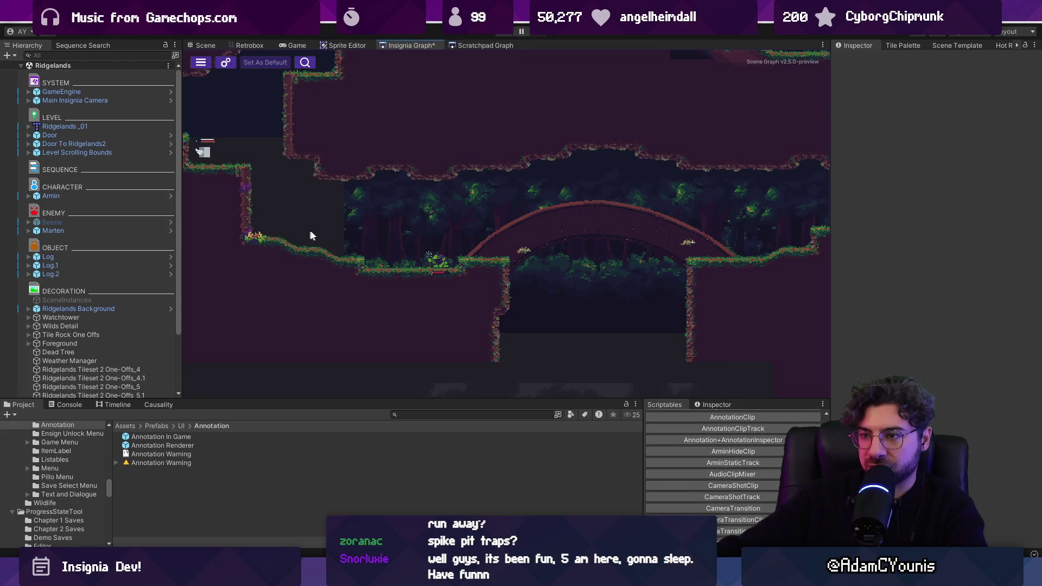
scroll(428, 253, down, 5)
scroll(427, 253, down, 3)
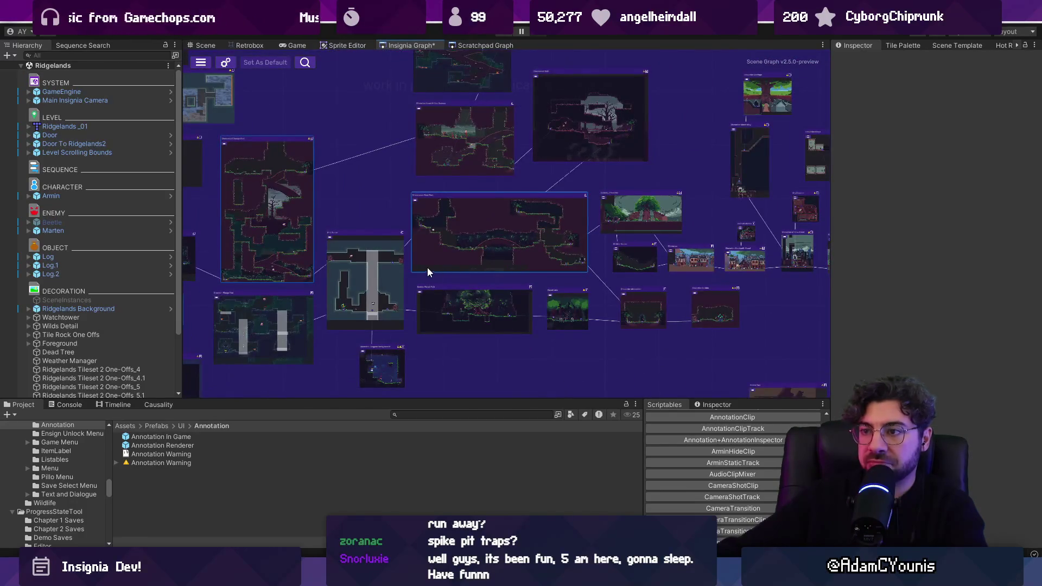
Pan the graph right and back left to show Cheverwood Floor West among neighbouring rooms.
drag(501, 262, 663, 255)
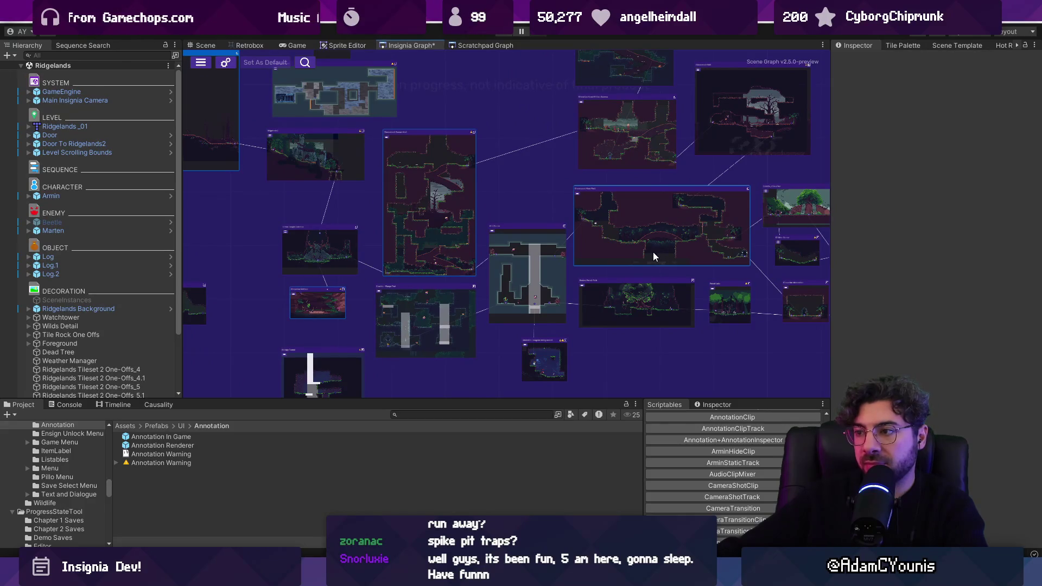
scroll(653, 252, up, 5)
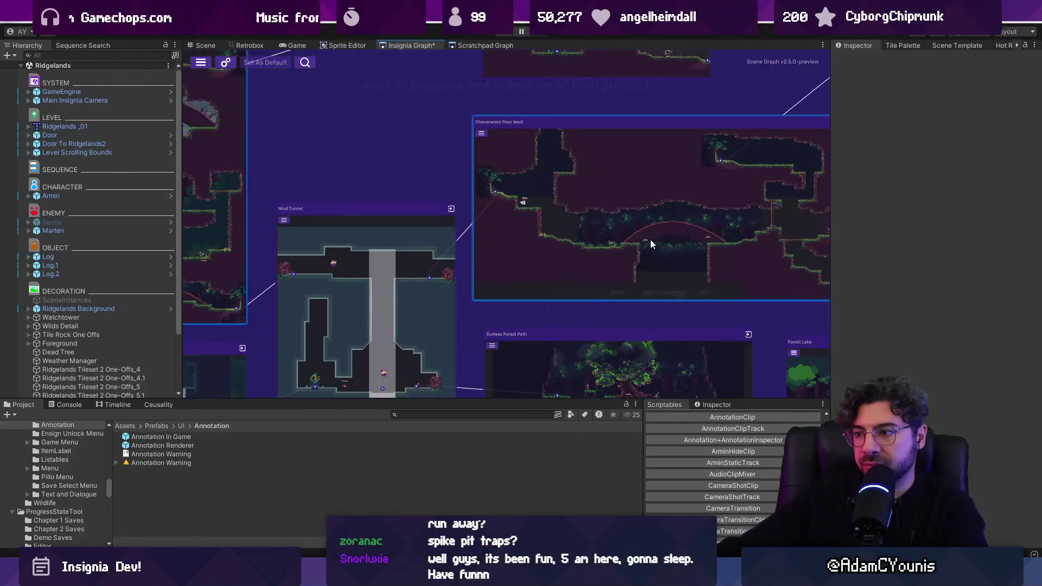
scroll(651, 239, down, 3)
drag(716, 261, 512, 244)
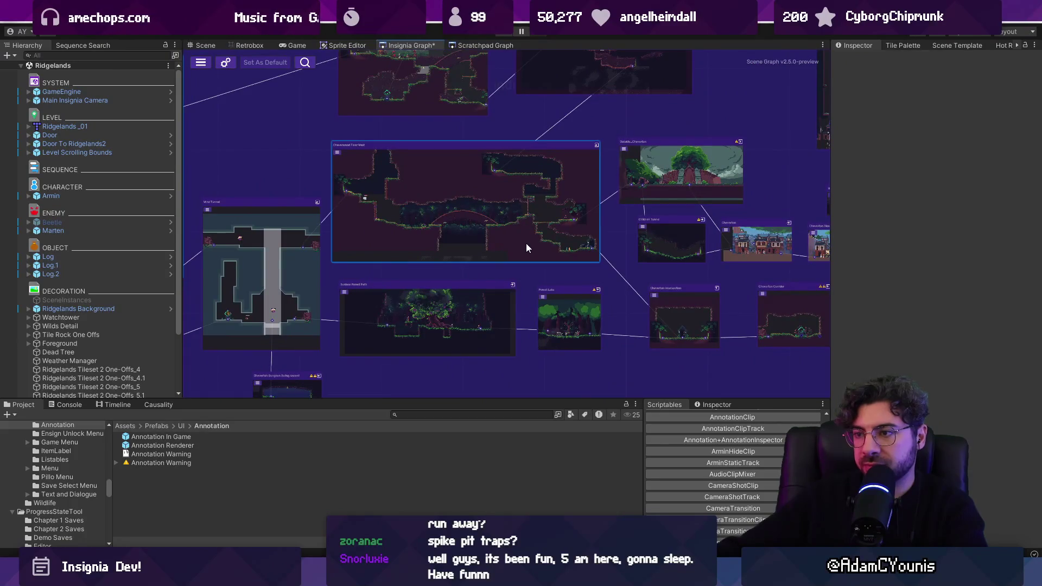
scroll(517, 243, up, 3)
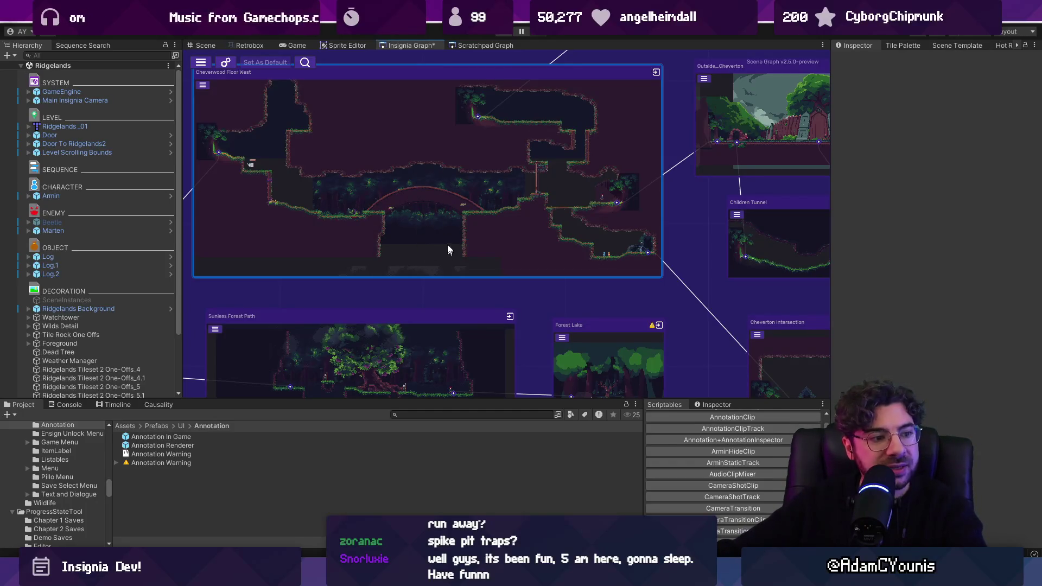
scroll(423, 203, down, 3)
mouse_move(419, 252)
mouse_down()
mouse_move(467, 239)
mouse_move(385, 247)
mouse_up()
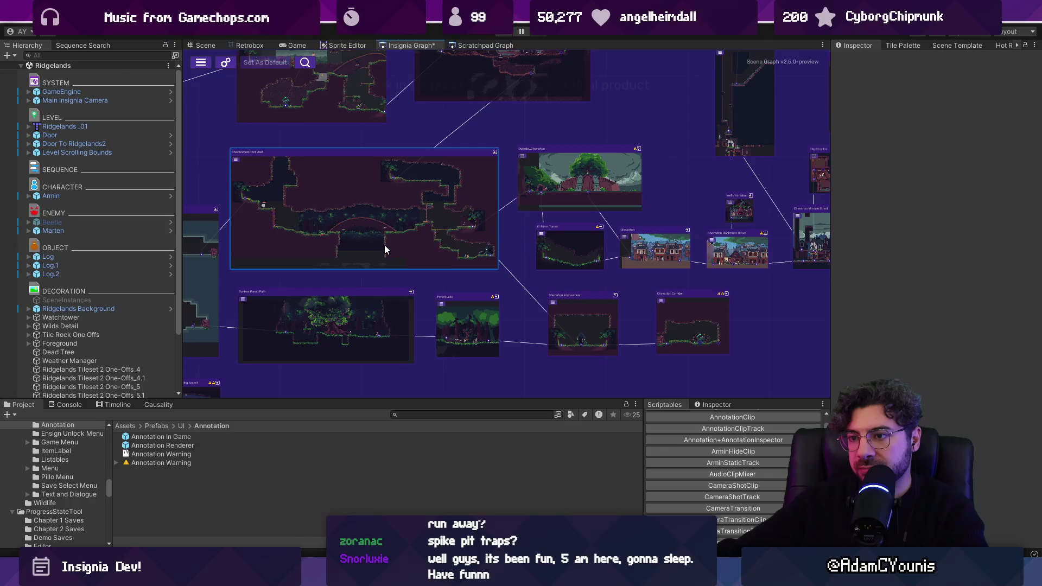
Zoom out further and pan until the full network of linked rooms is visible.
scroll(574, 333, up, 5)
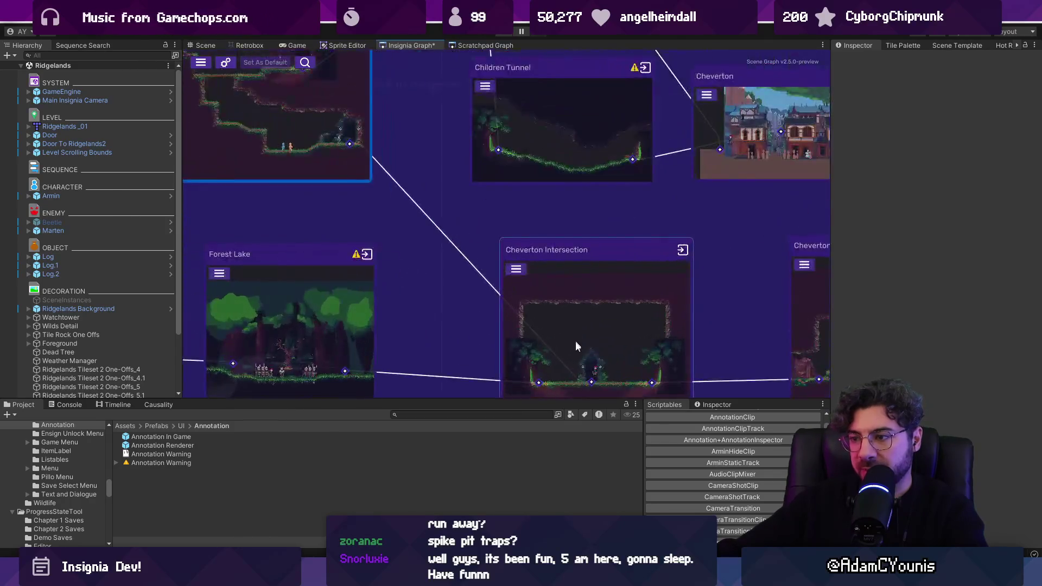
scroll(574, 296, down, 3)
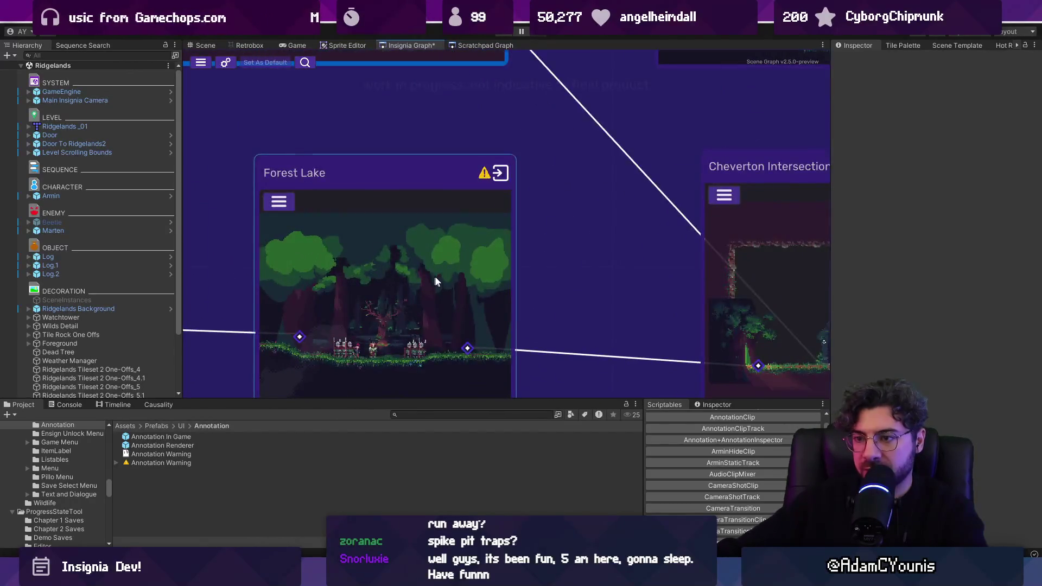
scroll(447, 278, down, 5)
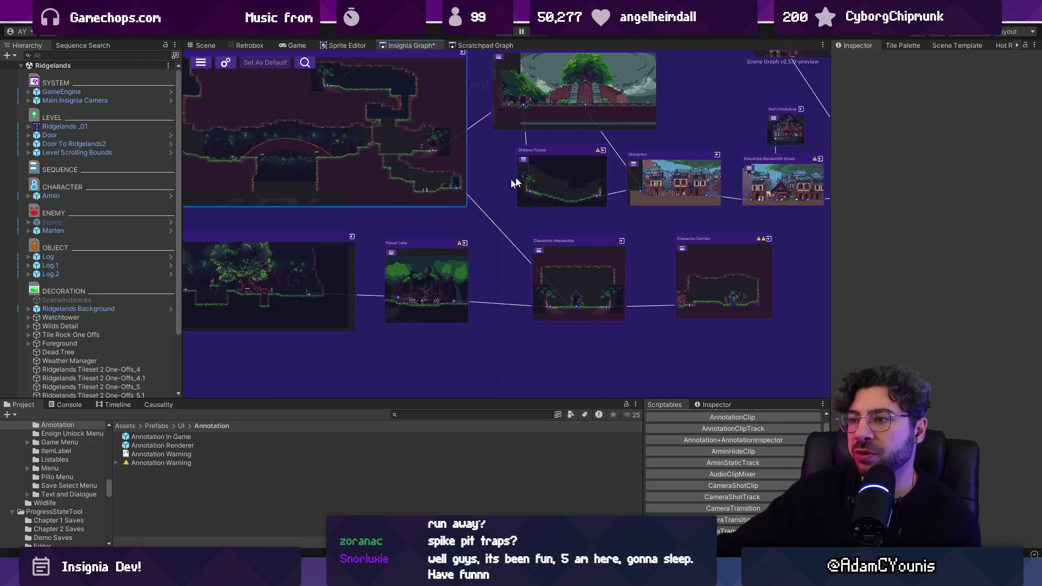
scroll(604, 119, down, 2)
mouse_move(605, 120)
mouse_down()
mouse_move(654, 200)
mouse_move(679, 210)
mouse_move(446, 201)
mouse_up()
scroll(655, 200, down, 2)
scroll(705, 217, down, 2)
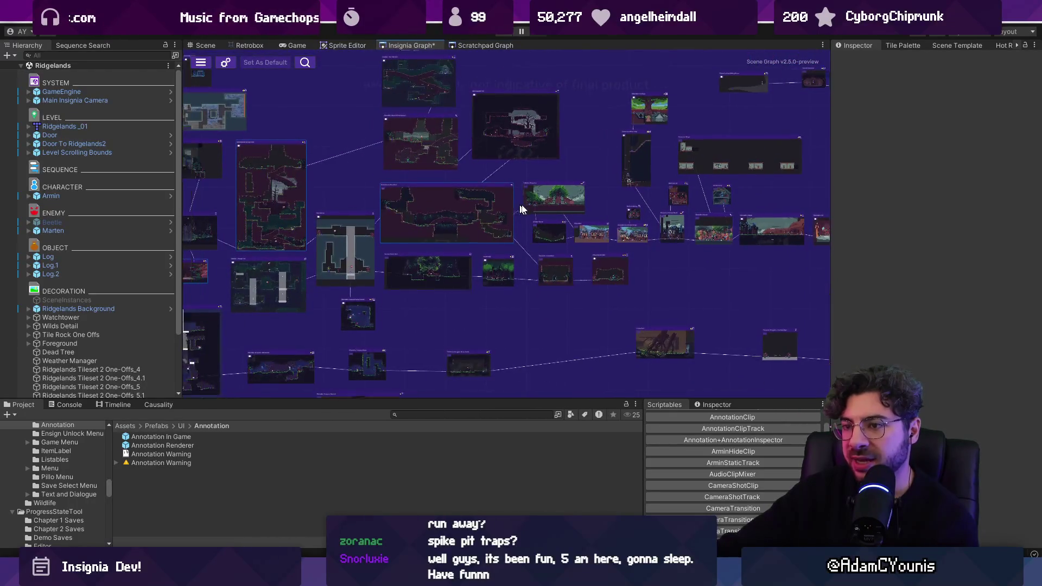
Zoom in on the Hirren Temple Entrance and Forest Lake room nodes to inspect them.
scroll(450, 250, up, 2)
scroll(337, 261, up, 5)
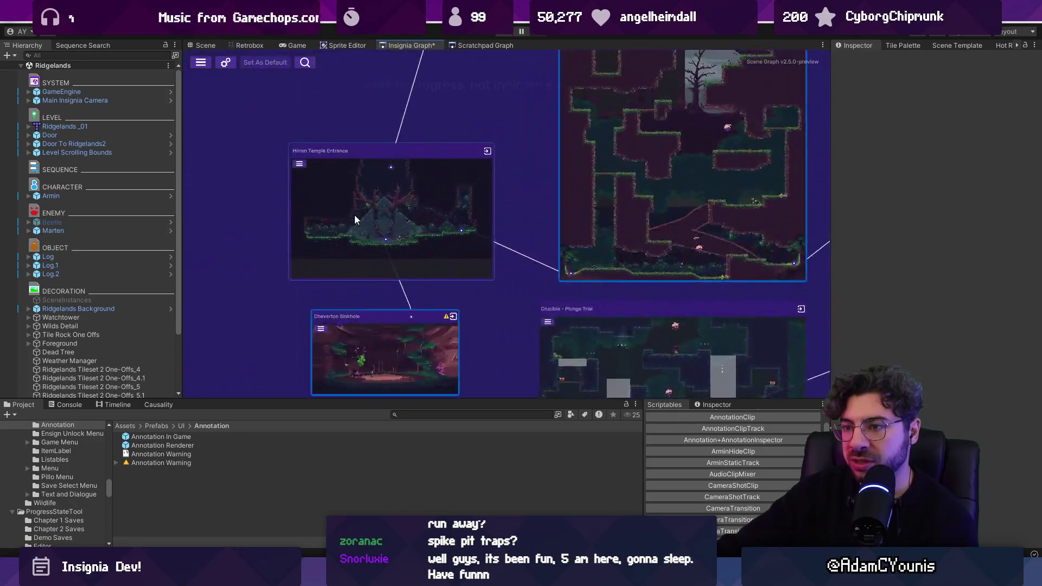
scroll(386, 179, down, 5)
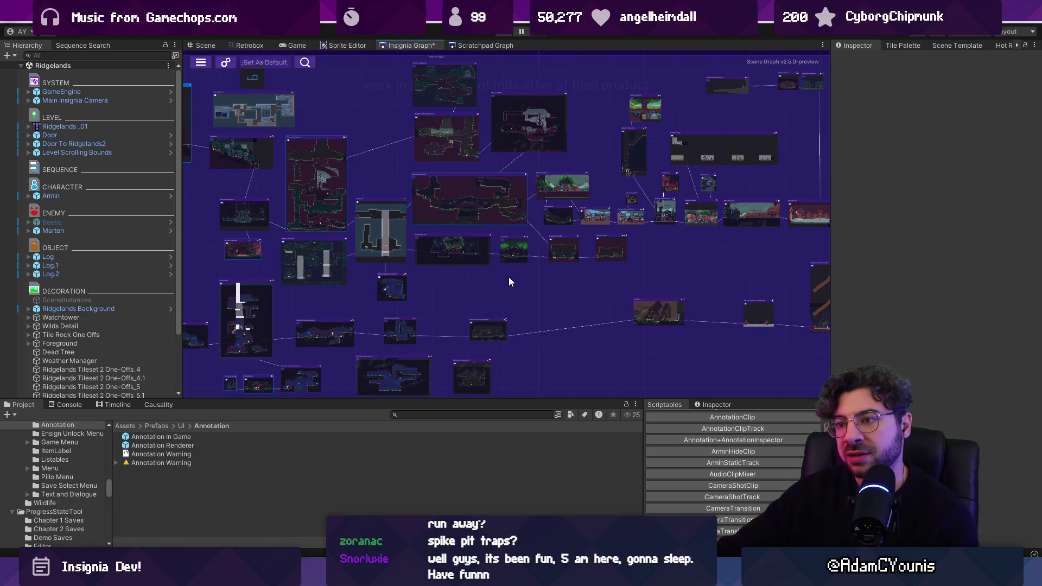
scroll(494, 247, up, 5)
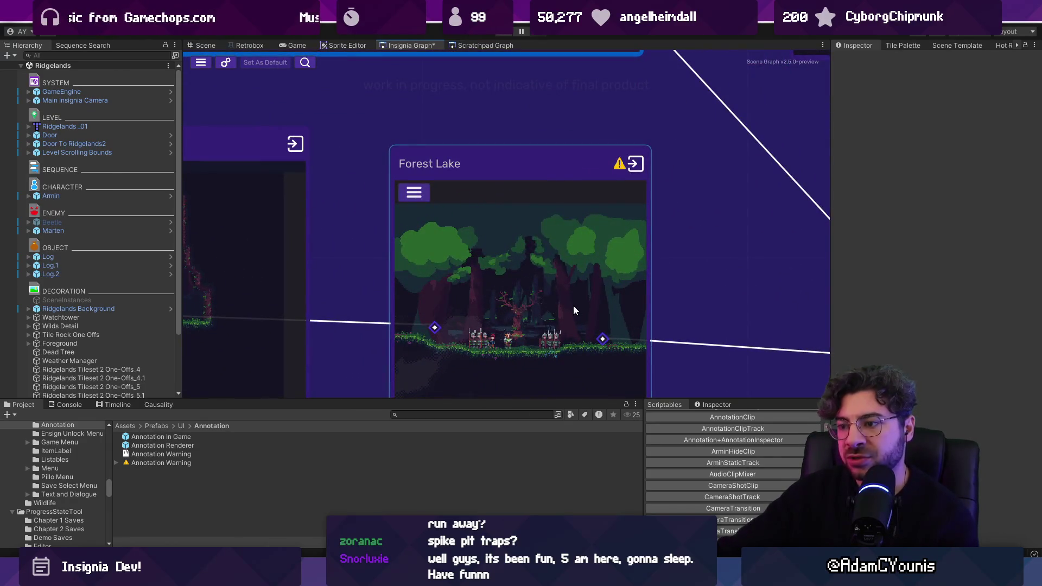
scroll(573, 315, down, 4)
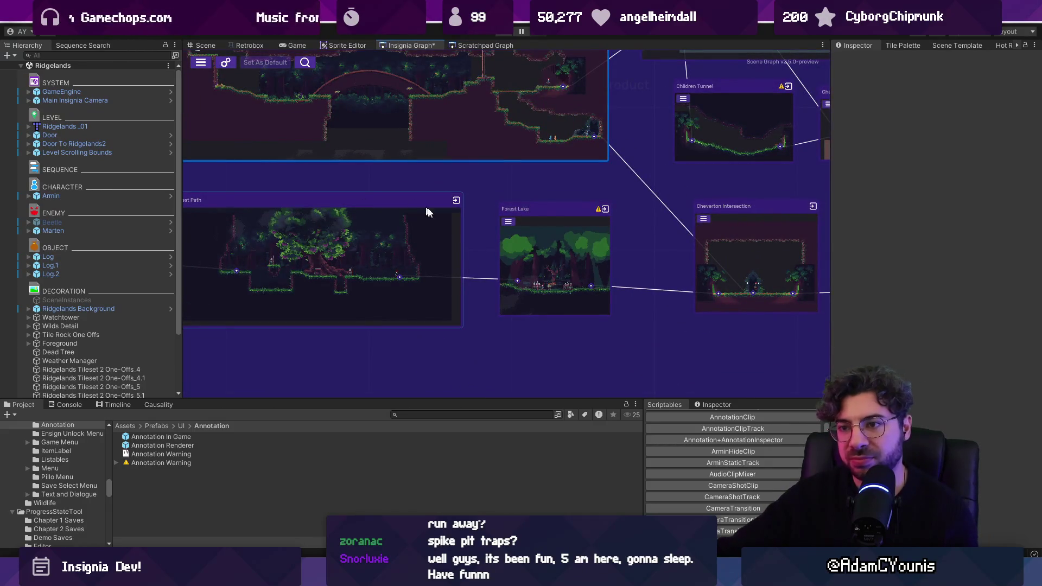
scroll(312, 249, up, 3)
scroll(380, 250, down, 3)
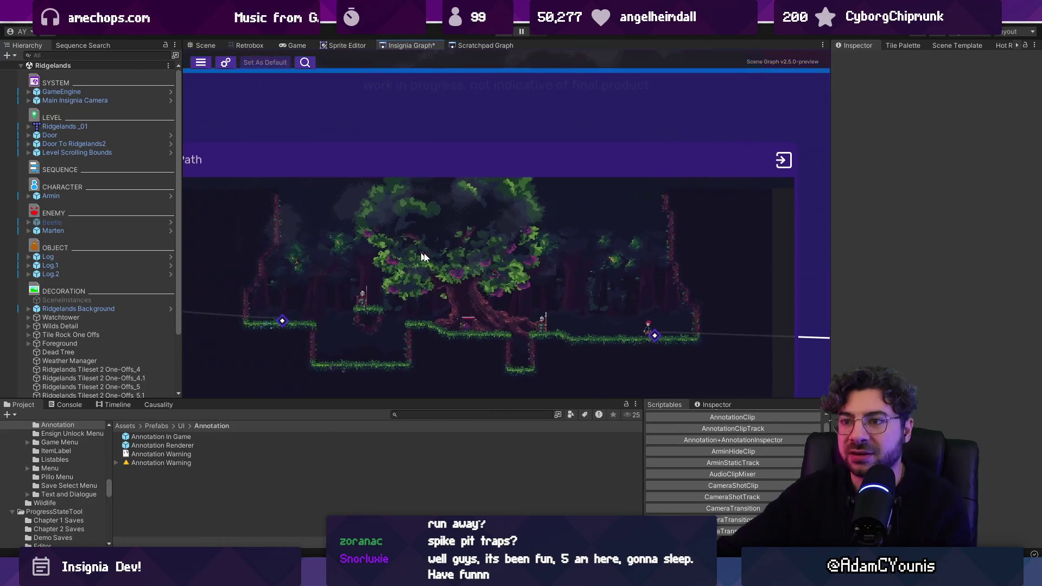
scroll(572, 226, down, 2)
Pan down to inspect Sunless Forest Path up close and save the Insignia Graph.
drag(572, 223, 489, 333)
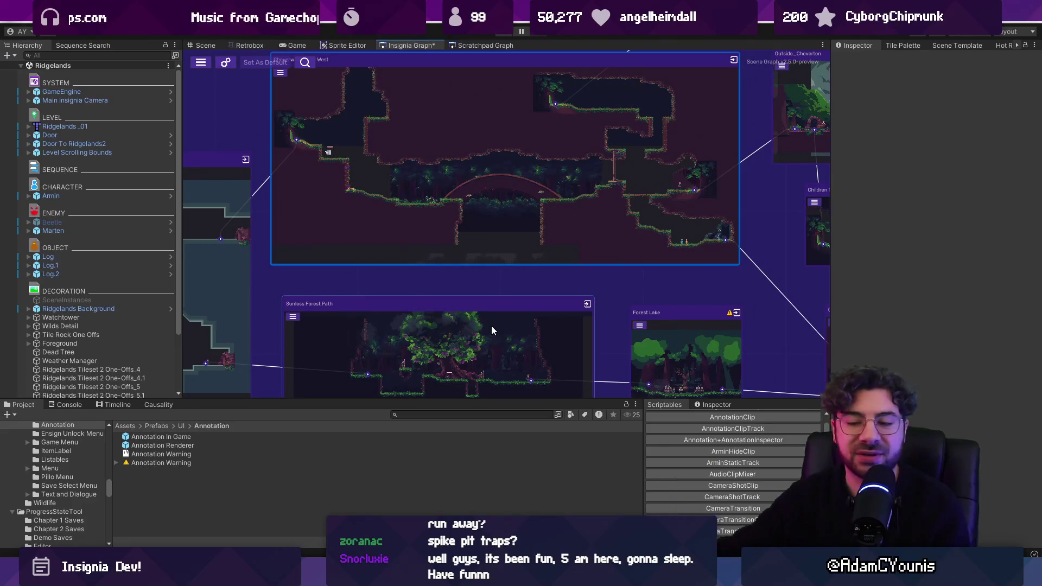
scroll(491, 326, down, 3)
scroll(401, 312, up, 4)
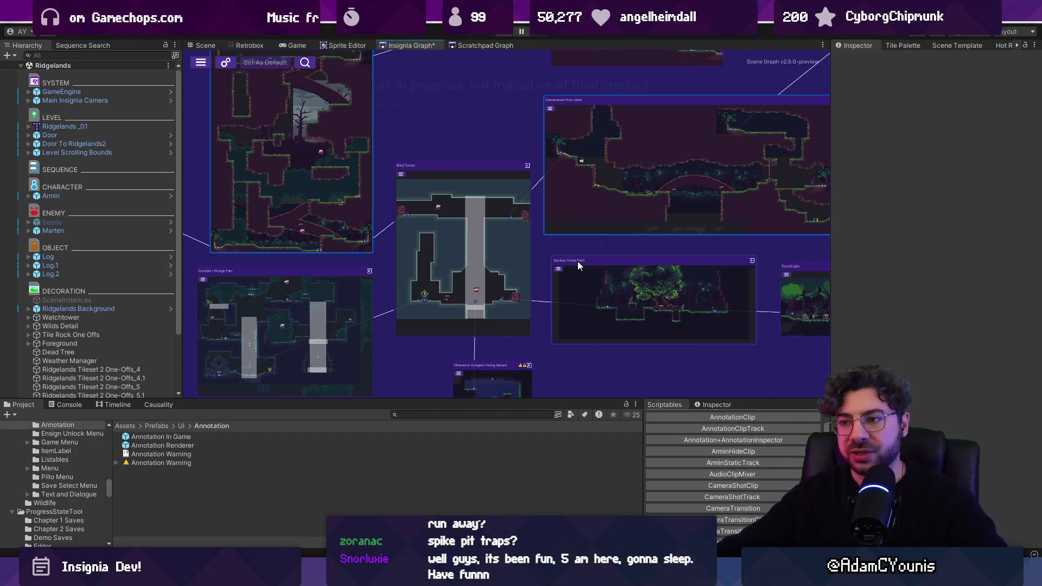
scroll(577, 262, down, 5)
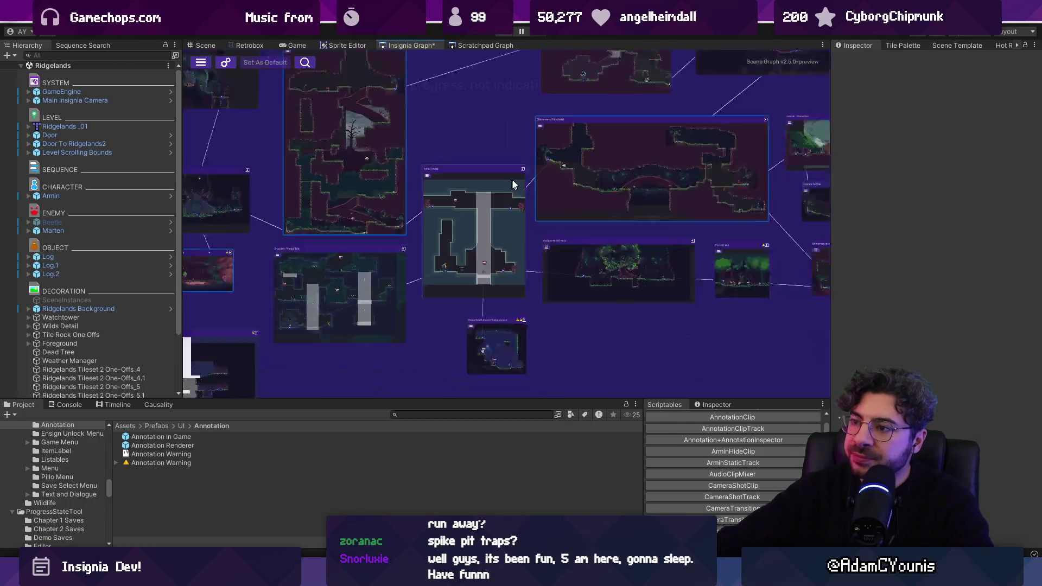
scroll(517, 240, down, 2)
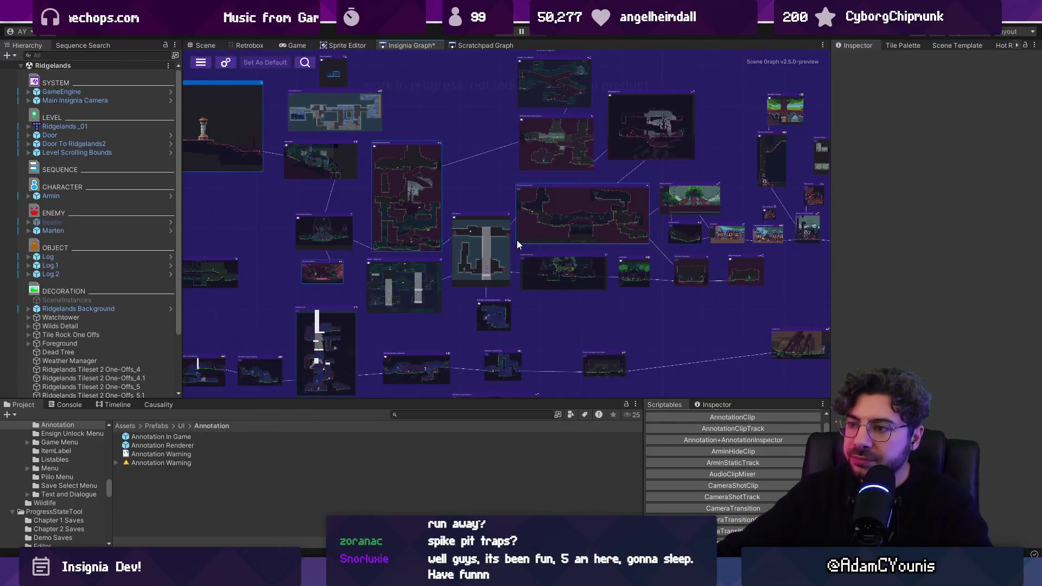
key(ctrl+s)
Pan the graph up and across toward the Cheverton town rooms.
scroll(487, 238, up, 6)
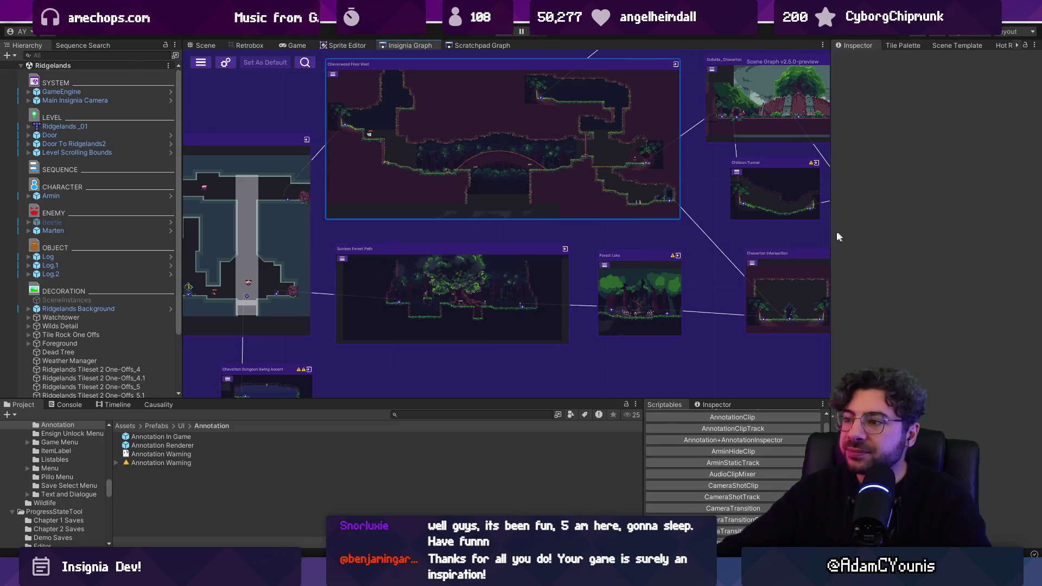
scroll(596, 236, down, 3)
drag(577, 230, 522, 188)
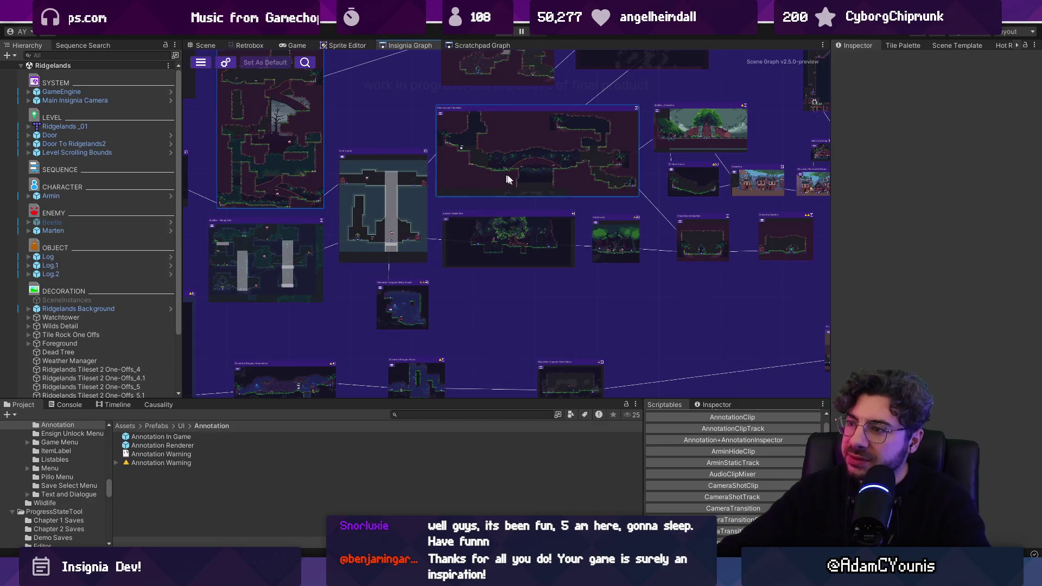
drag(349, 270, 719, 239)
scroll(565, 283, up, 8)
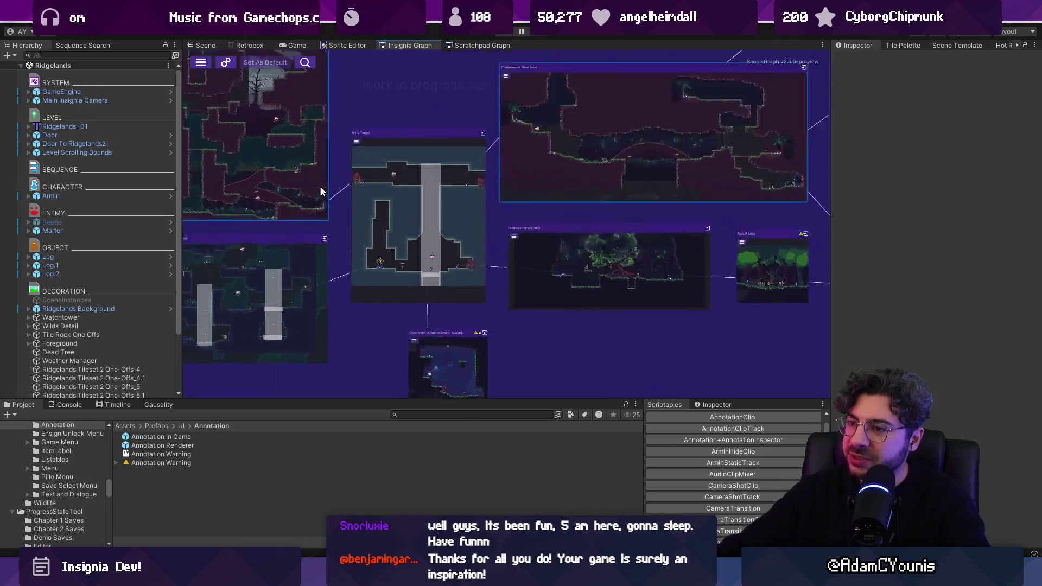
scroll(461, 254, down, 4)
scroll(461, 253, up, 3)
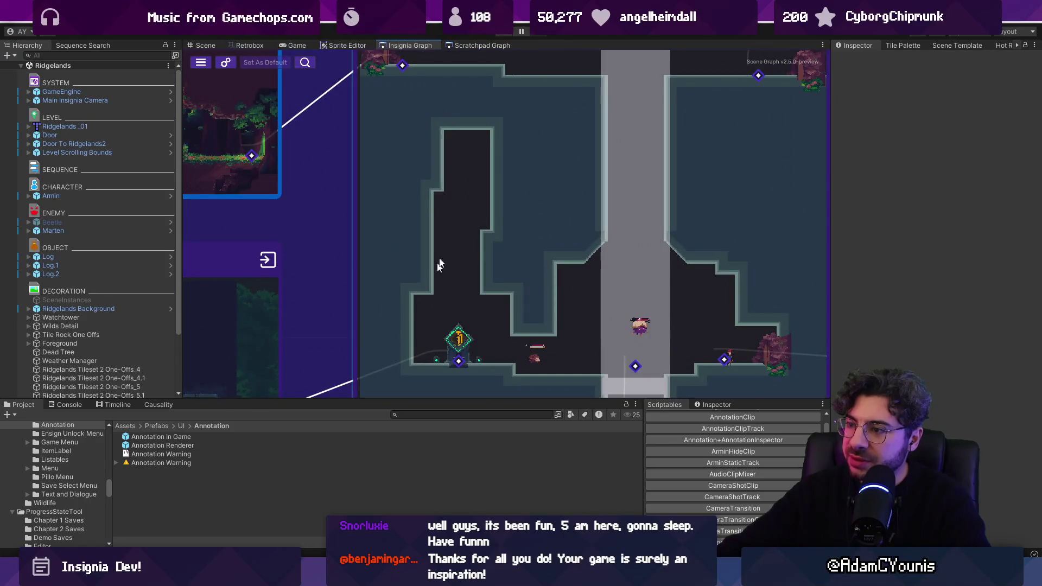
Zoom in and out to settle the view on Cheverton Corridor and its neighbours.
scroll(451, 247, down, 4)
scroll(405, 226, up, 1)
scroll(405, 227, down, 3)
scroll(288, 205, up, 2)
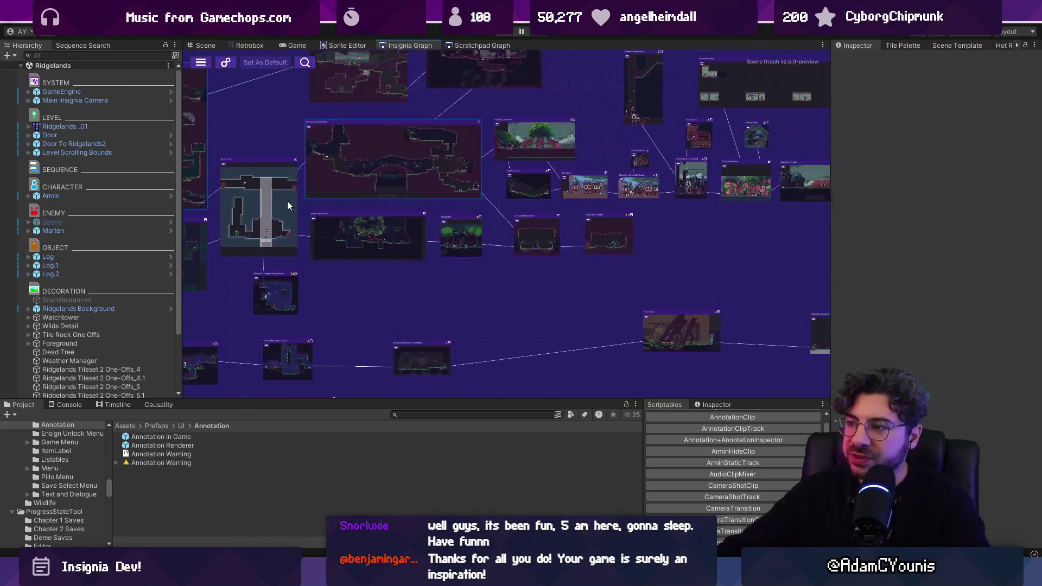
scroll(757, 227, up, 3)
scroll(406, 252, up, 2)
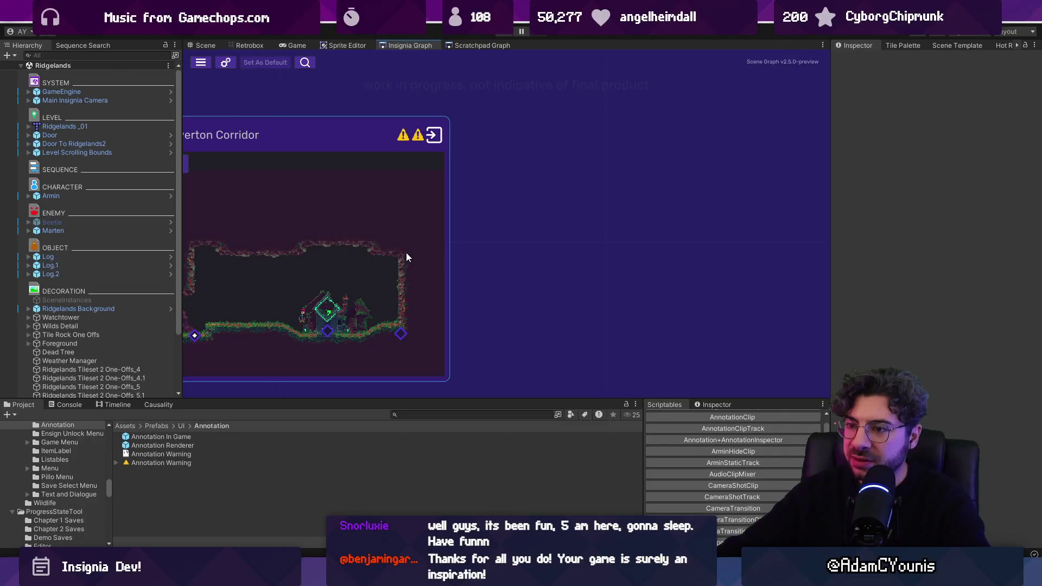
scroll(401, 251, down, 3)
scroll(364, 235, up, 2)
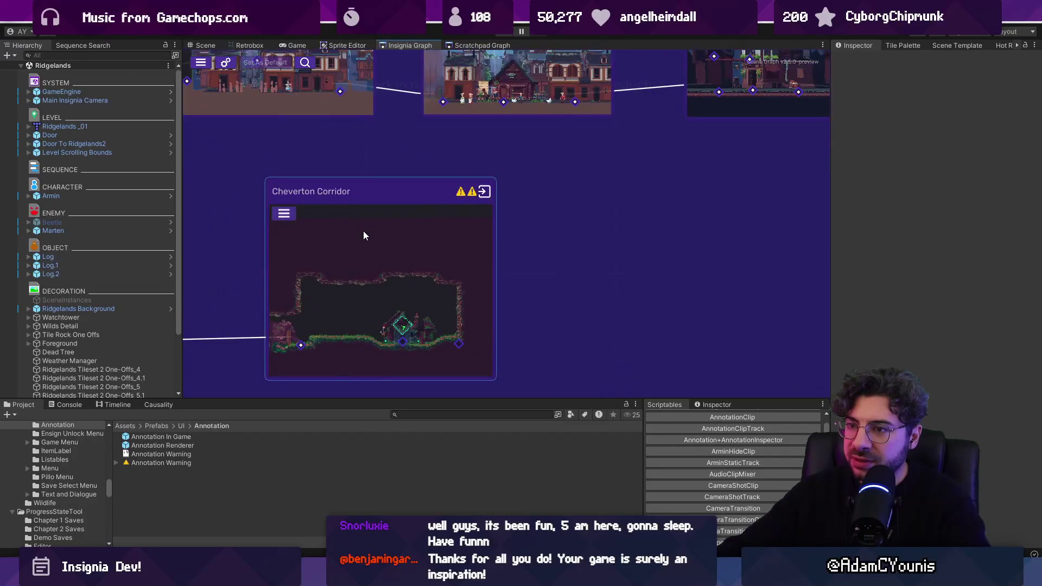
scroll(391, 255, up, 1)
scroll(397, 270, down, 3)
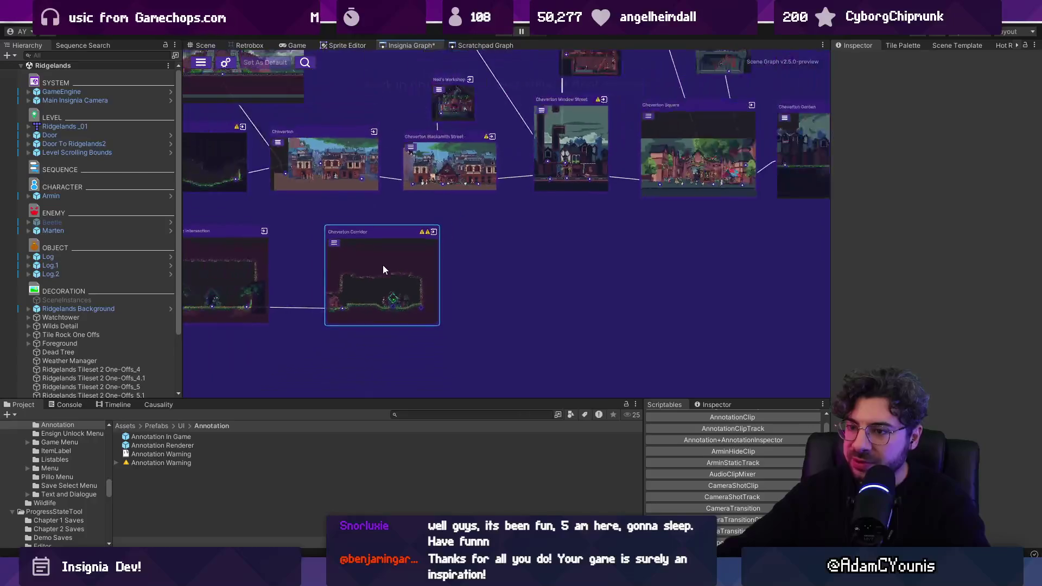
drag(387, 261, 412, 256)
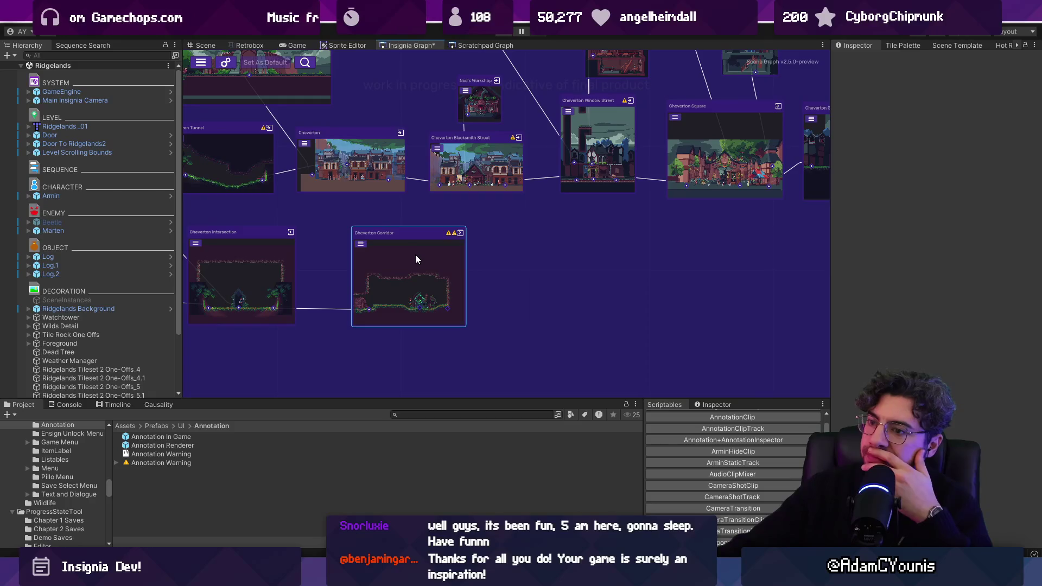
Push Cheverton Corridor to the right edge and recenter on Wind Tunnel and Sunless Forest Path.
mouse_move(415, 258)
mouse_down()
mouse_move(492, 279)
mouse_move(689, 291)
mouse_move(803, 282)
mouse_move(696, 278)
mouse_up()
scroll(695, 276, down, 3)
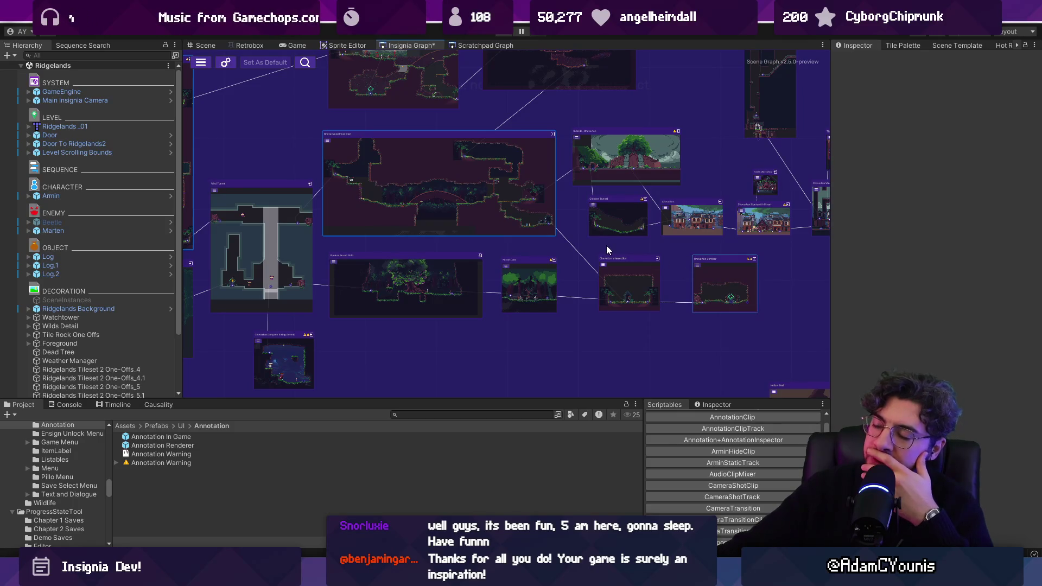
scroll(410, 274, up, 3)
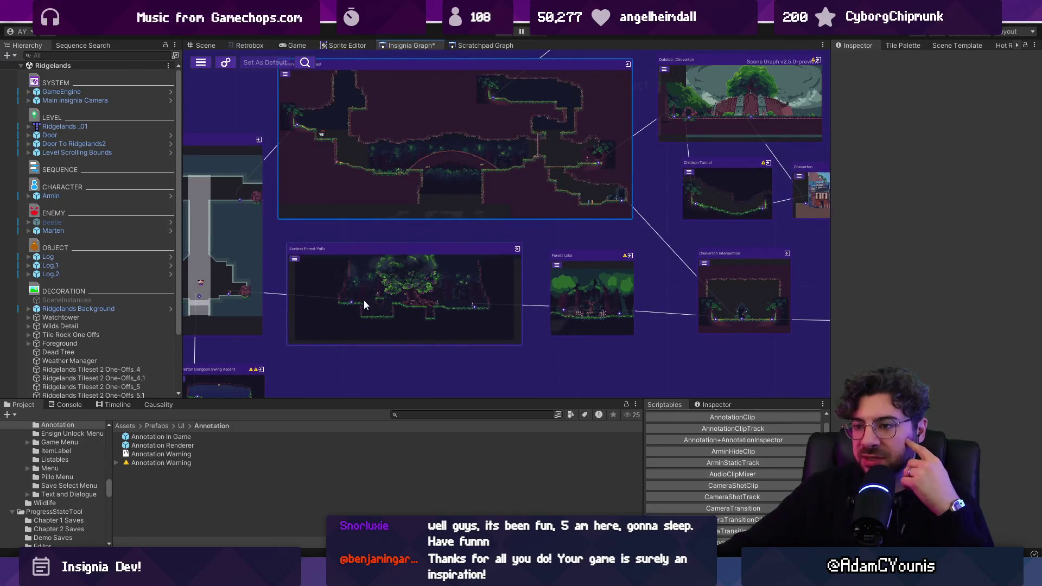
scroll(364, 301, down, 2)
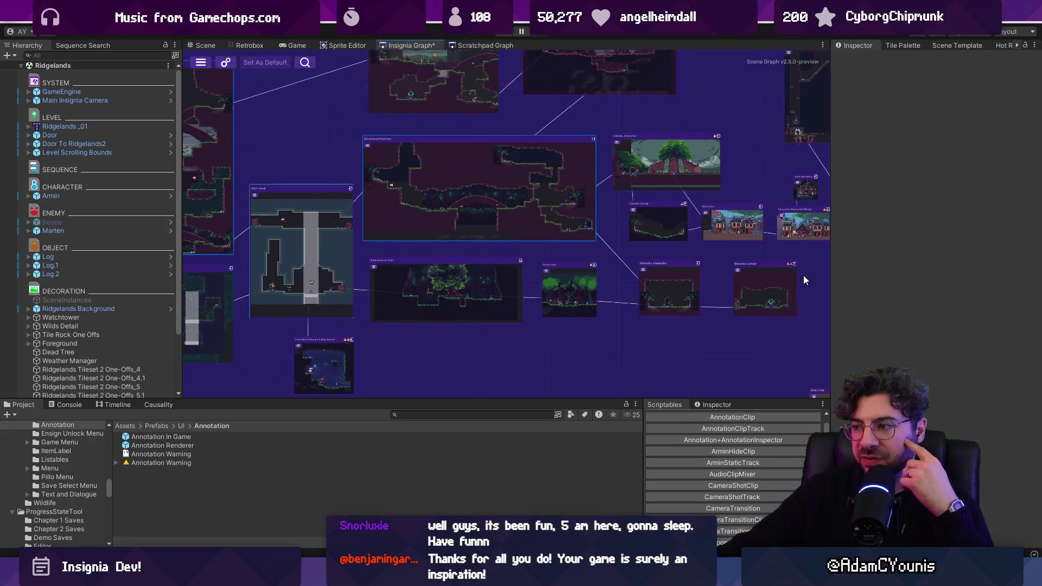
drag(728, 274, 575, 264)
scroll(575, 264, down, 1)
scroll(527, 224, up, 1)
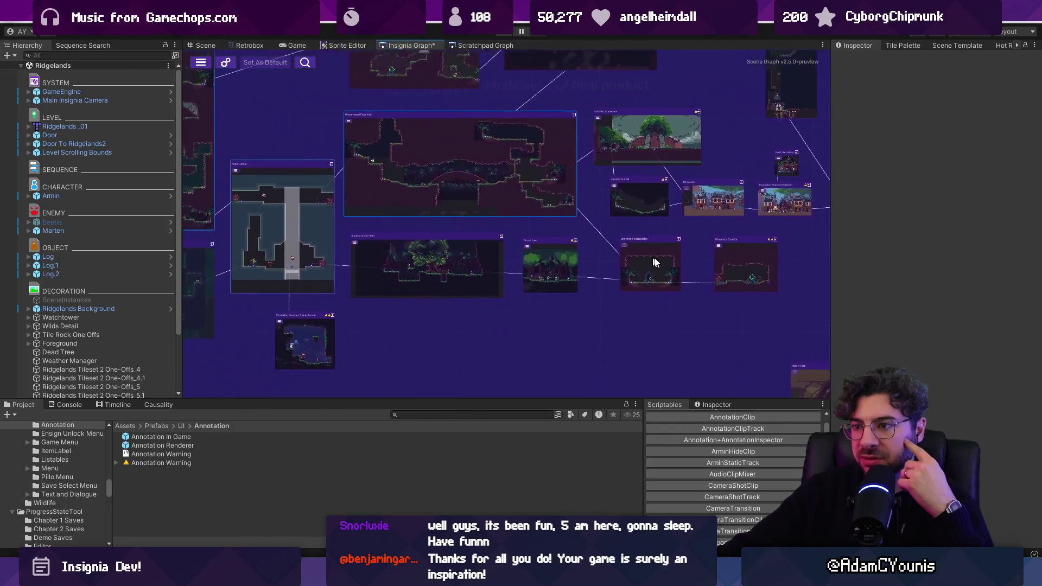
drag(648, 257, 673, 262)
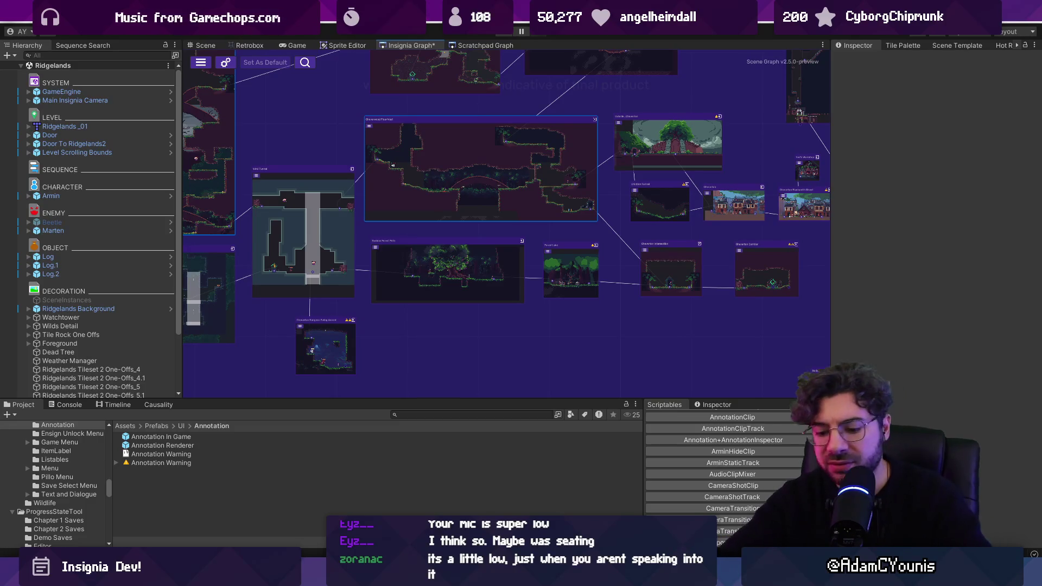
Search Start for 'motiv mix' and launch MOTIV Mix.
key(super)
text(mo)
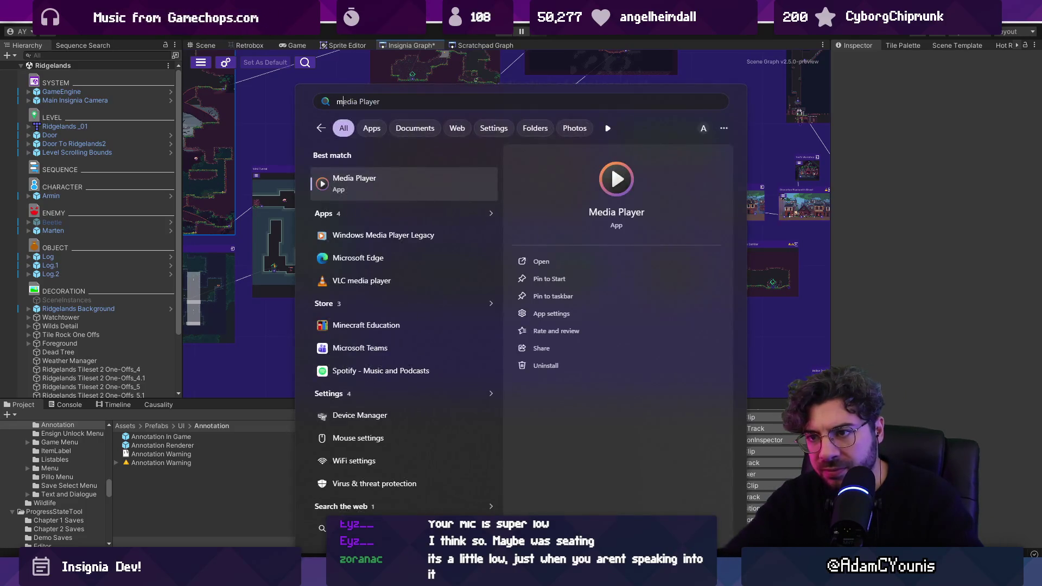
text(tiv mix)
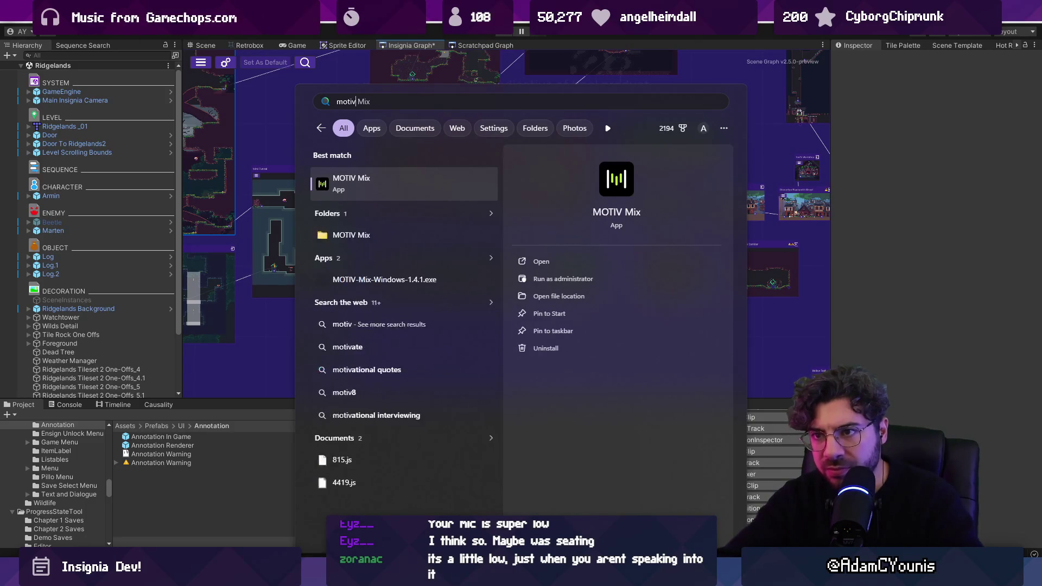
key(Return)
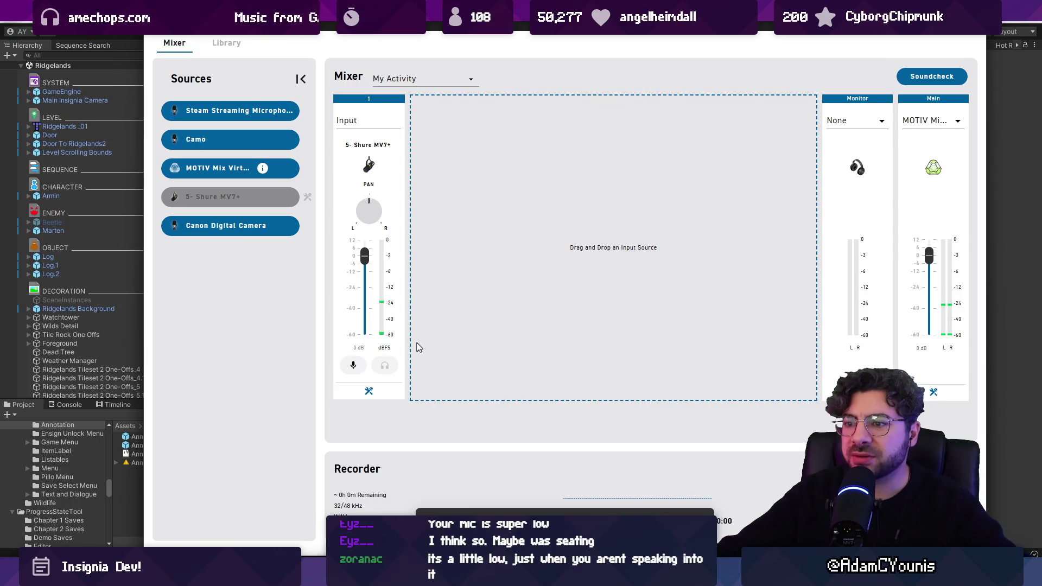
Open the Shure MV7+ settings and raise the manual microphone gain to +20 dB.
click(370, 391)
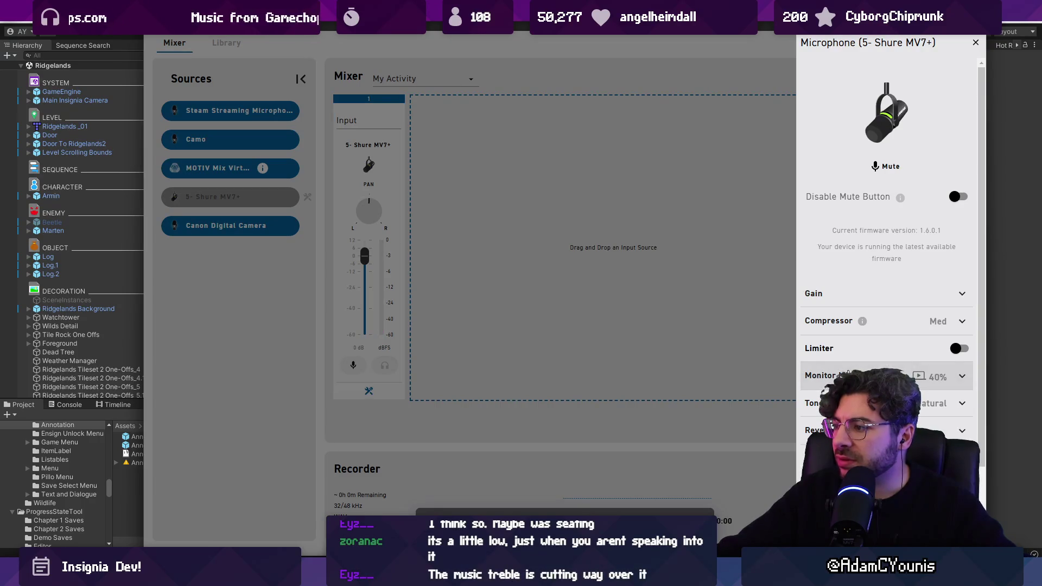
click(942, 321)
click(945, 321)
click(954, 295)
drag(867, 373, 881, 373)
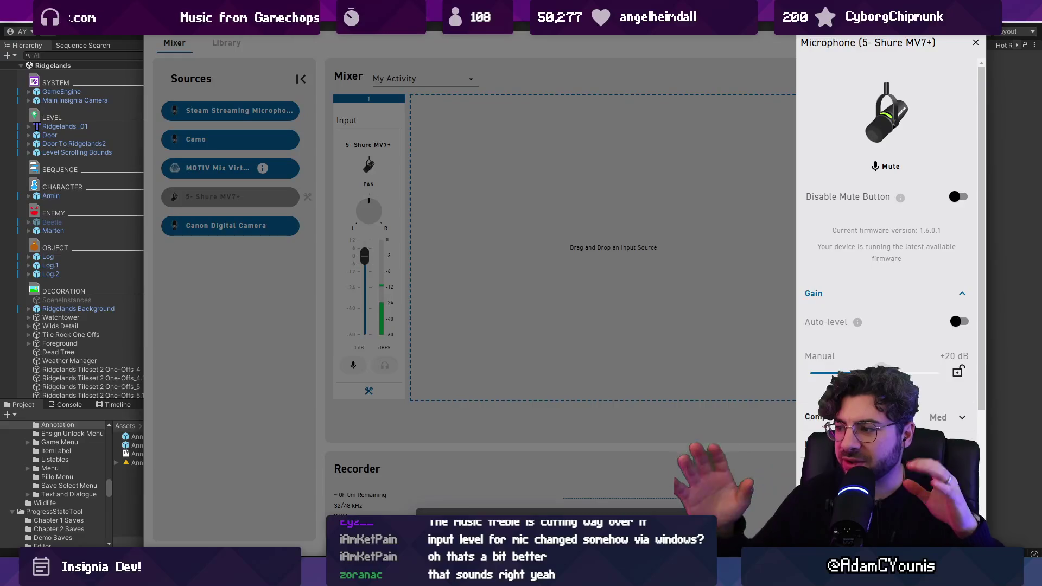
Confirm the microphone's reverb toggles are off, collapse Reverb, and leave MOTIV Mix.
scroll(886, 245, down, 1)
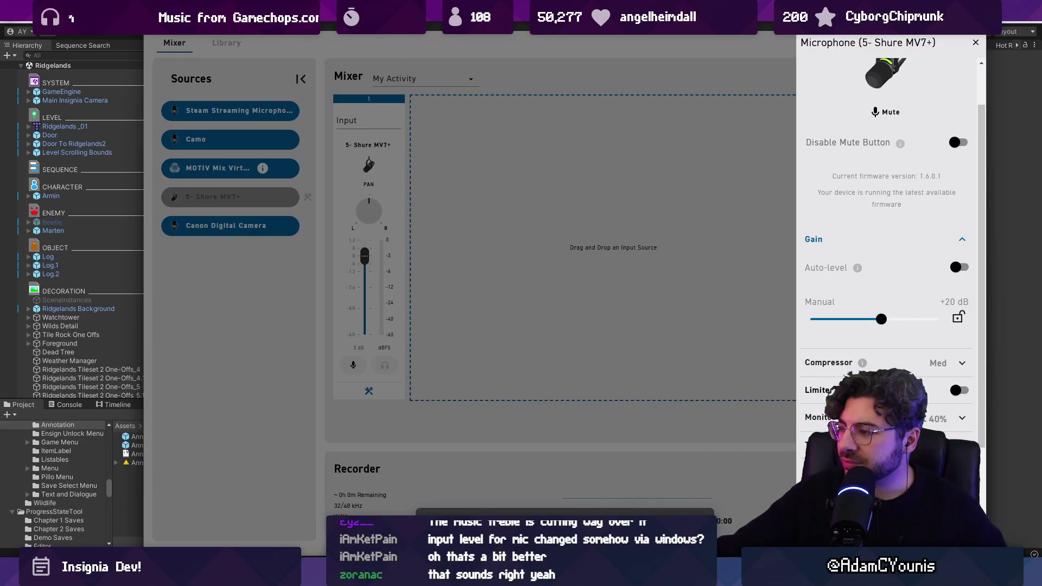
scroll(948, 380, down, 2)
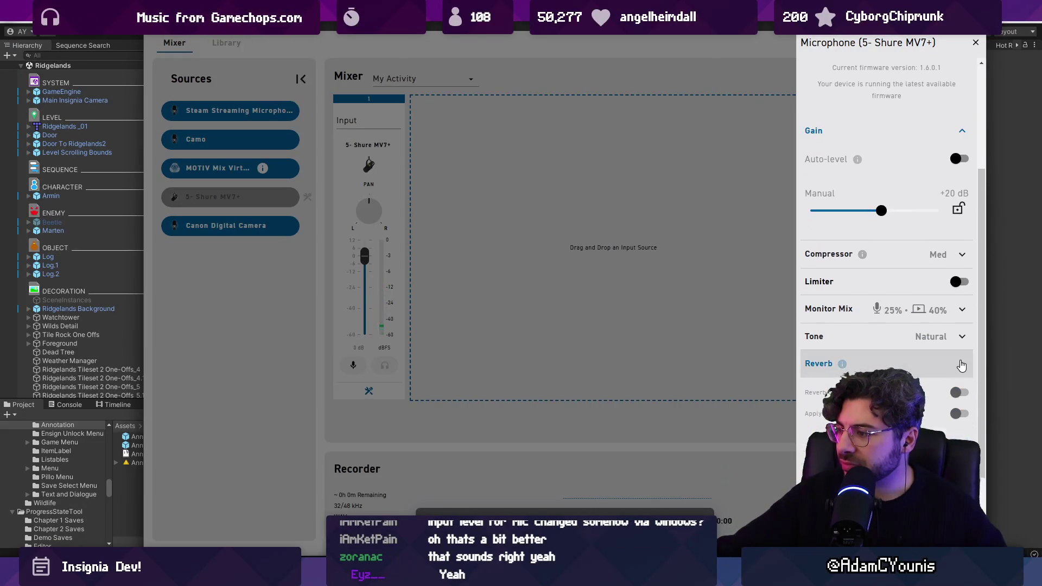
click(961, 365)
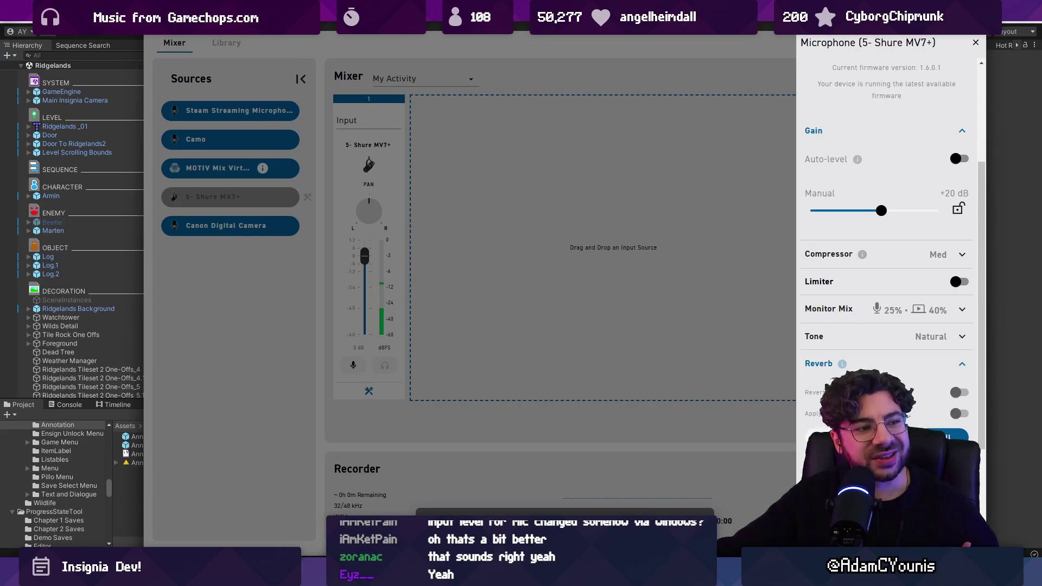
scroll(965, 336, down, 2)
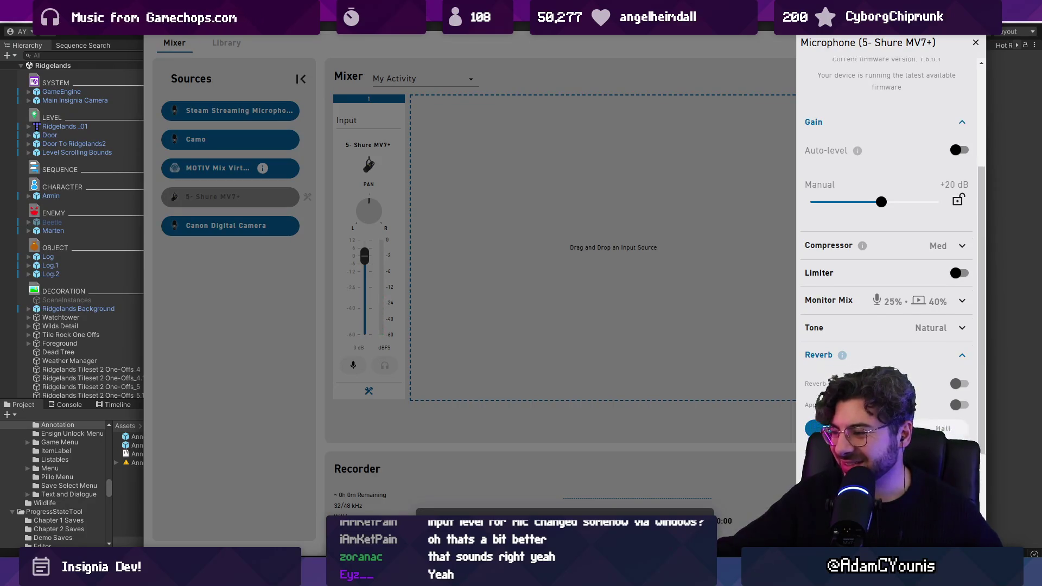
click(966, 310)
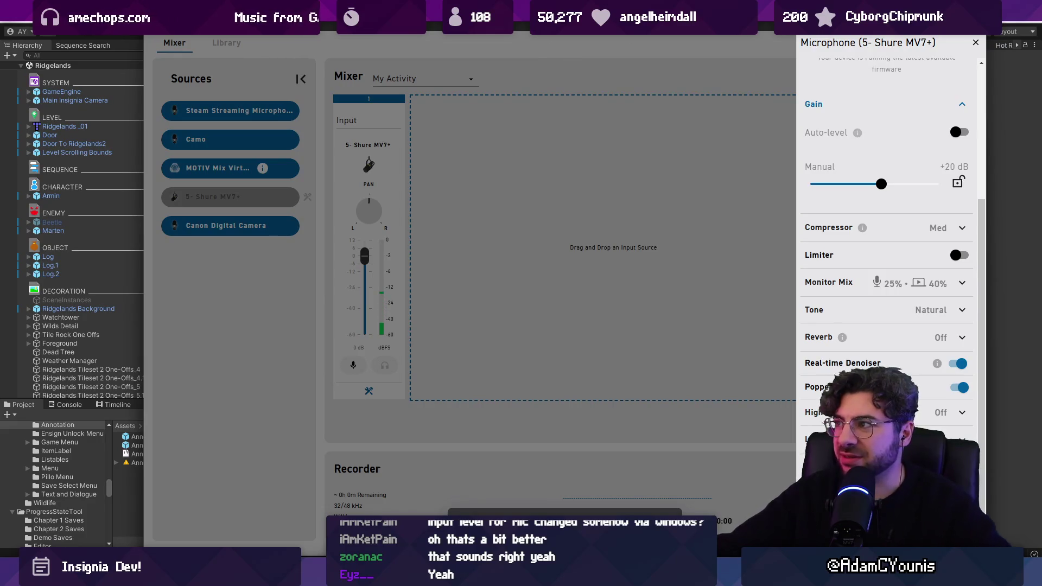
key(alt+Tab)
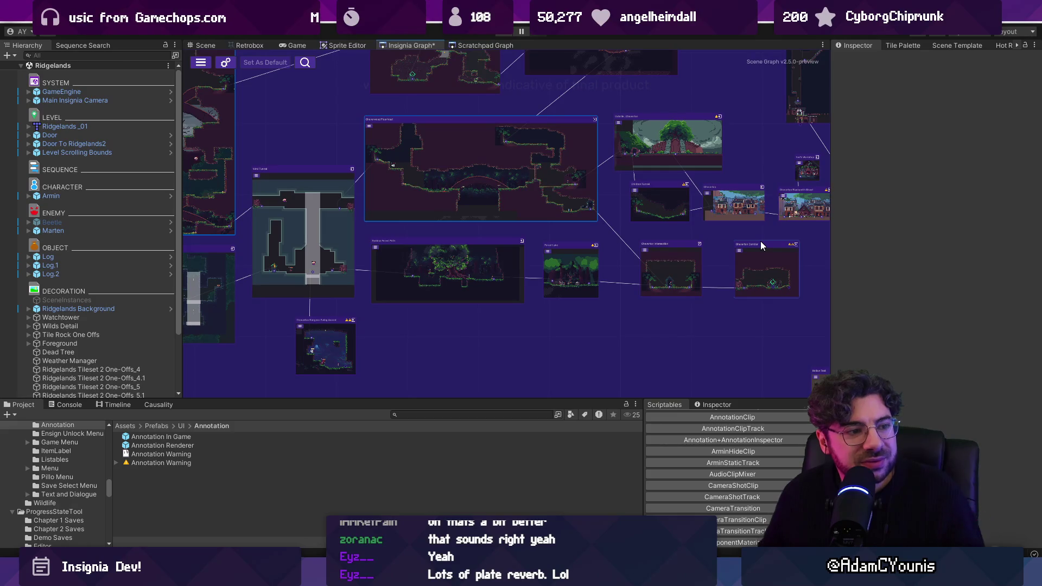
Zoom out across the room graph, then bring up Figma's Insignia Story Map notes.
scroll(571, 184, down, 3)
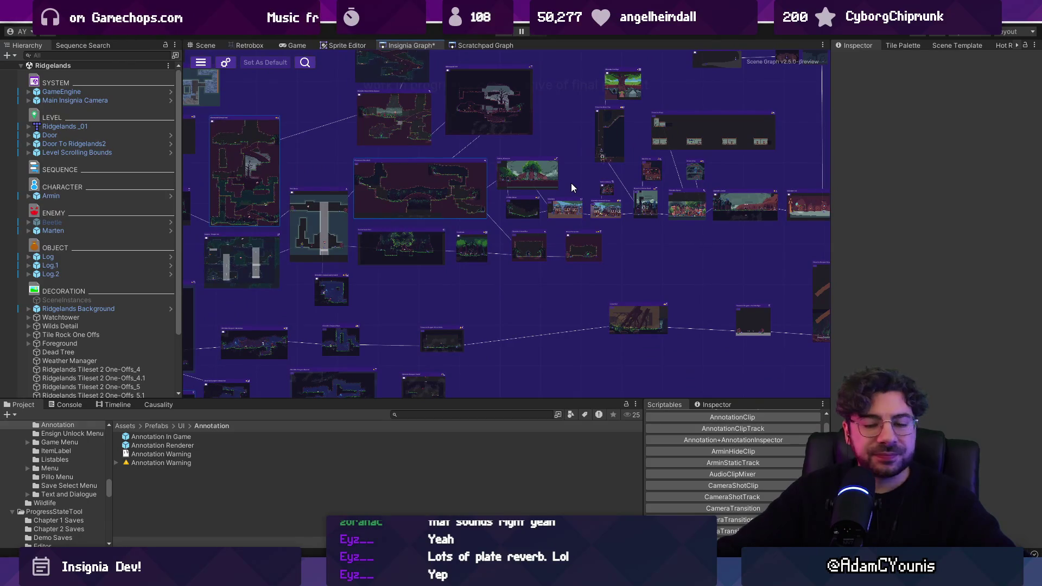
scroll(575, 184, left, 3)
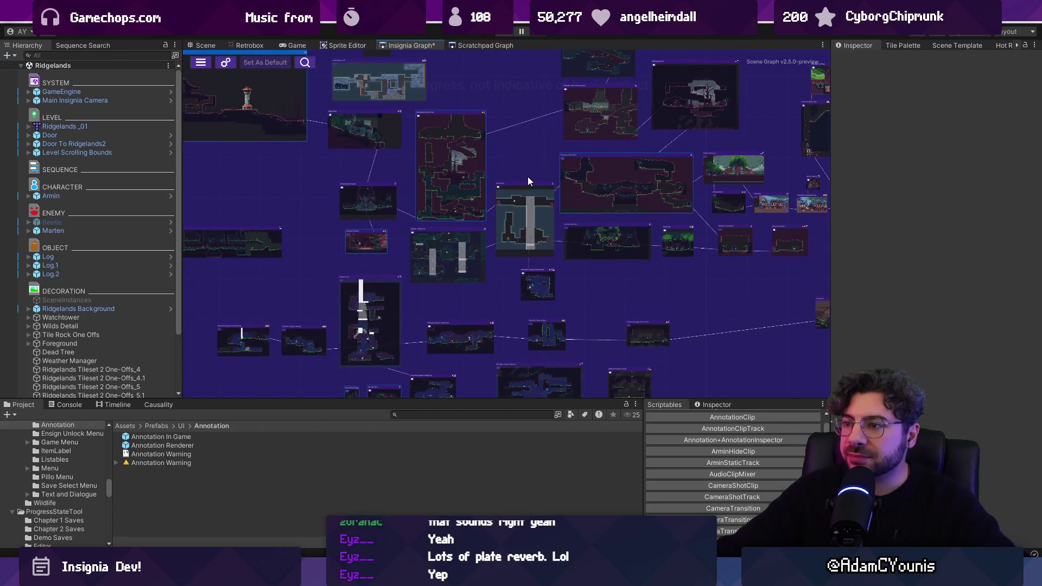
scroll(565, 182, down, 1)
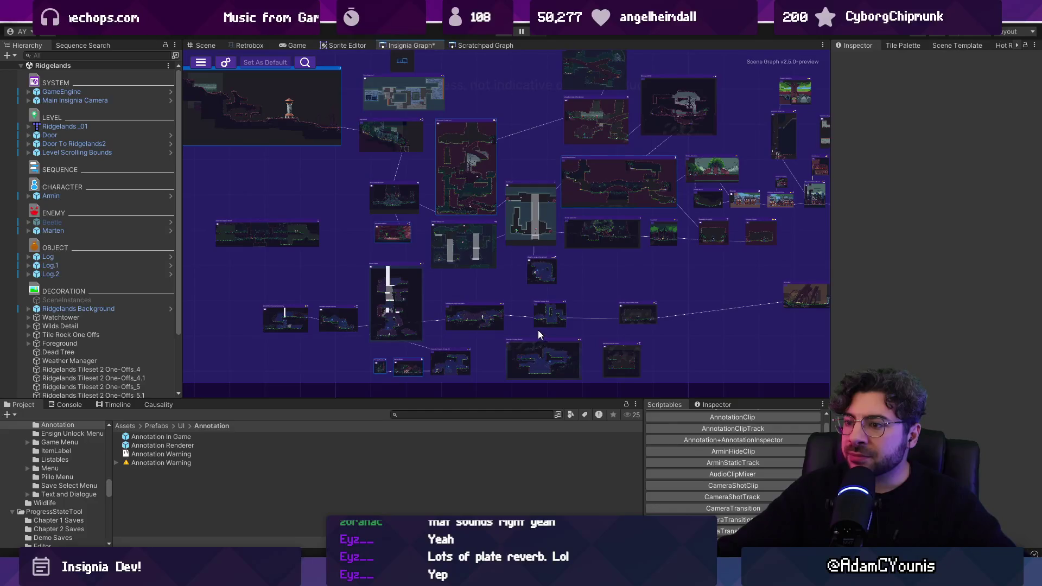
key(alt+Tab)
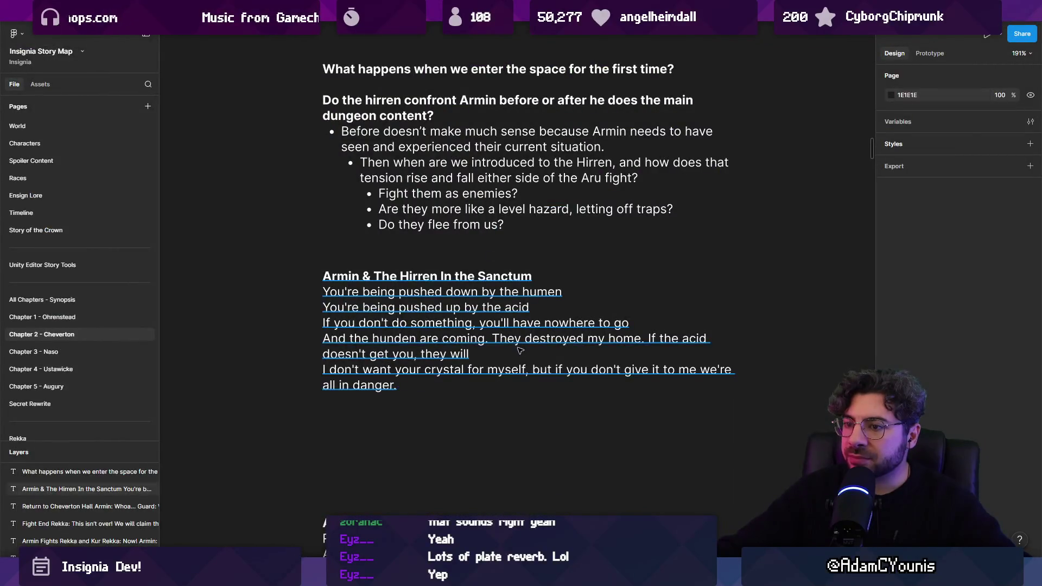
Move the Armin & The Hirren In the Sanctum dialogue frame about 27 px lower.
click(499, 274)
click(499, 236)
mouse_move(476, 286)
mouse_down()
mouse_move(476, 325)
mouse_move(475, 314)
mouse_up()
click(520, 225)
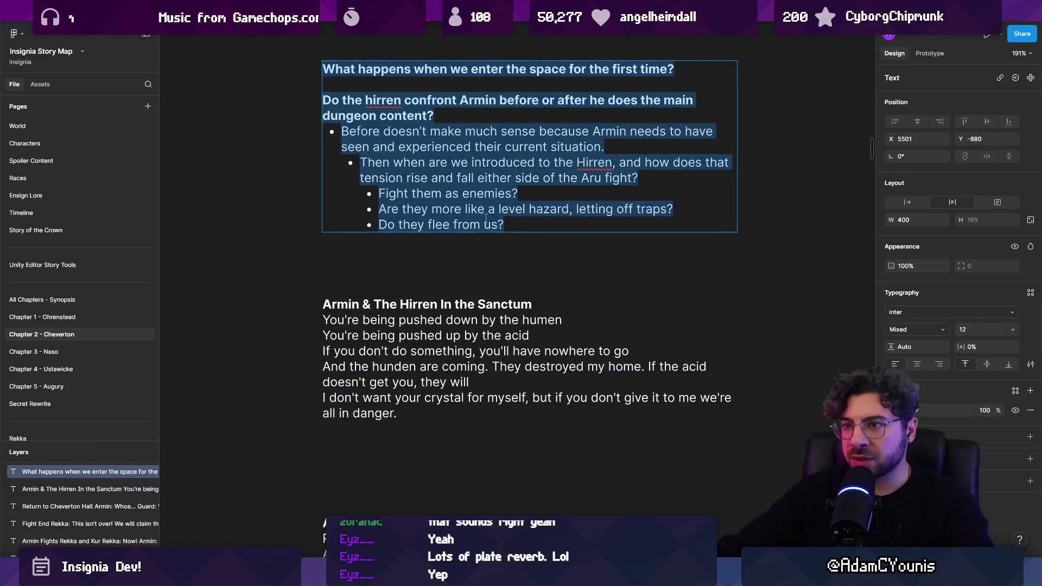
scroll(521, 281, up, 1)
click(507, 287)
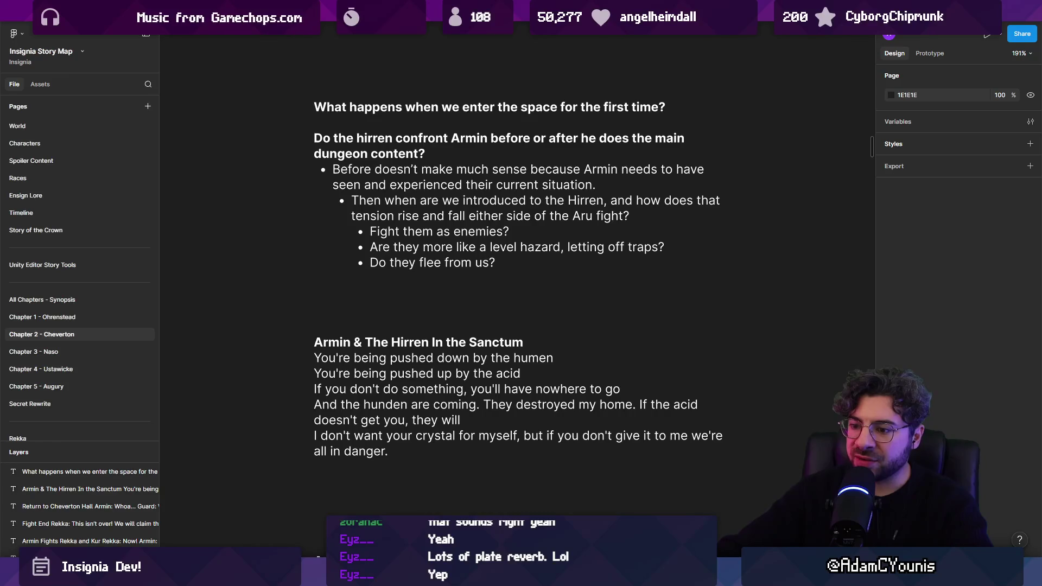
Return to Unity's Insignia scene graph and zoom in.
key(alt+Tab)
scroll(407, 268, up, 1)
scroll(431, 242, up, 1)
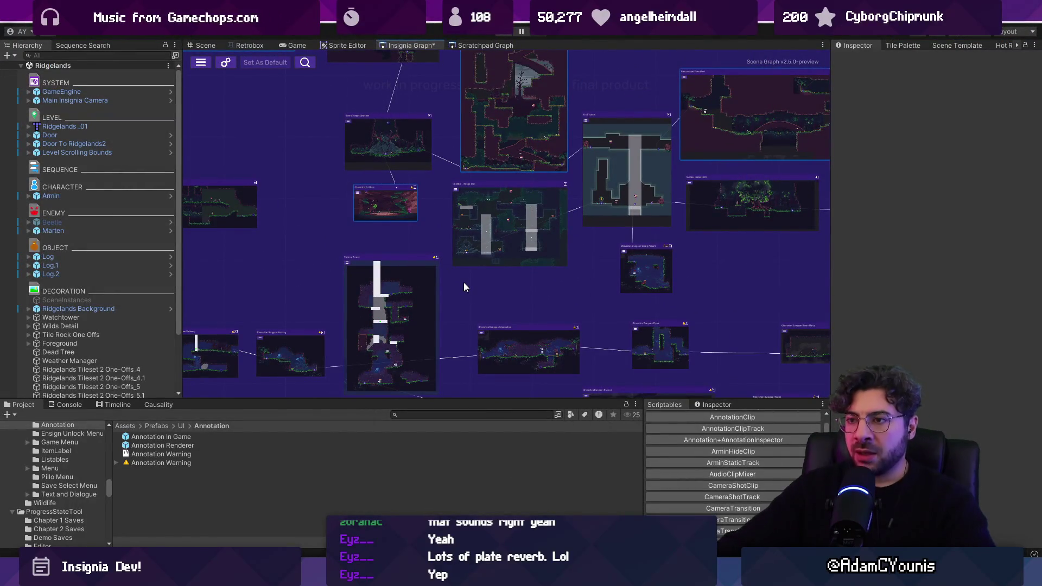
Nudge Cheverton Sinkhole slightly right, inspect Hirren Temple Entrance, and save the graph with Ctrl+S.
scroll(398, 170, up, 2)
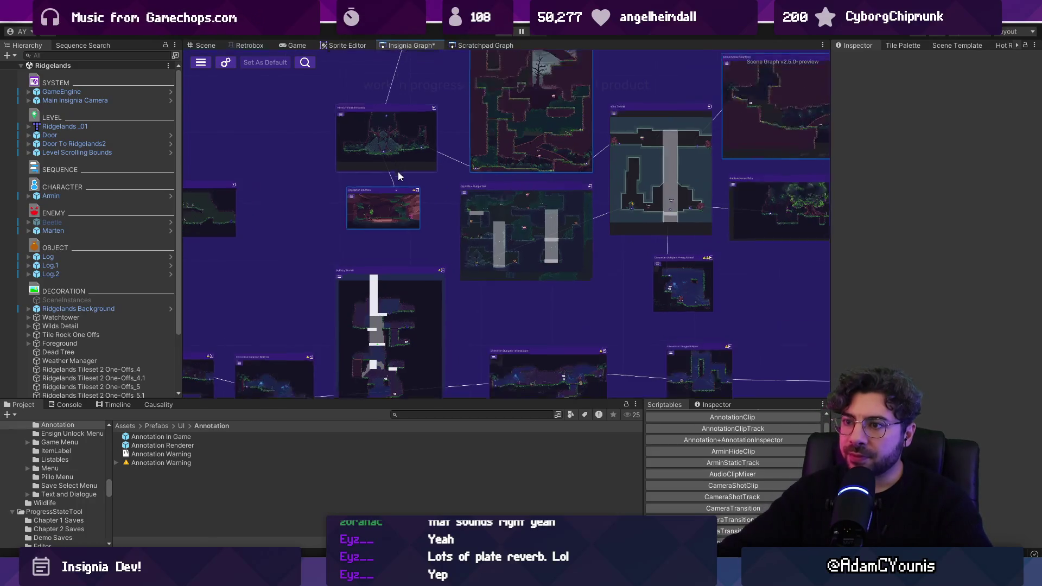
drag(384, 190, 390, 191)
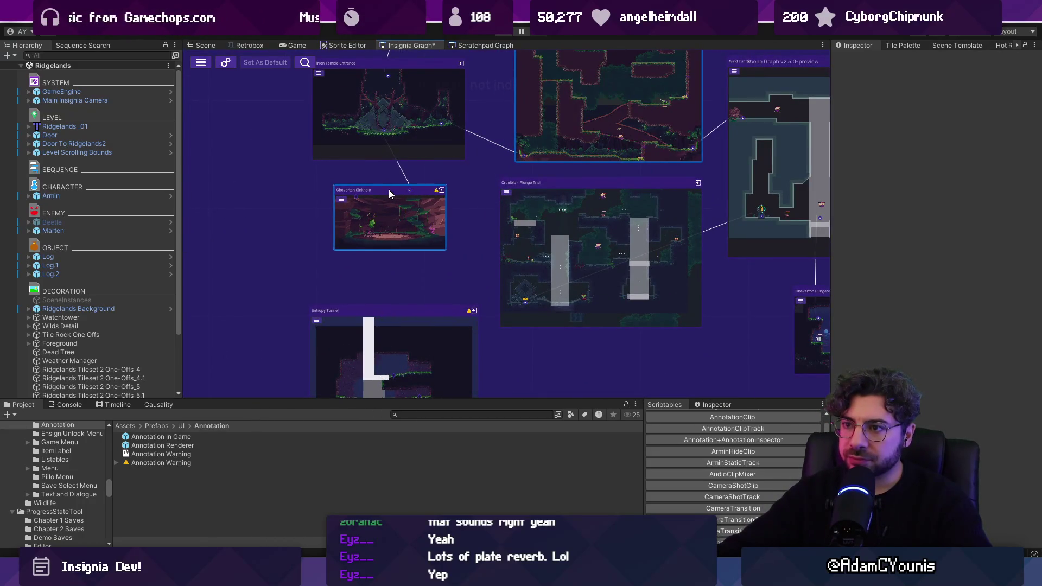
scroll(372, 201, up, 2)
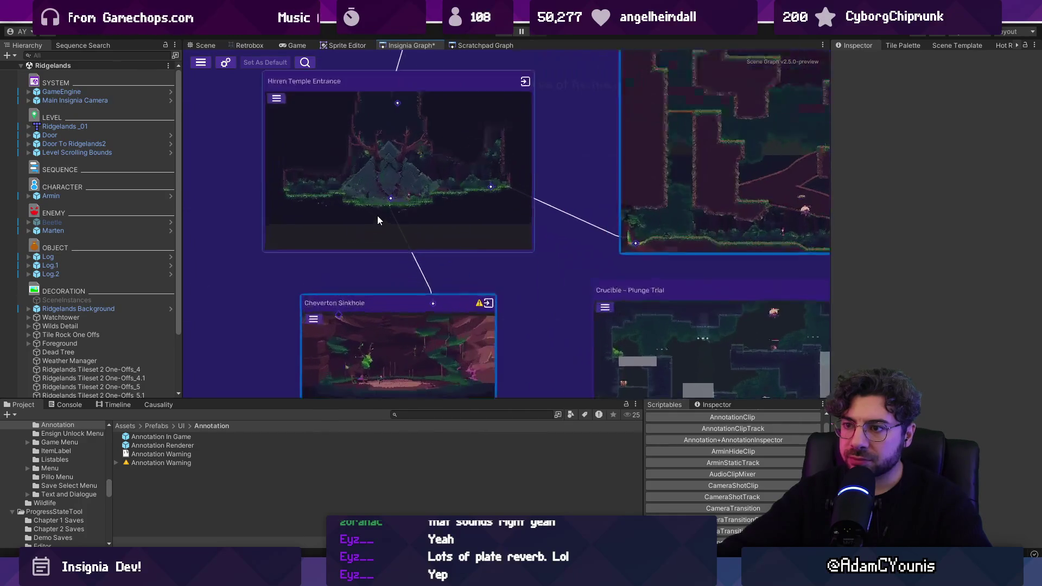
scroll(378, 220, up, 2)
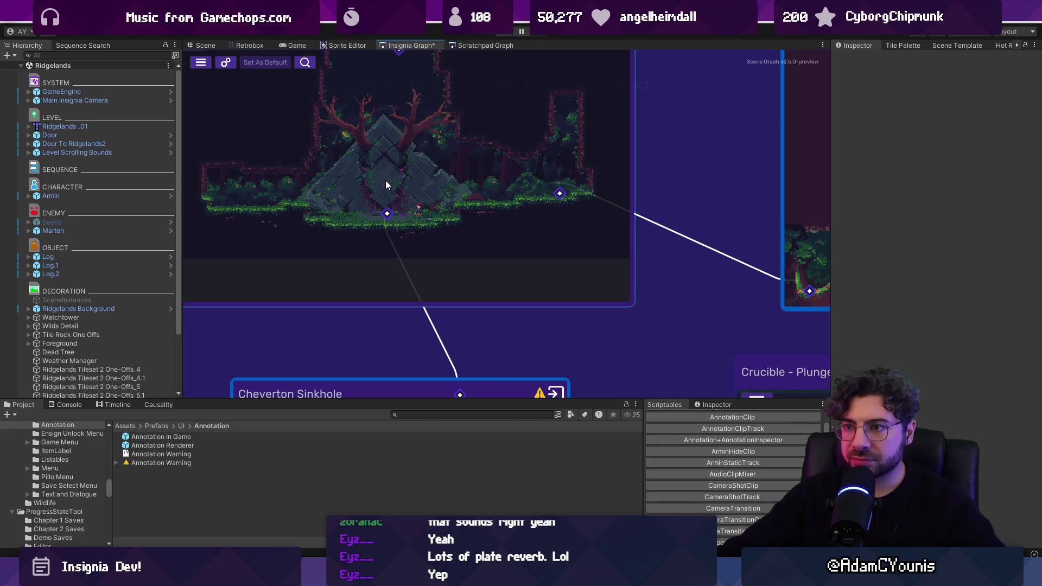
scroll(386, 182, down, 3)
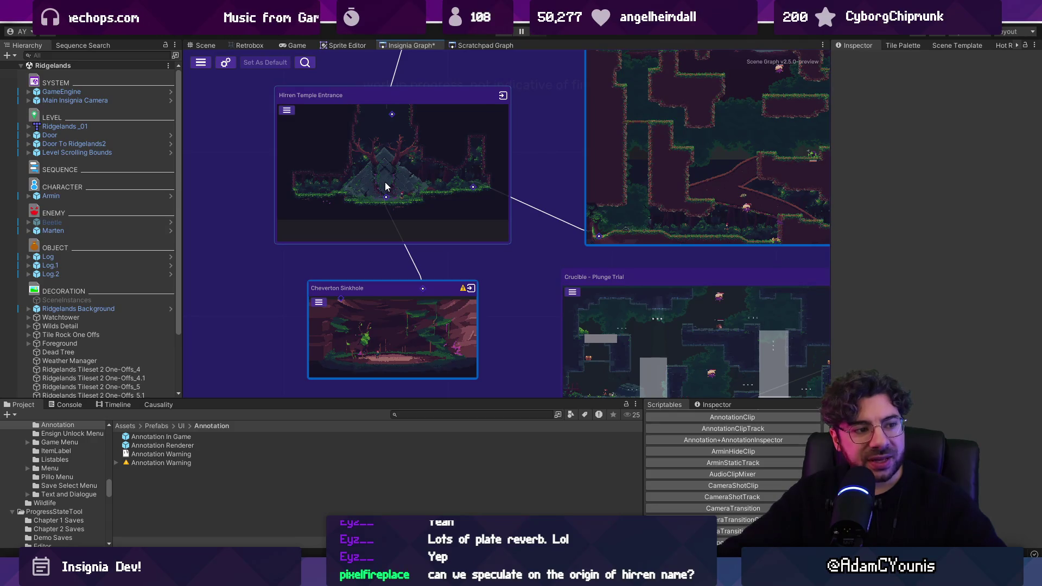
scroll(385, 183, down, 3)
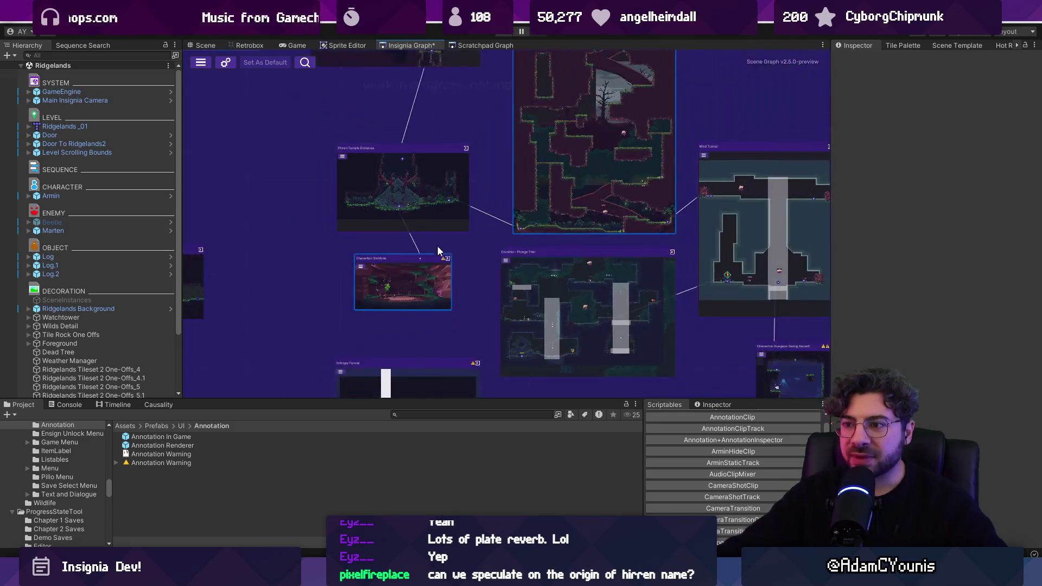
key(ctrl+s)
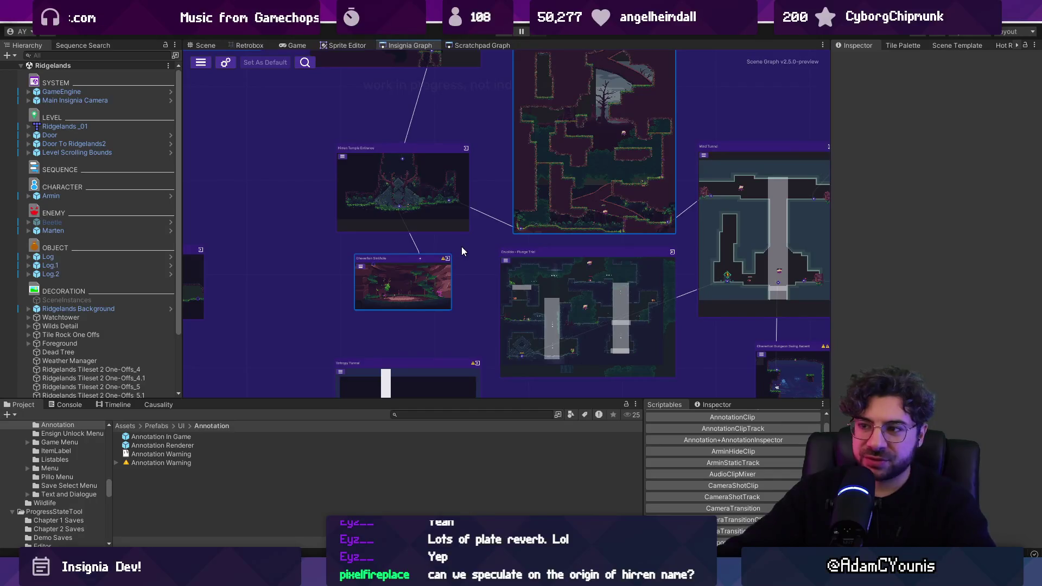
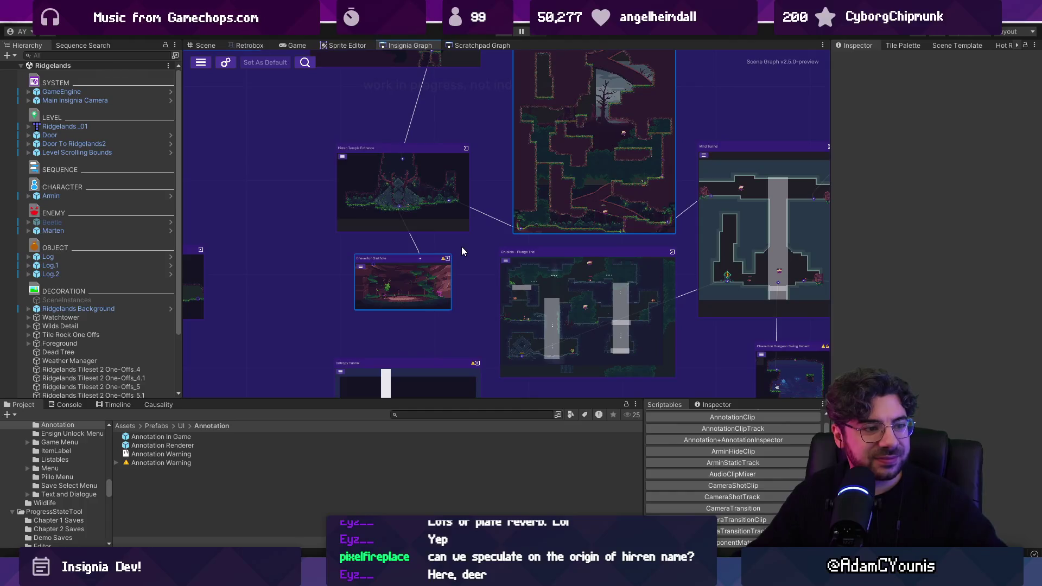
Zoom the Insignia Graph out to show every linked Ridgelands room node.
scroll(504, 165, down, 3)
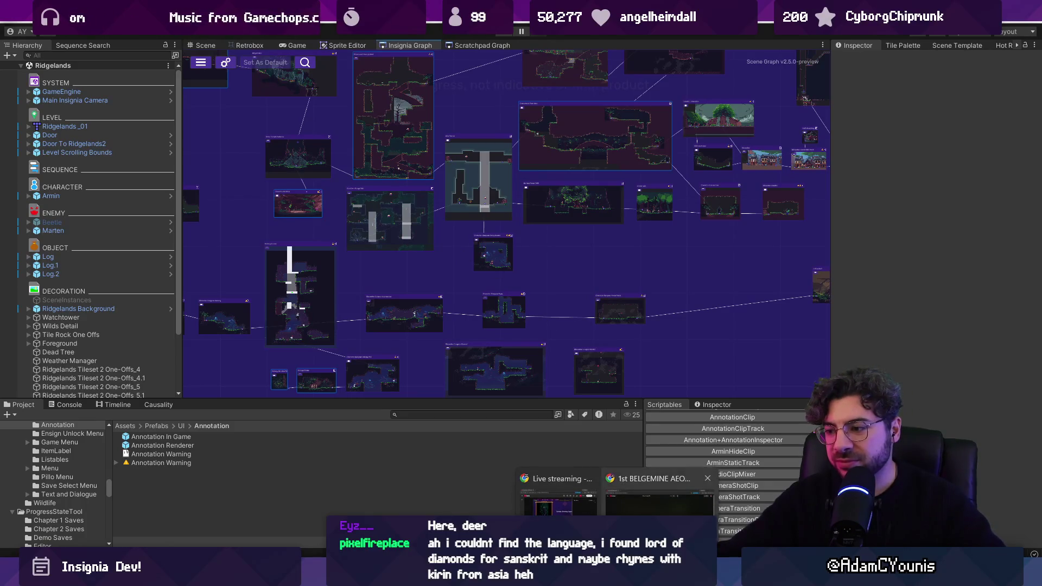
key(alt+Tab)
Search Google for 'urdu word for deer' and read the answer: ہرن (hiran).
click(321, 39)
text(ur)
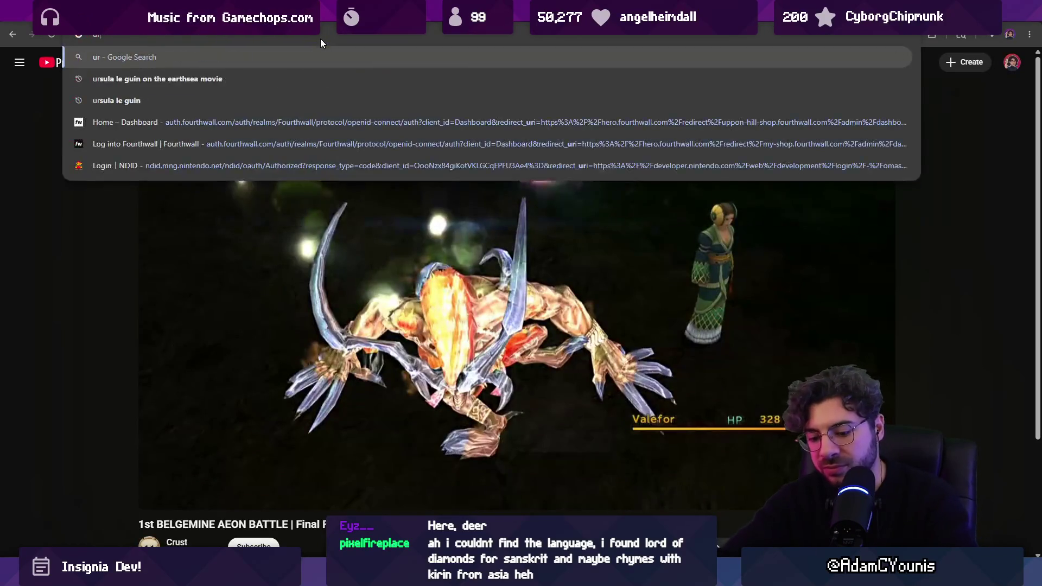
text(du word for deer)
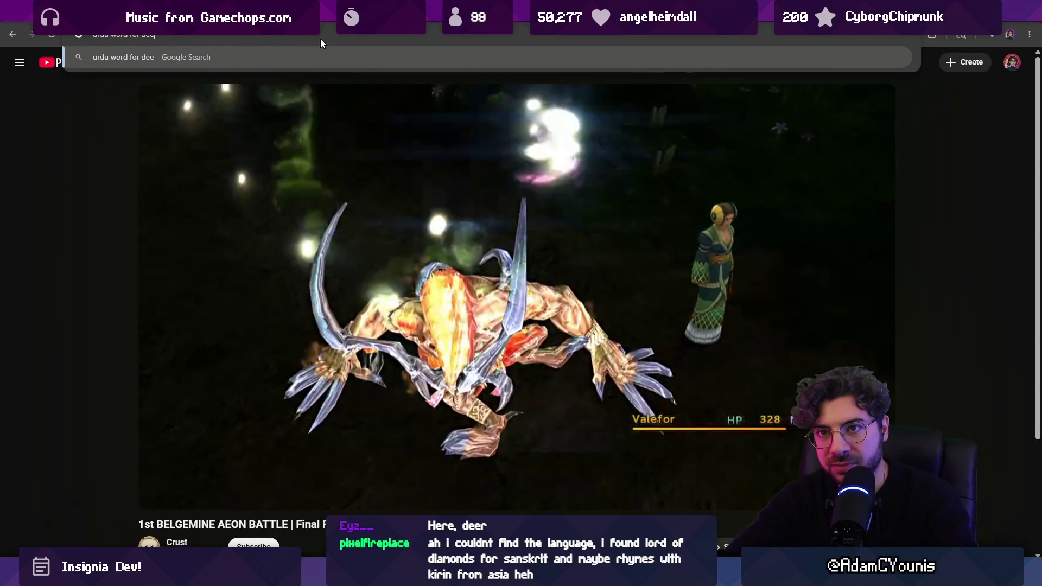
key(Return)
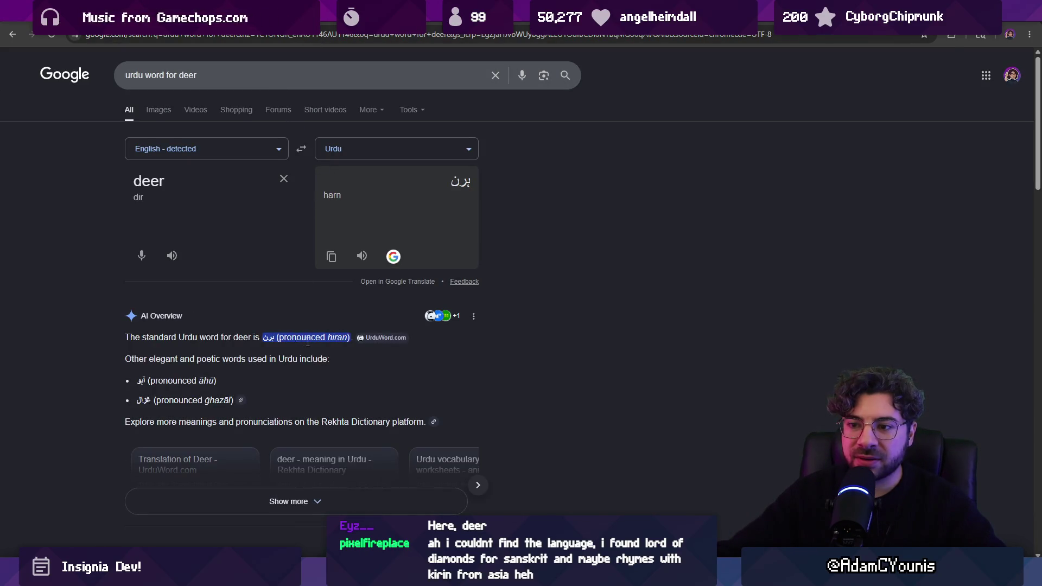
mouse_move(124, 337)
mouse_down()
mouse_move(407, 340)
mouse_move(399, 369)
mouse_up()
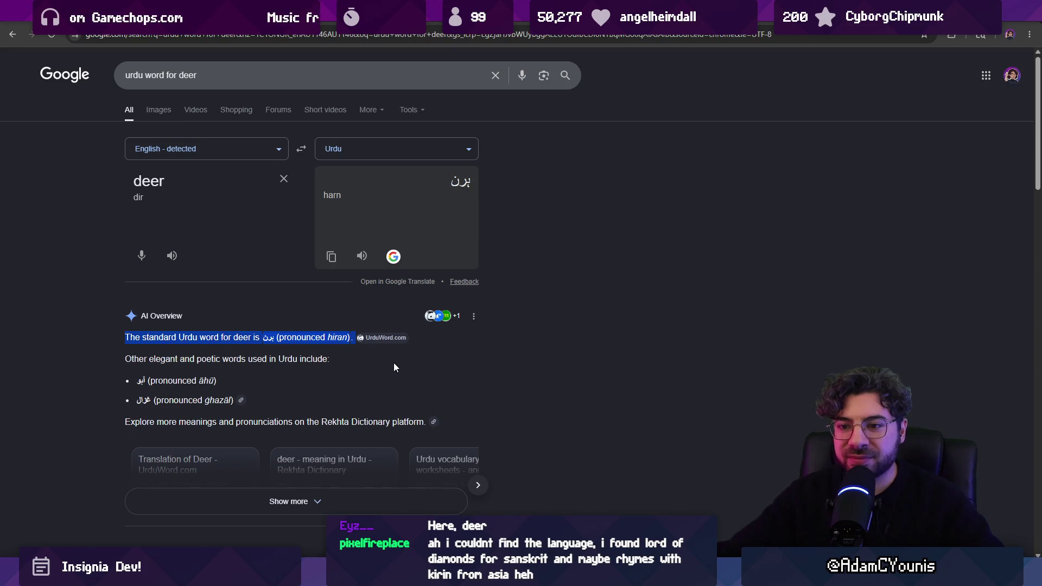
click(102, 325)
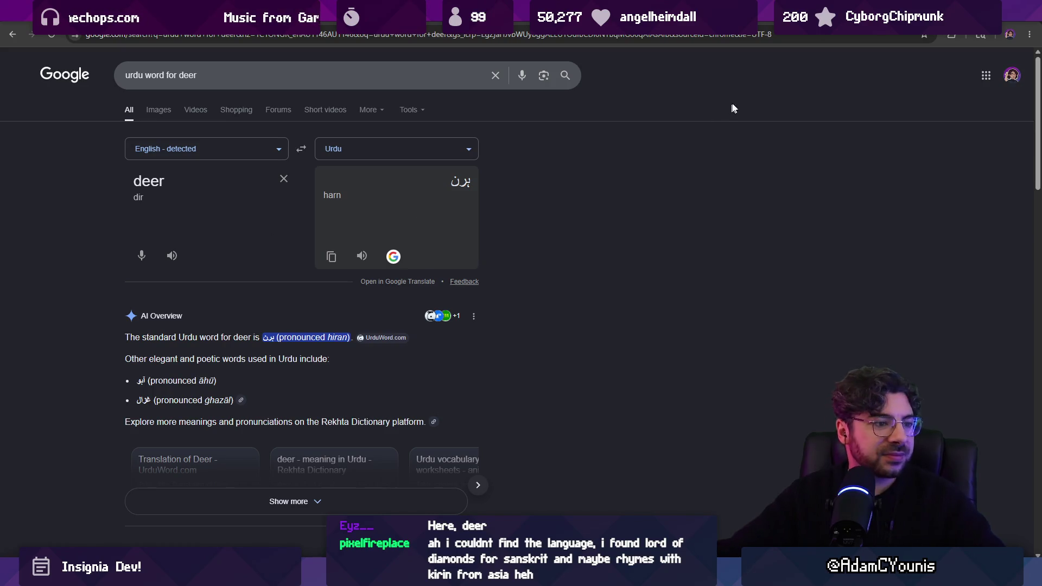
key(alt+Tab)
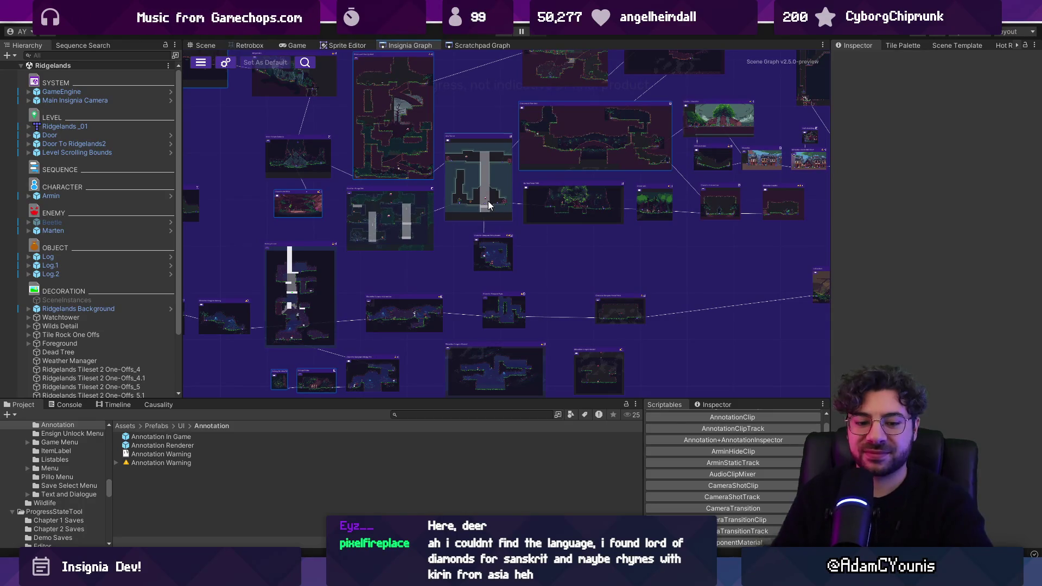
Pan to the Chevronwood Floor West room and save the Insignia Graph.
drag(457, 235, 507, 232)
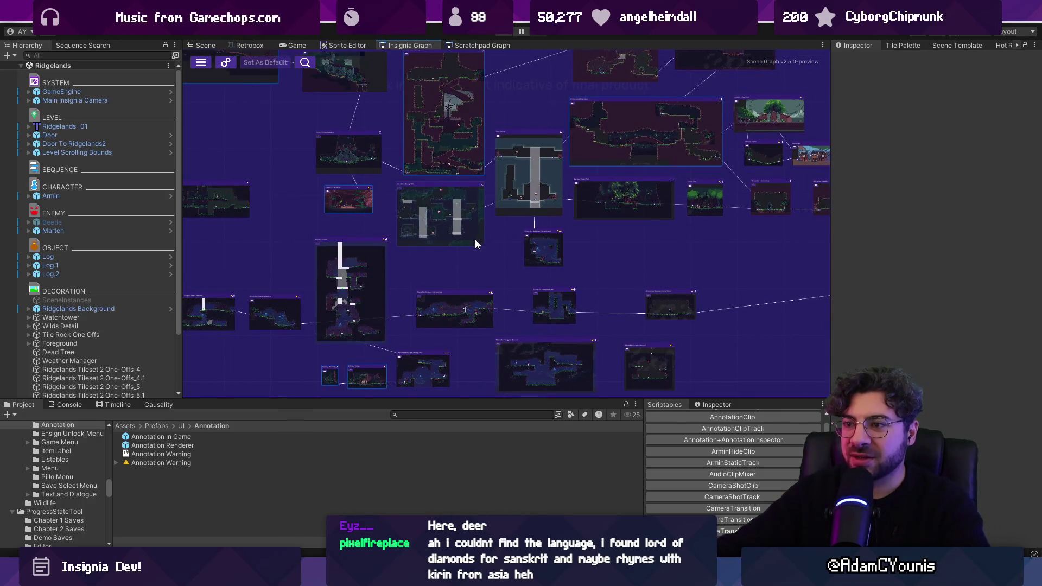
scroll(503, 199, up, 3)
mouse_move(608, 164)
mouse_down()
mouse_move(485, 186)
mouse_move(493, 176)
mouse_up()
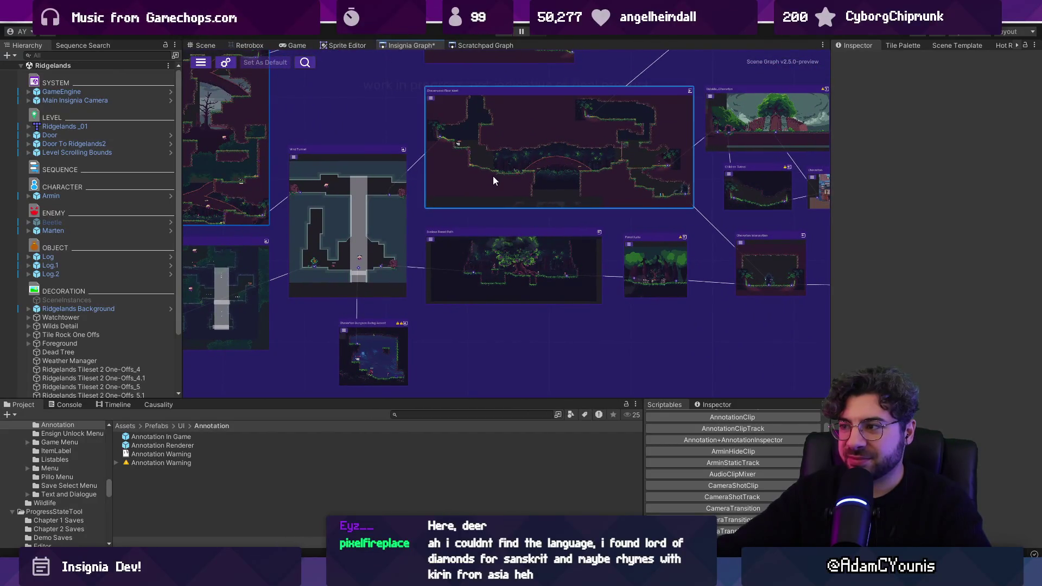
key(ctrl+s)
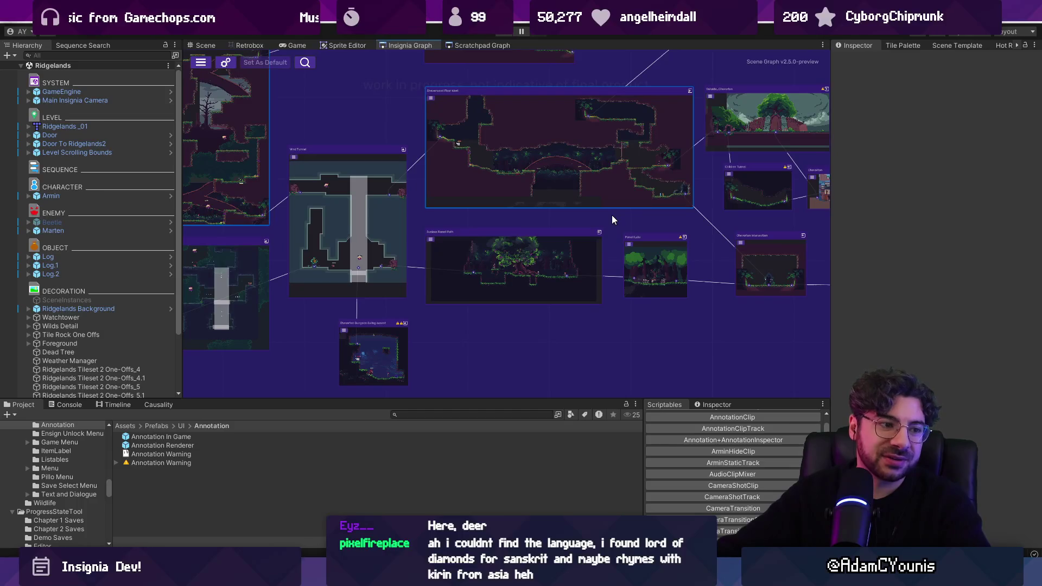
Zoom across the graph's rooms and bring up the Cheverton Dungeon Entropy Well scene.
scroll(600, 217, down, 5)
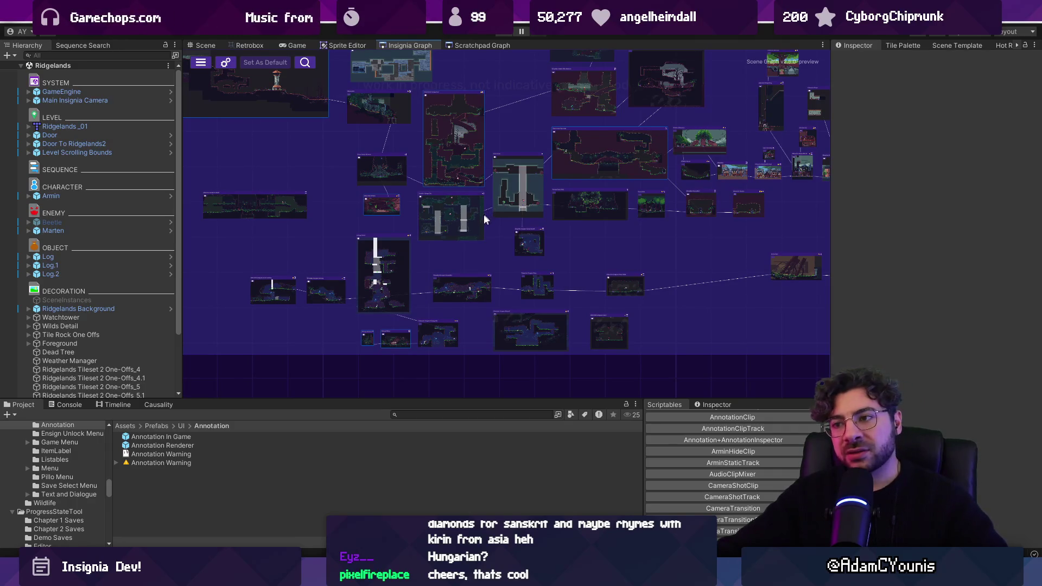
scroll(472, 179, up, 3)
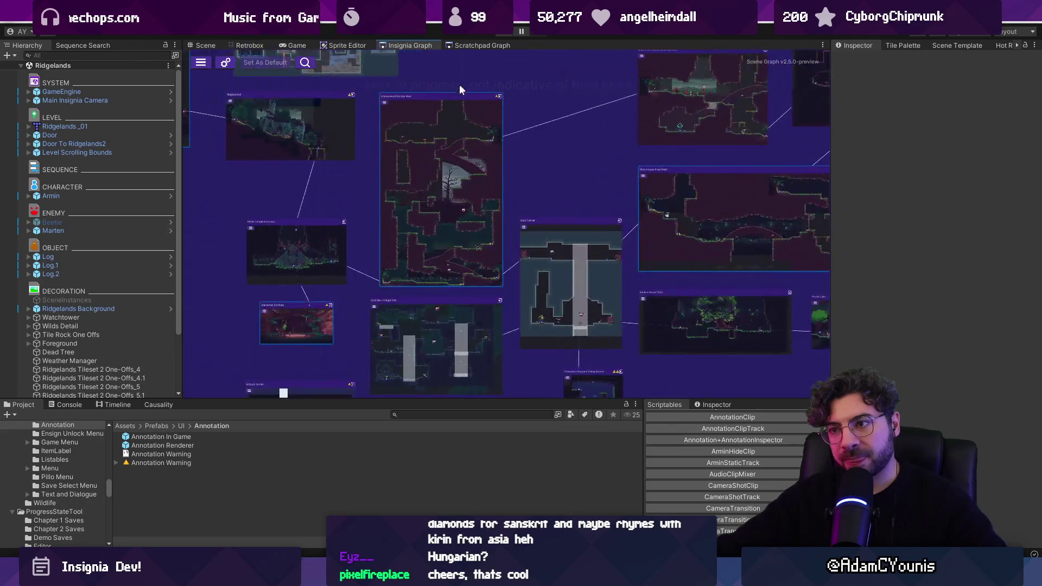
scroll(473, 180, up, 2)
scroll(473, 180, down, 10)
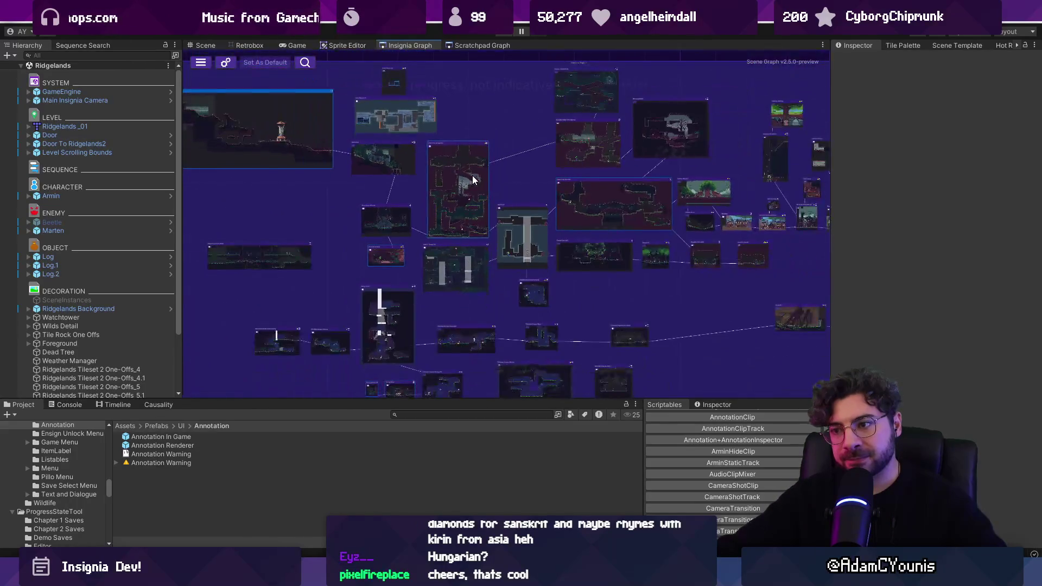
scroll(474, 263, up, 6)
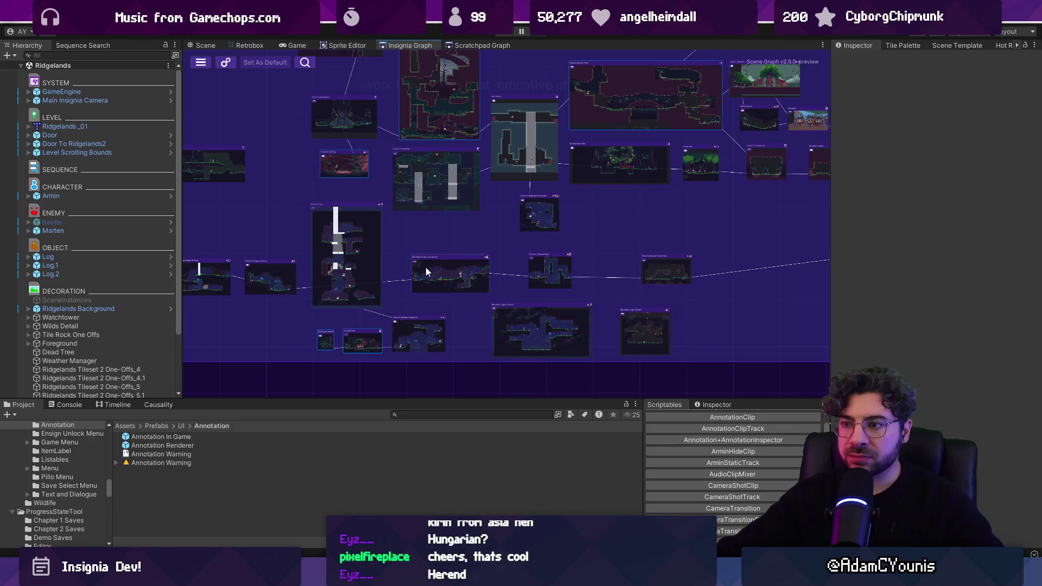
scroll(381, 285, up, 5)
scroll(404, 274, down, 2)
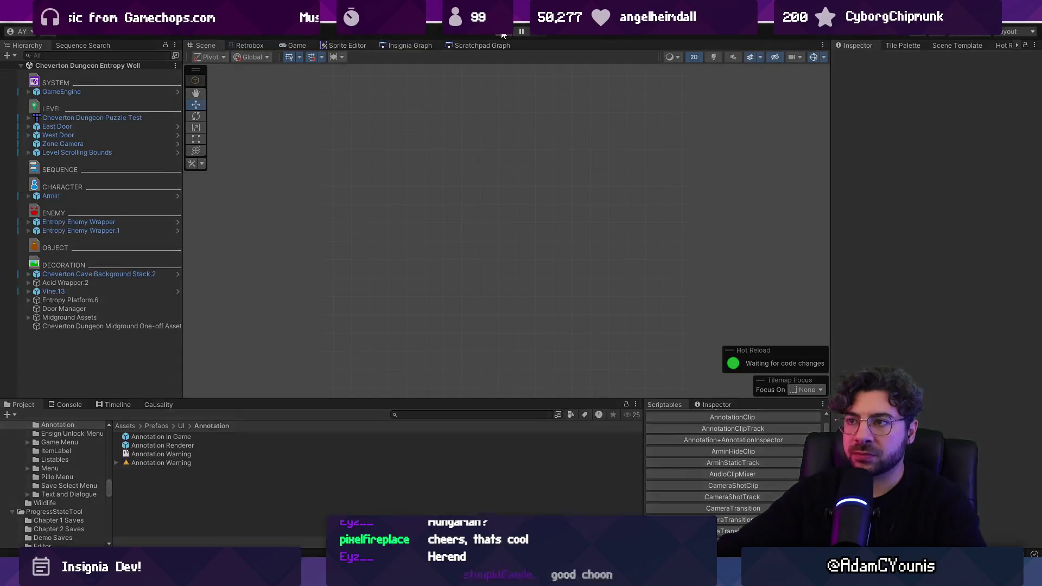
click(503, 34)
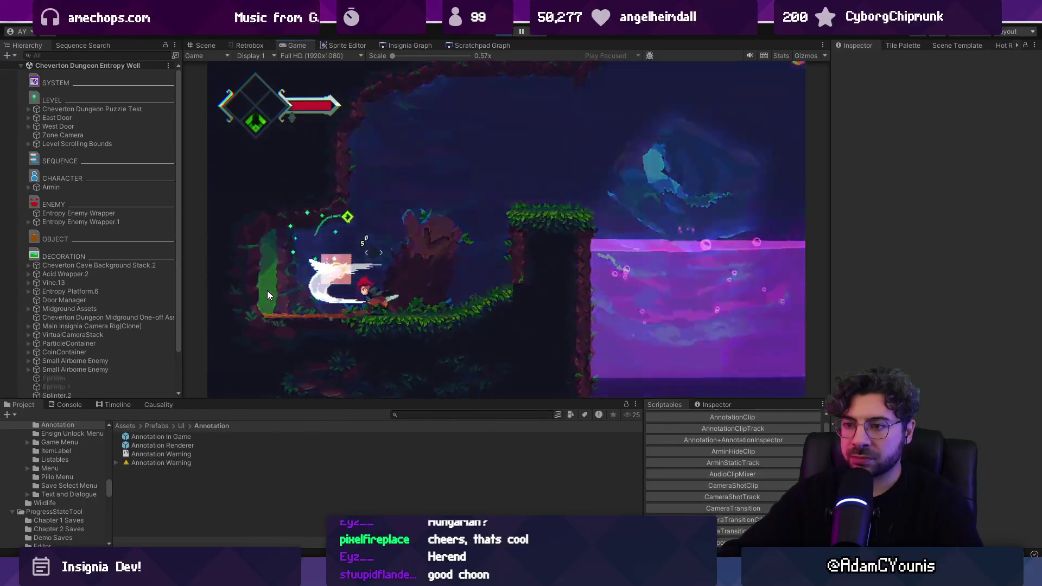
key(shift+space)
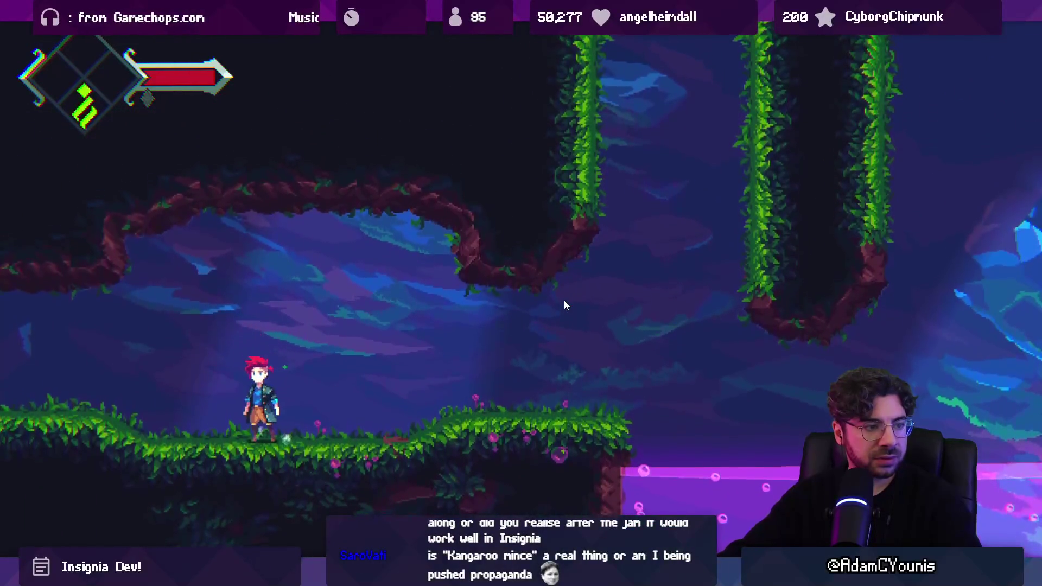
key(shift+space)
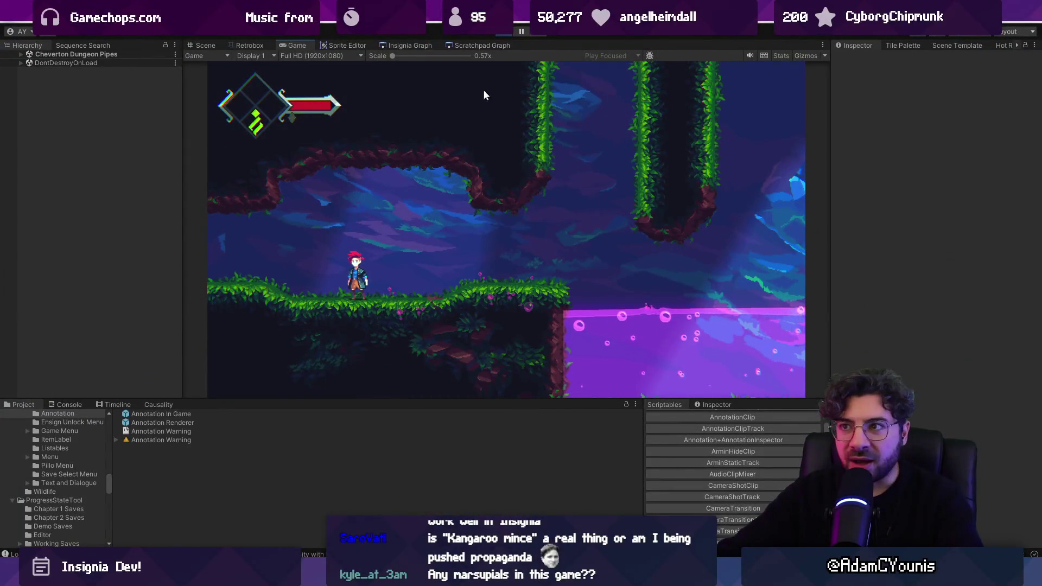
click(497, 36)
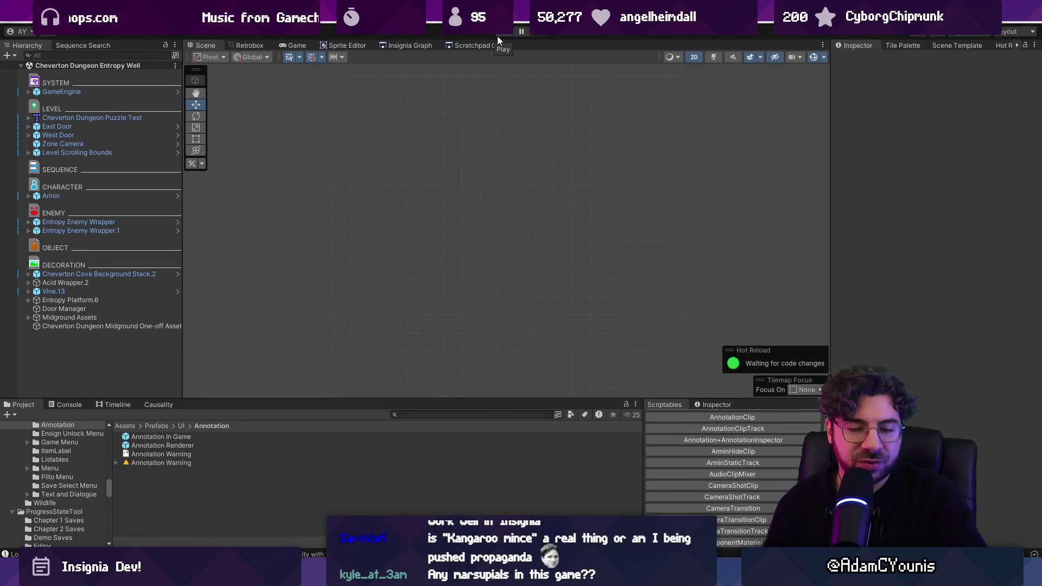
Show the Insignia Graph, then open the 'Trauma by Uppon Hill - Itch.io' search result.
click(403, 45)
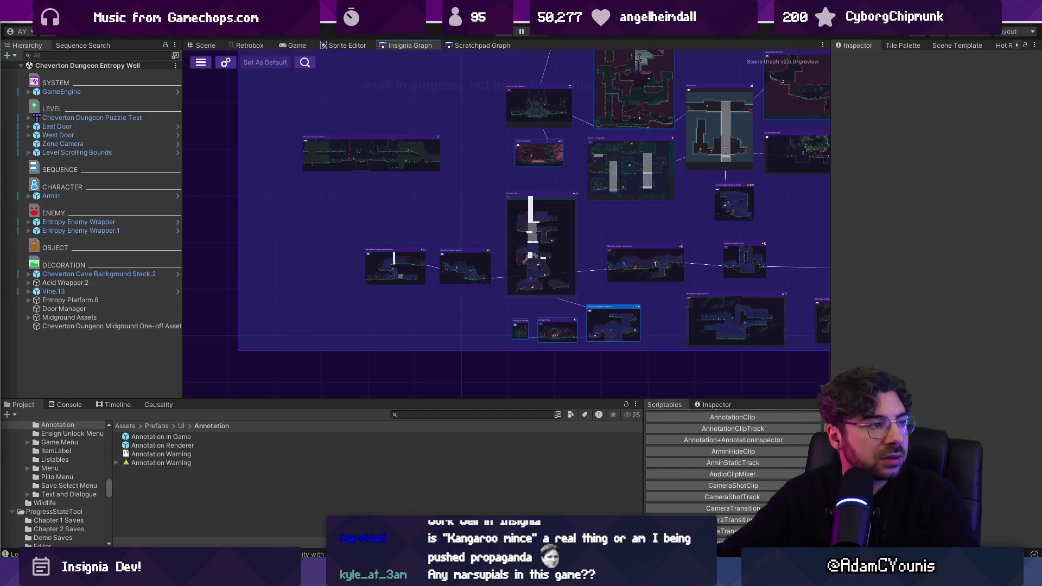
key(alt+Tab)
click(462, 168)
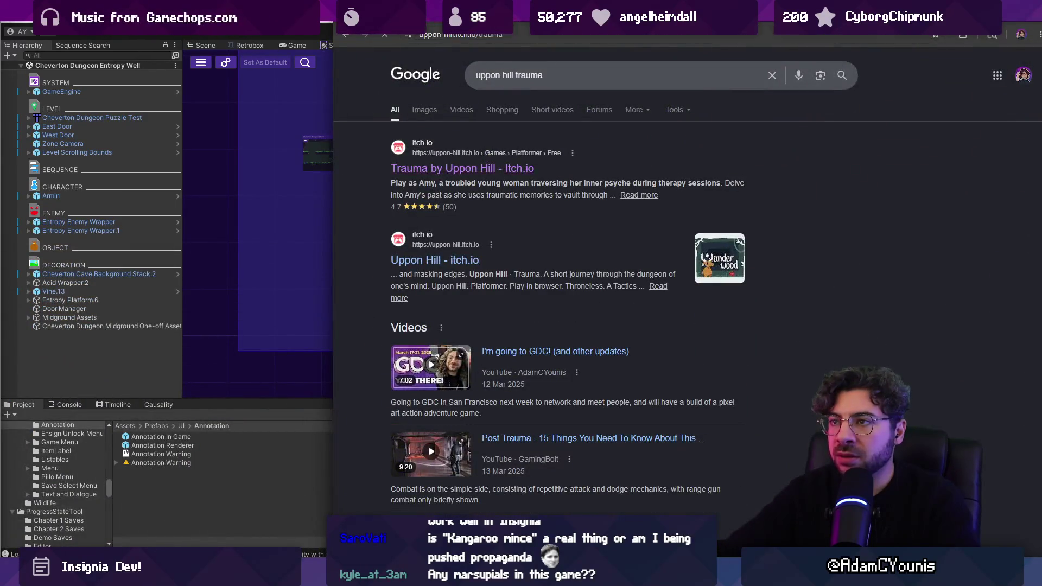
Maximize the browser, scroll Trauma's itch.io description and expand its More information section.
key(super+Up)
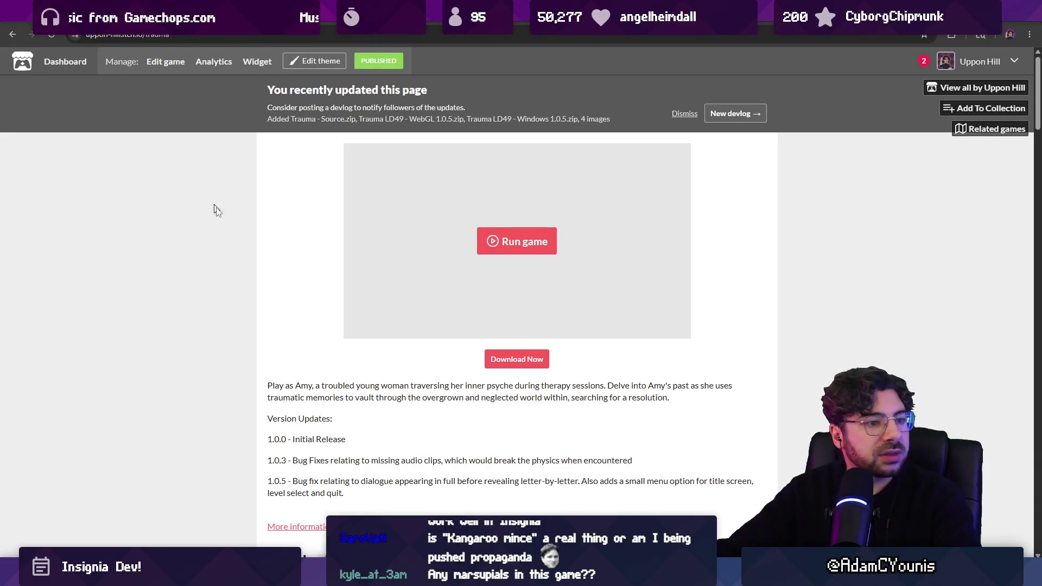
scroll(227, 323, down, 4)
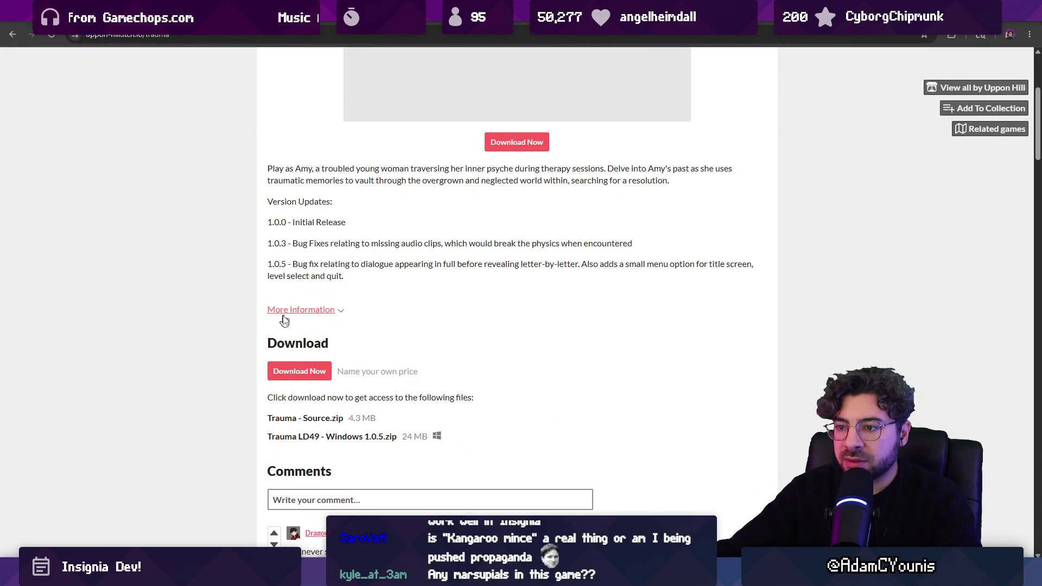
scroll(304, 328, down, 3)
scroll(370, 352, down, 1)
scroll(270, 344, down, 20)
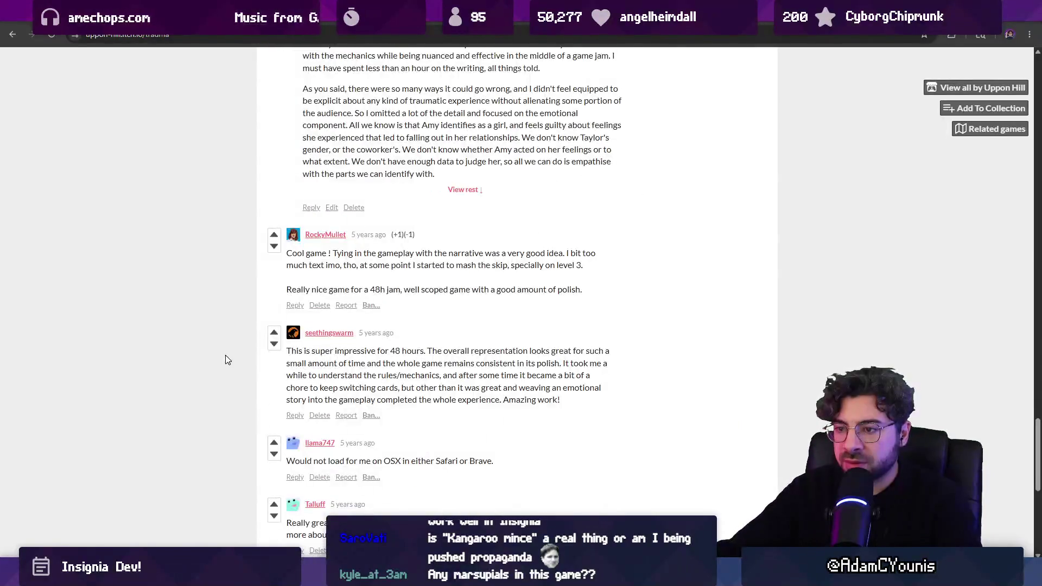
scroll(227, 360, down, 8)
scroll(228, 314, up, 20)
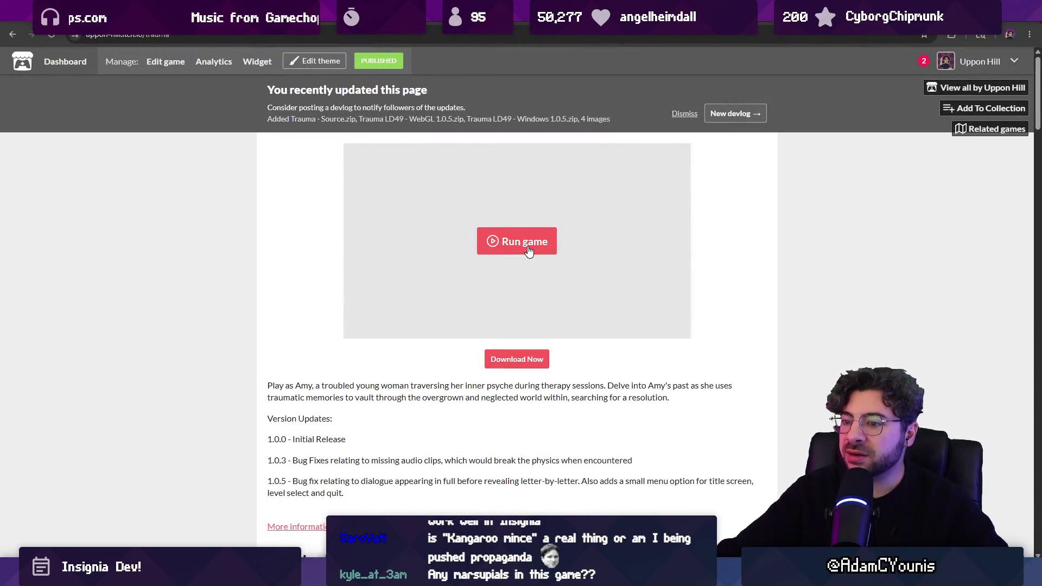
scroll(356, 350, down, 6)
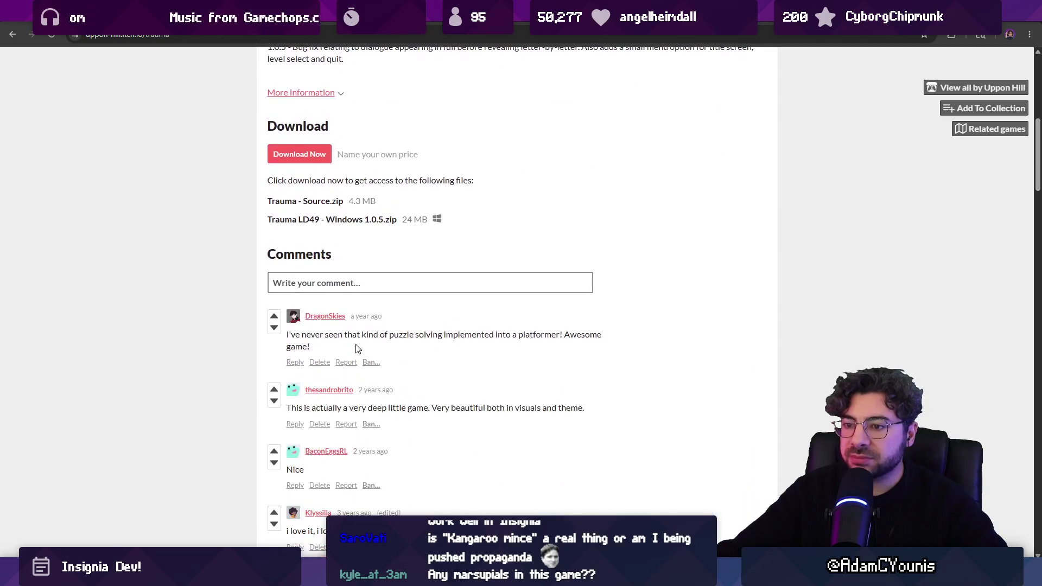
scroll(439, 227, up, 6)
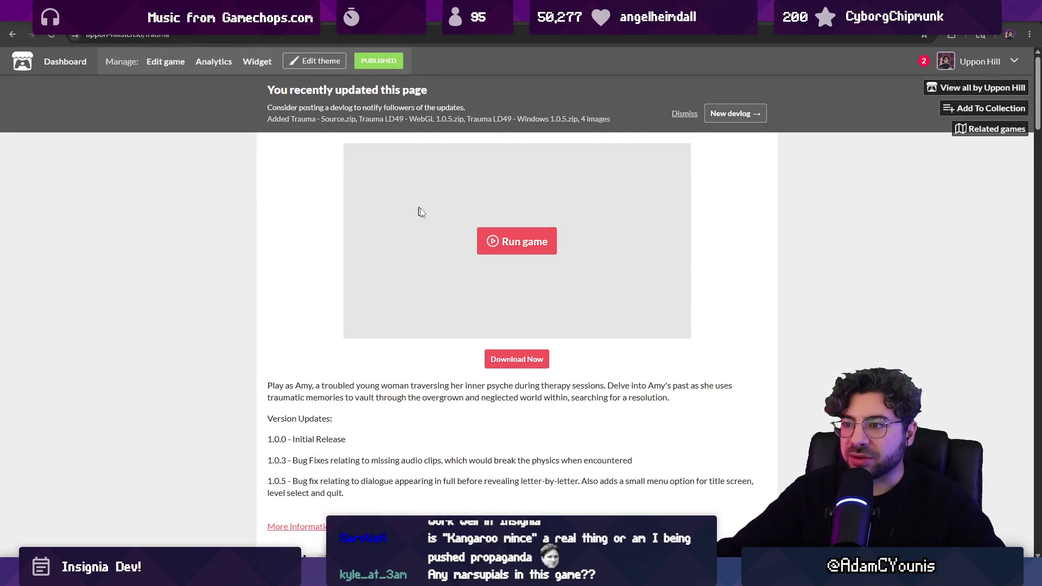
scroll(474, 365, down, 3)
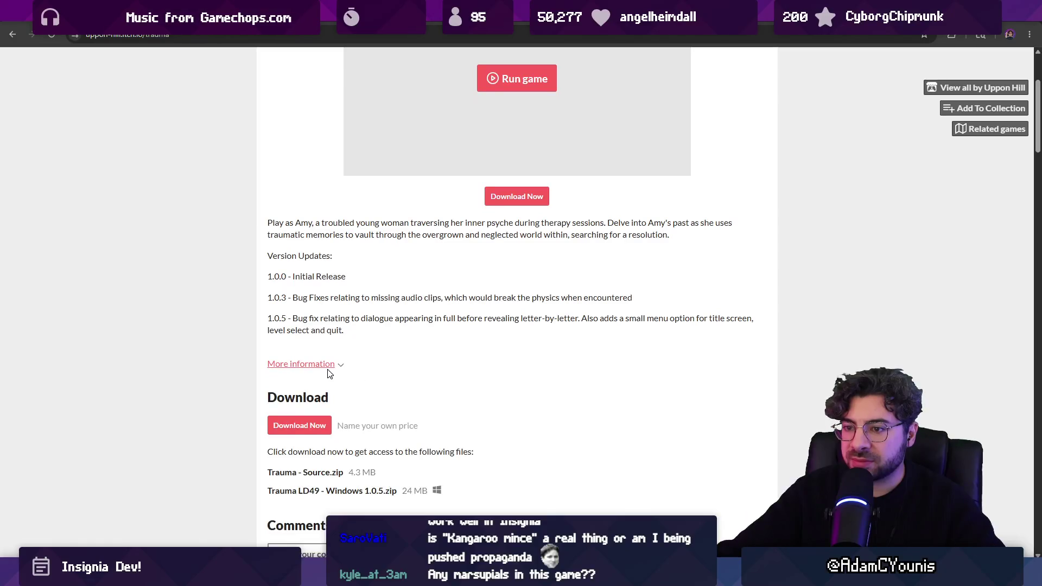
click(327, 369)
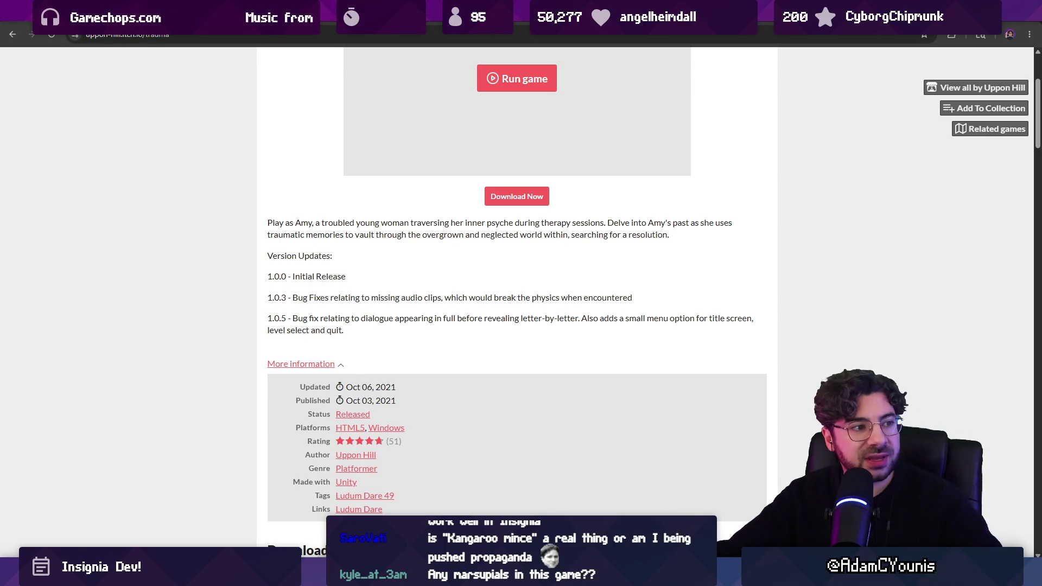
key(ctrl+t)
text(kangar)
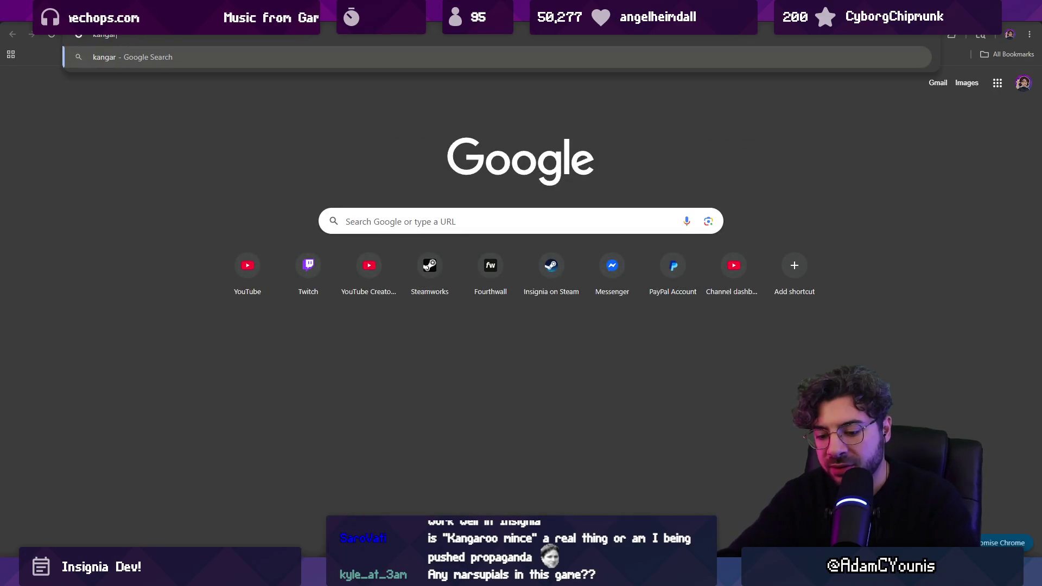
text(oo mince)
key(Return)
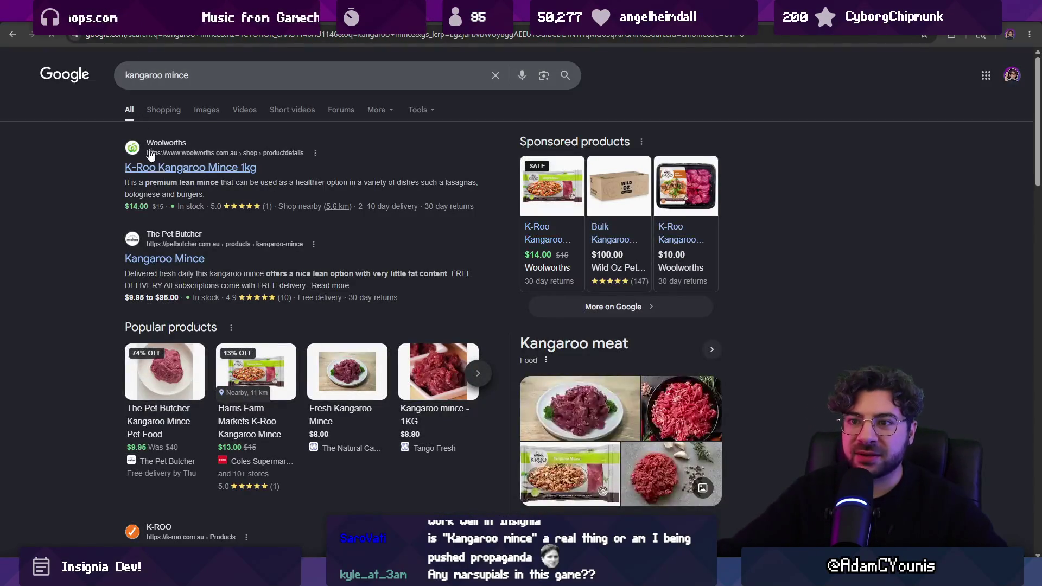
click(162, 170)
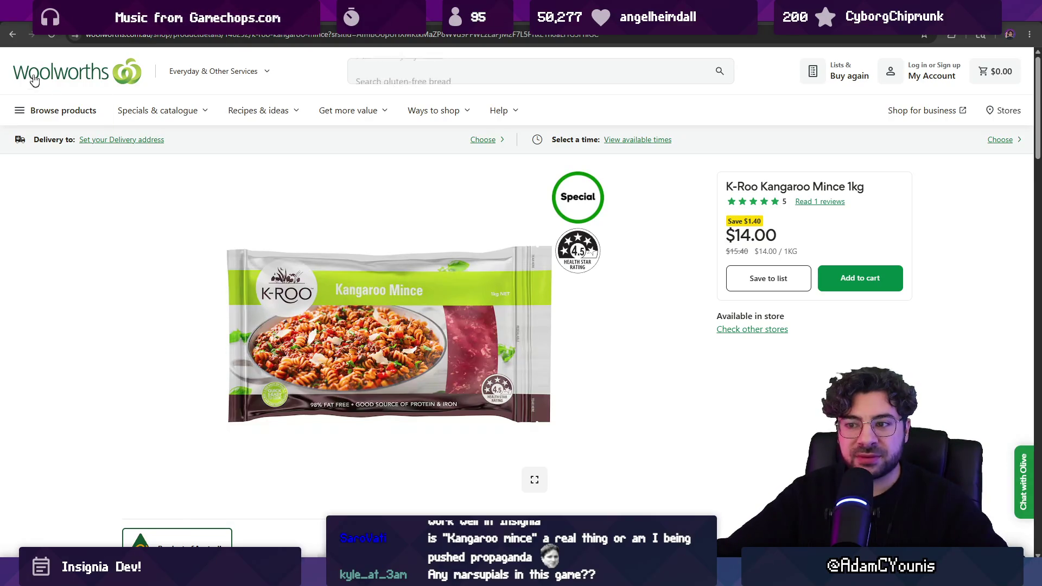
click(13, 34)
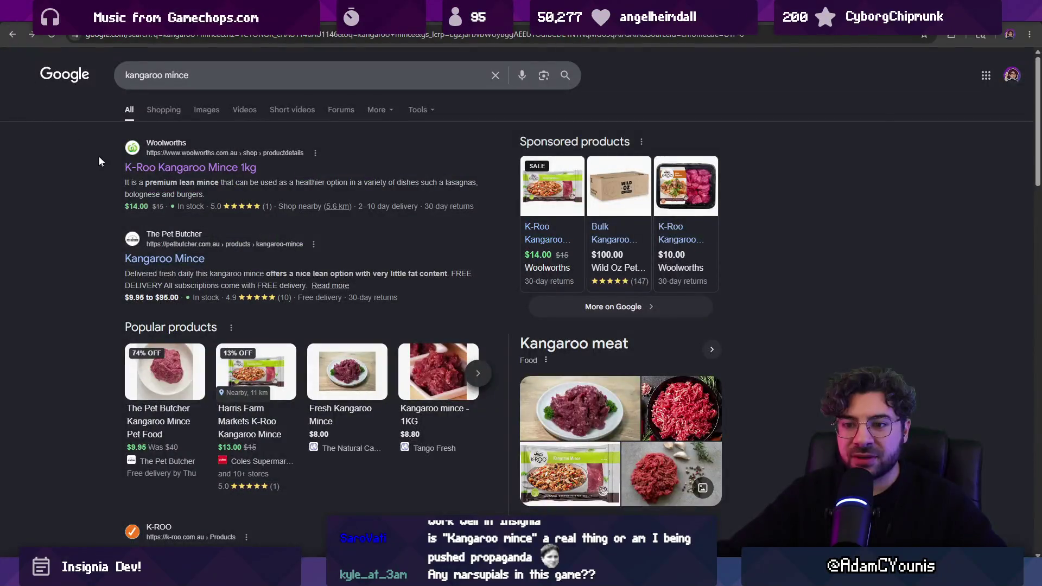
double_click(182, 76)
text(s)
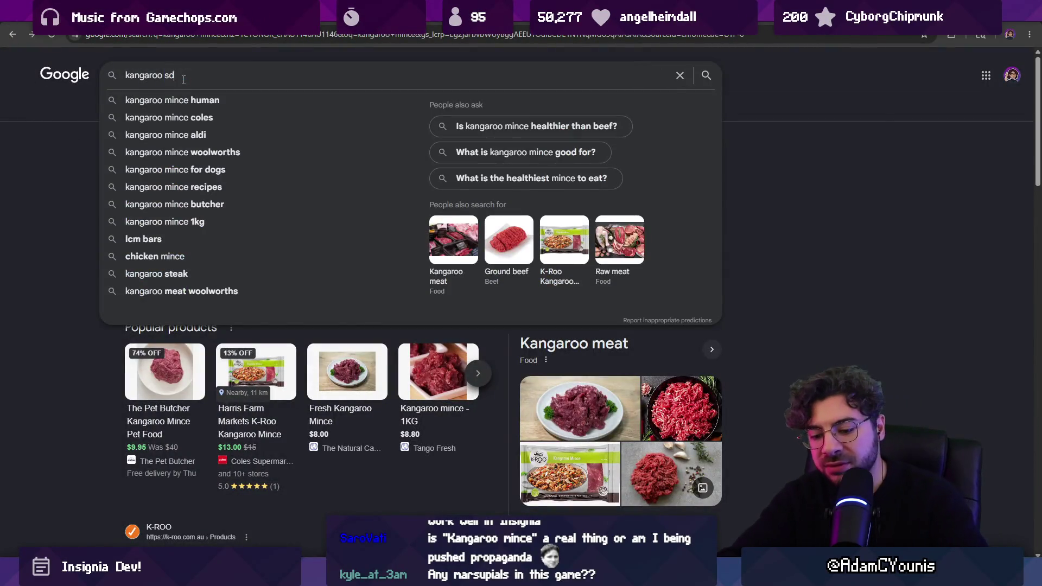
text(teak)
key(Return)
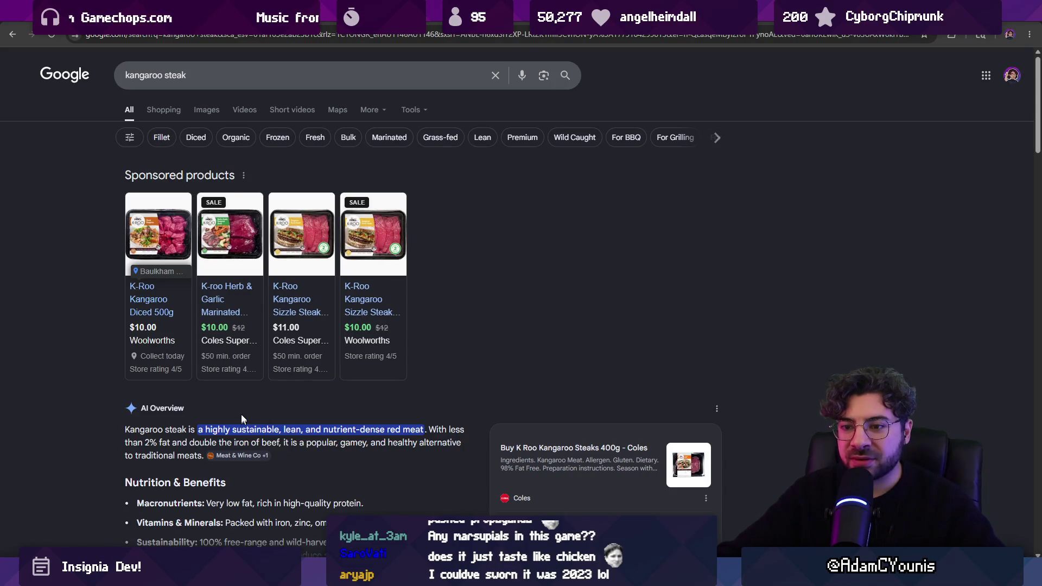
click(206, 109)
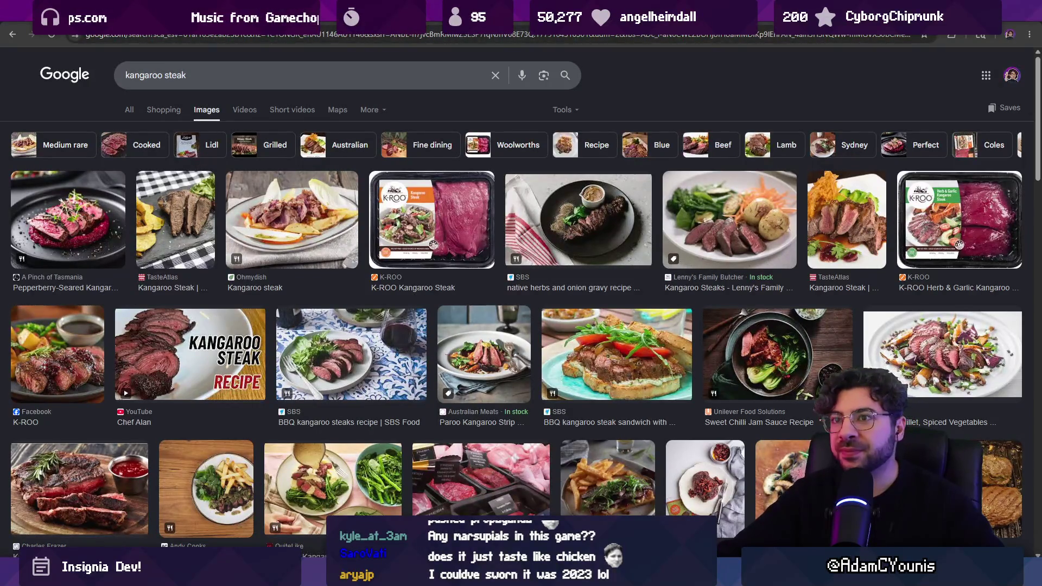
key(ctrl+Tab)
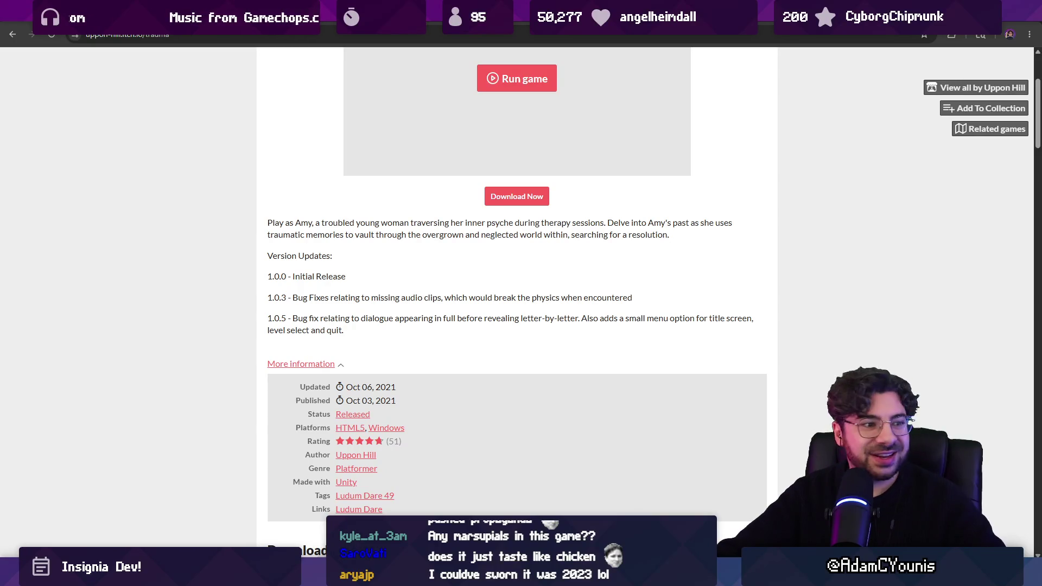
key(alt+Tab)
Box-select the room nodes around the Entropy Well and frame them in the graph.
scroll(516, 310, up, 5)
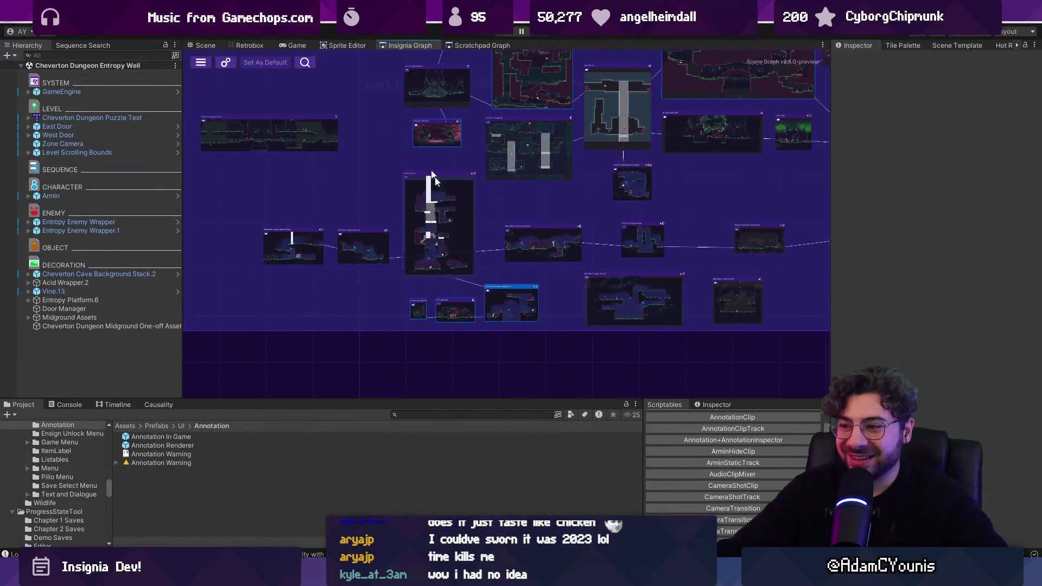
scroll(516, 311, up, 3)
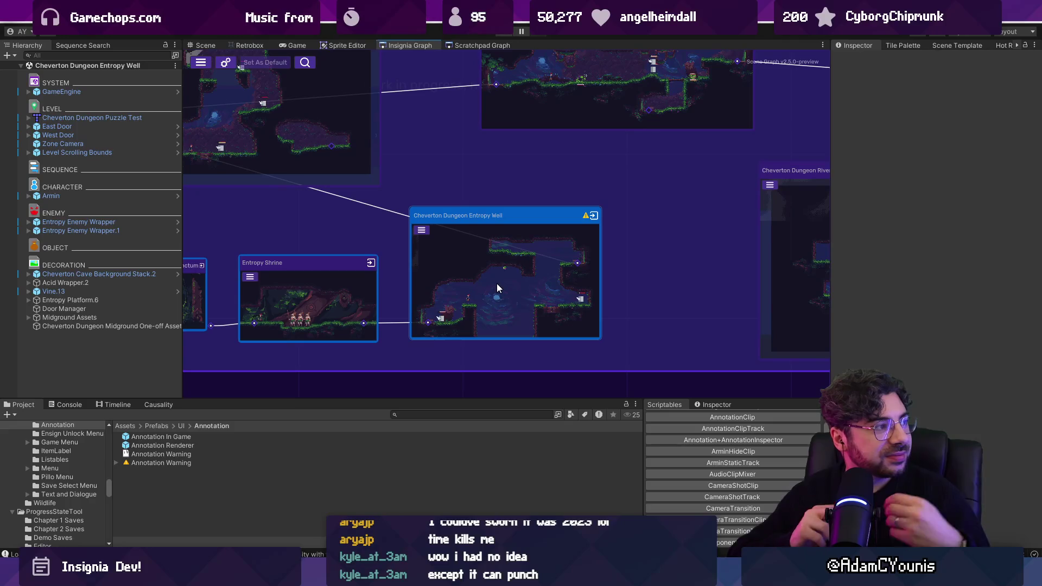
scroll(525, 267, down, 3)
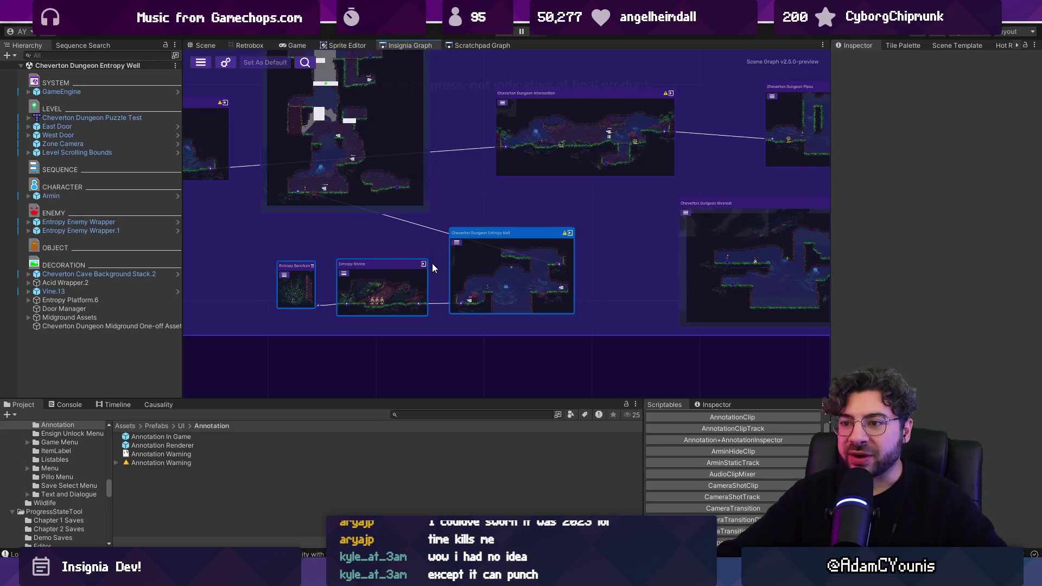
scroll(432, 262, up, 4)
scroll(530, 300, down, 4)
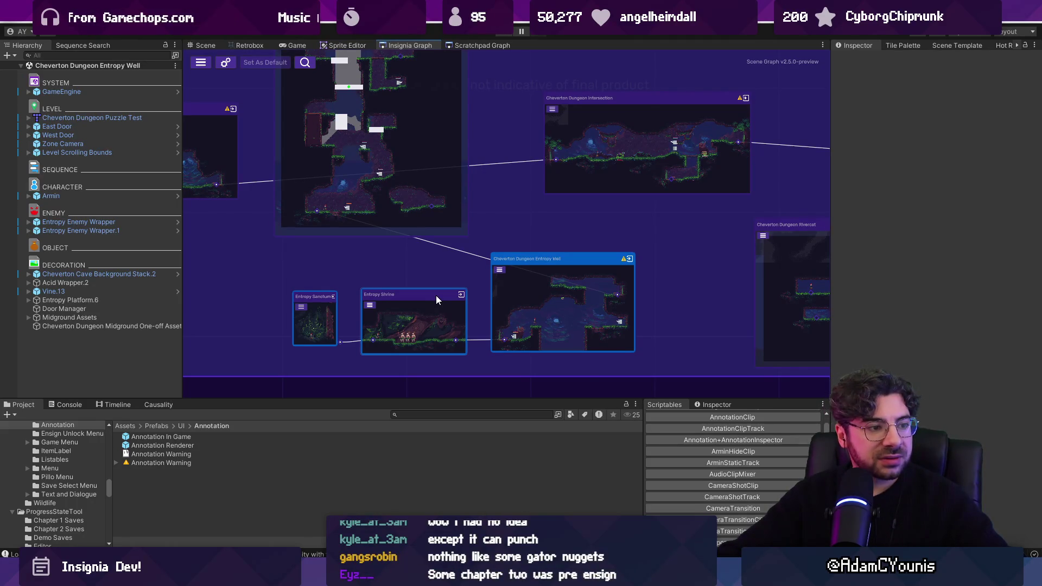
scroll(520, 233, down, 3)
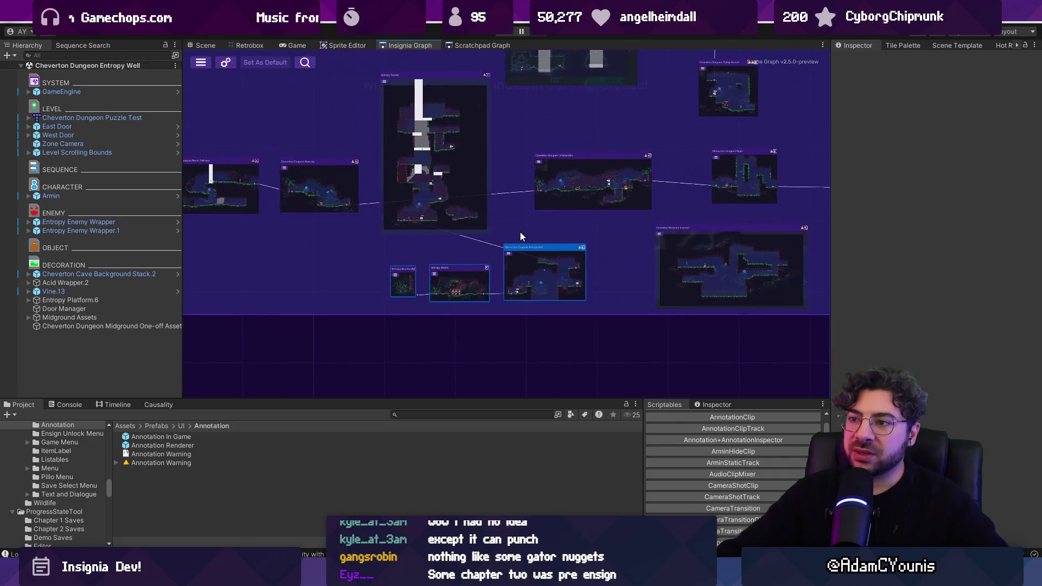
scroll(408, 178, up, 2)
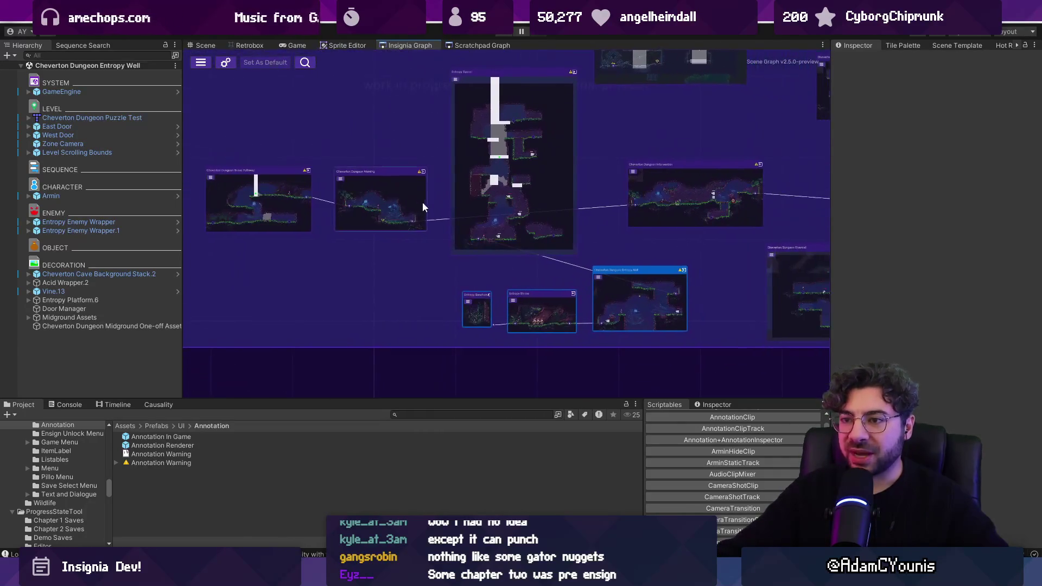
drag(696, 238, 706, 277)
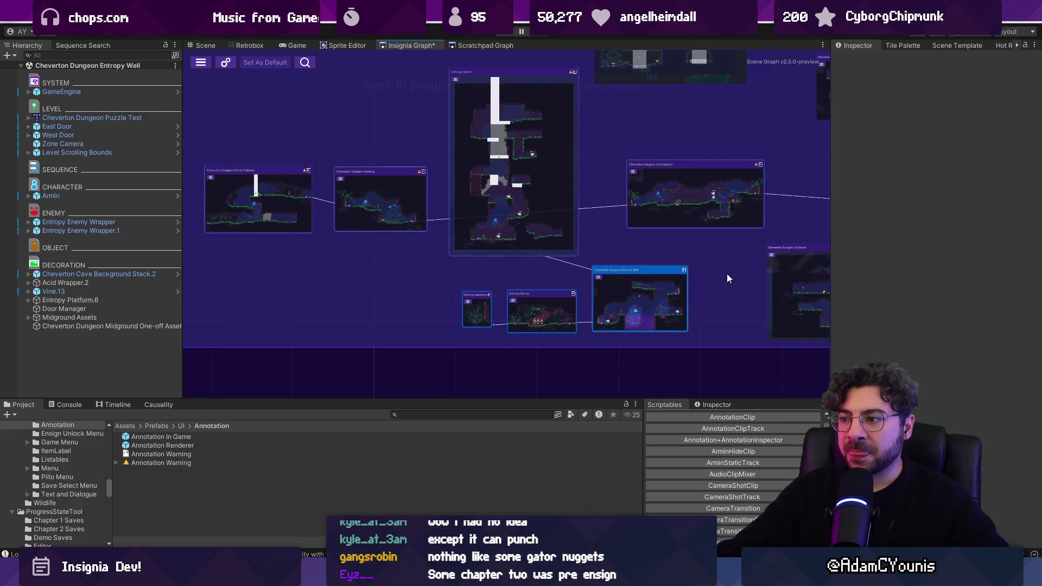
key(f)
scroll(631, 215, up, 2)
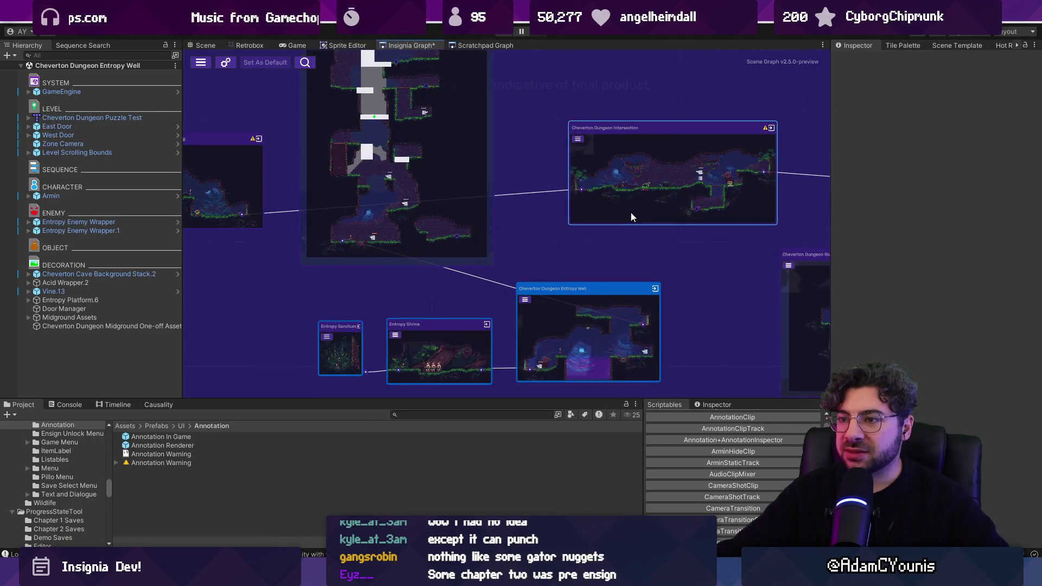
Pan over to the Pipes room, then back to the Entropy Sanctum, Shrine and Well.
drag(631, 217, 309, 241)
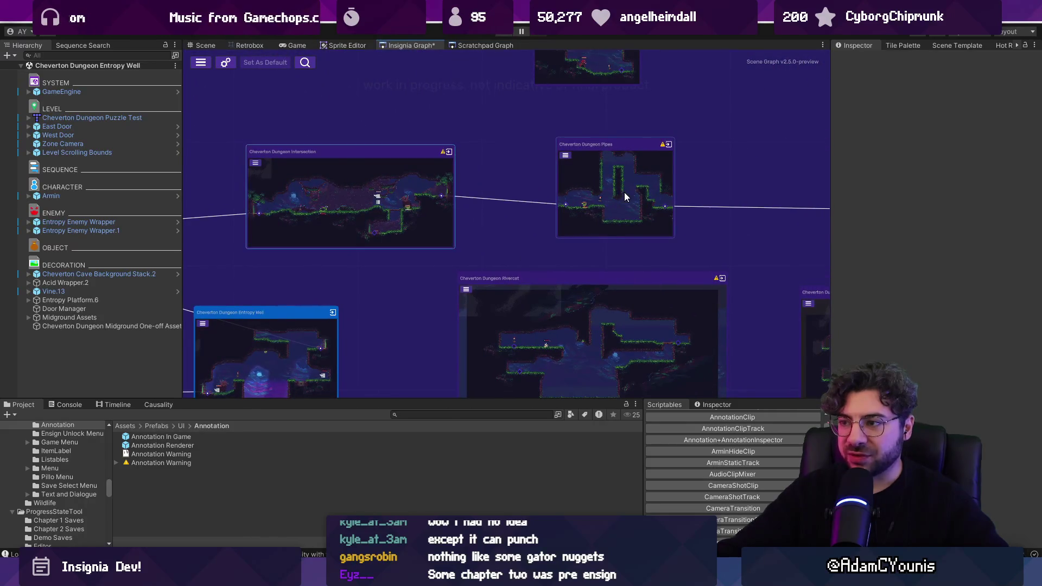
drag(653, 201, 440, 193)
scroll(440, 193, up, 3)
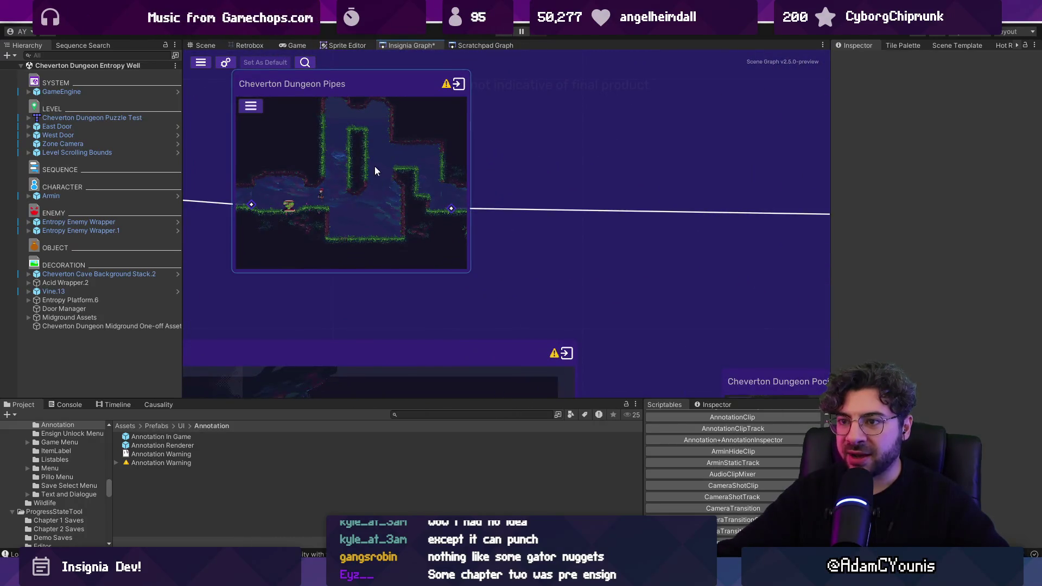
scroll(369, 168, down, 5)
drag(370, 167, 539, 244)
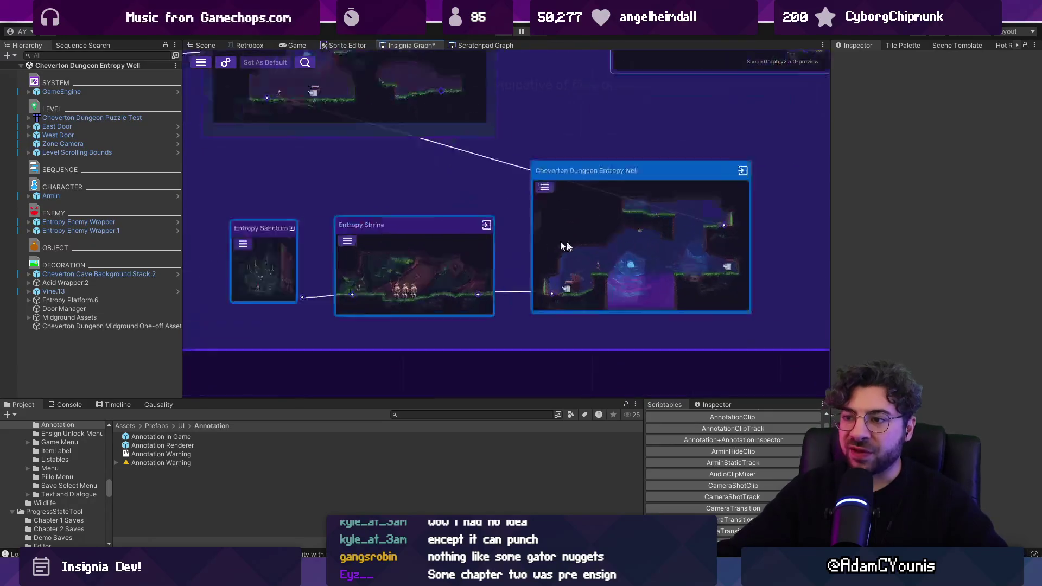
scroll(570, 242, up, 3)
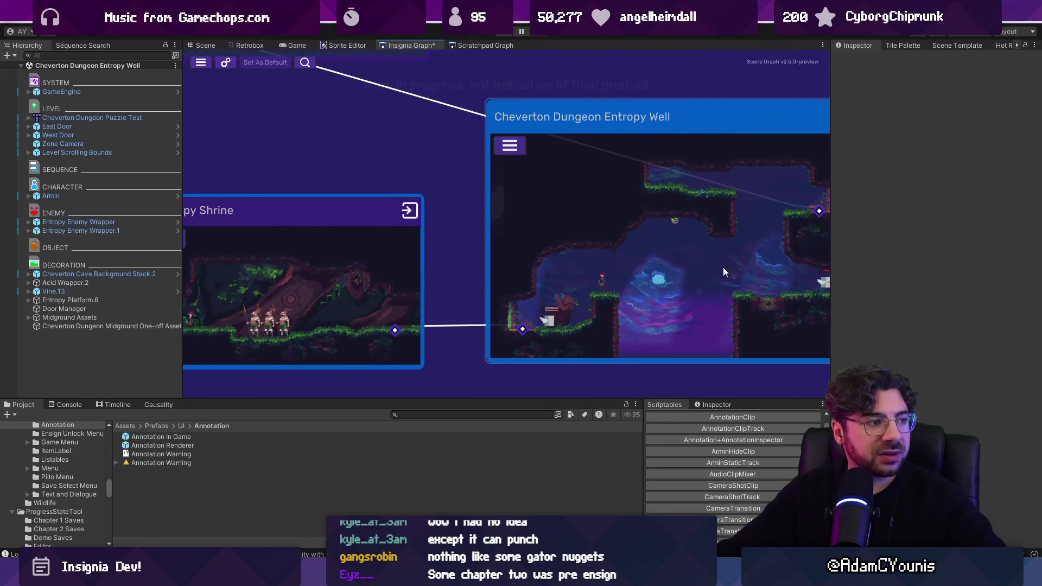
scroll(564, 245, down, 5)
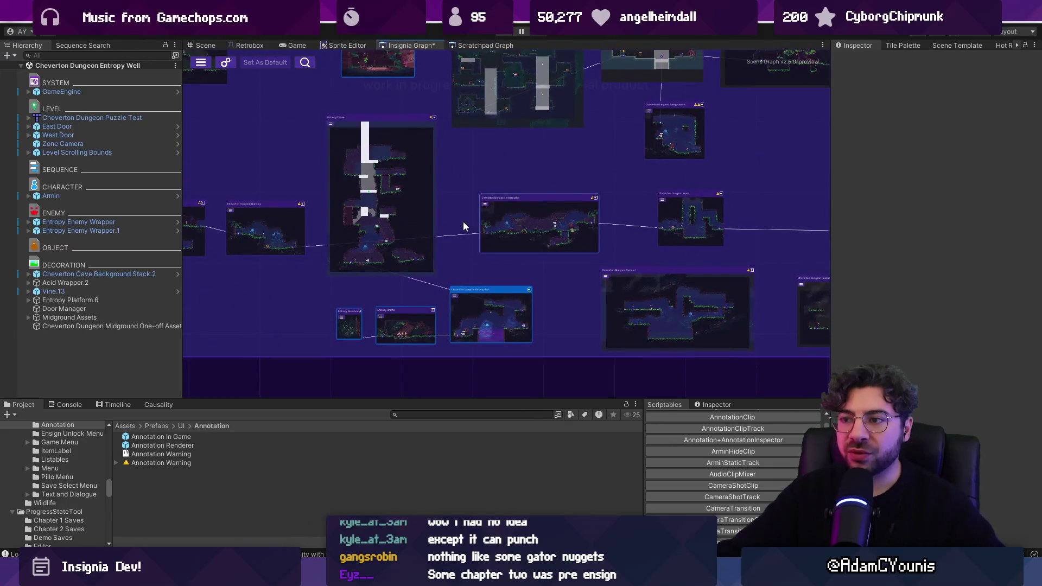
drag(454, 212, 549, 230)
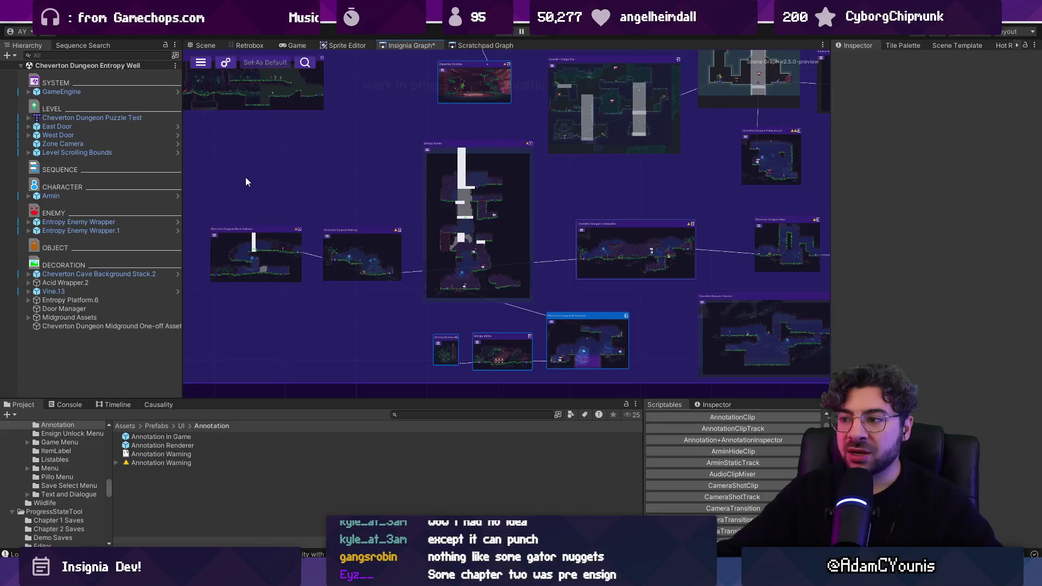
Select the group of rooms on the graph's left and zoom in close on Pipes.
drag(246, 182, 683, 327)
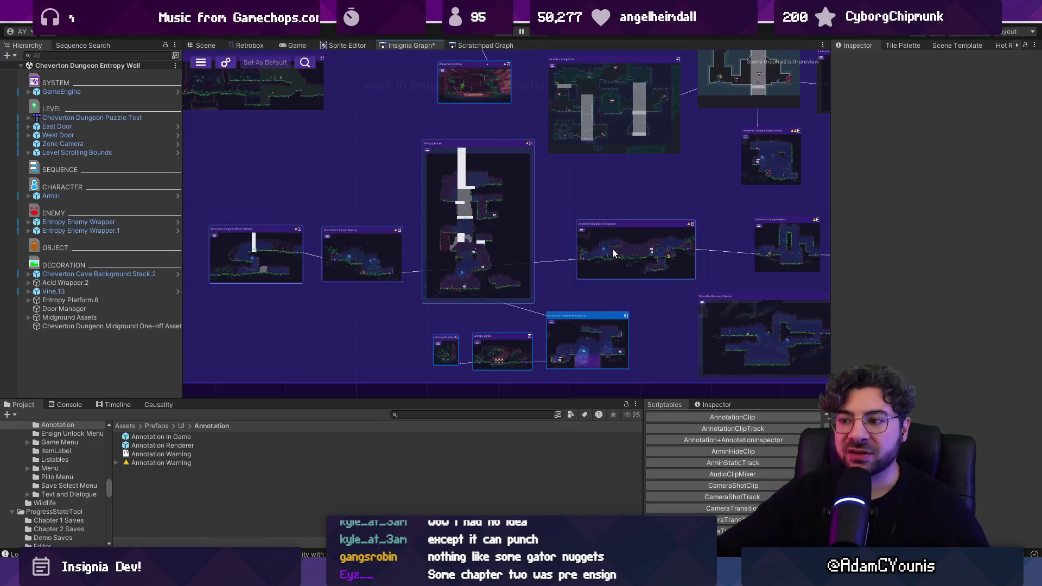
double_click(579, 243)
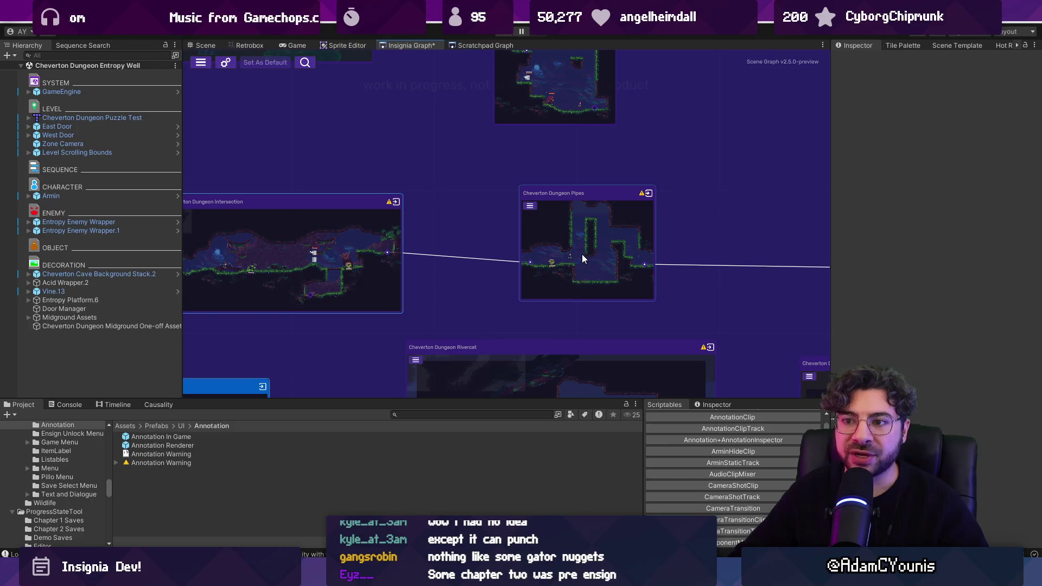
scroll(582, 254, down, 5)
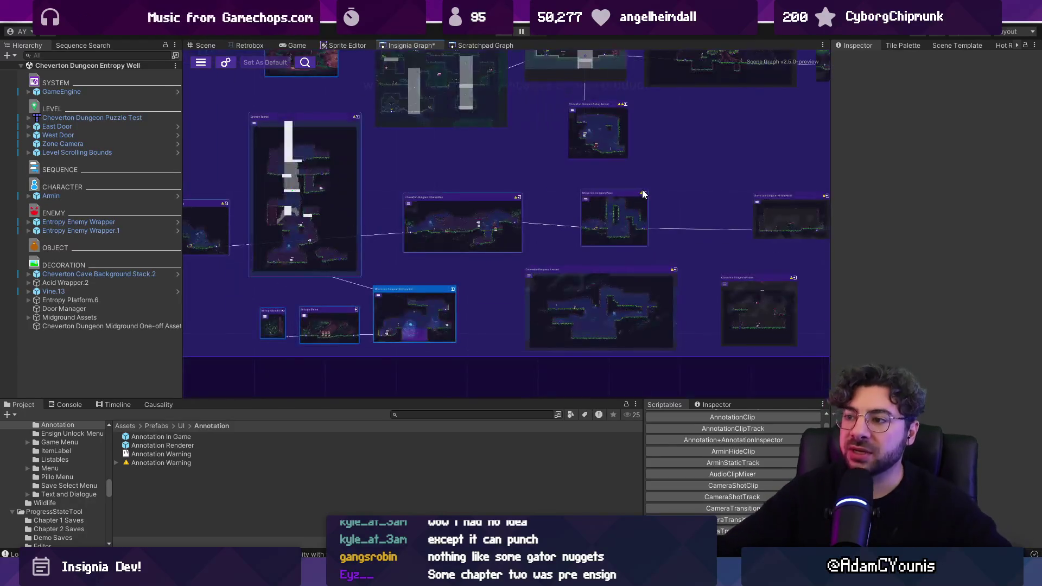
scroll(498, 197, up, 5)
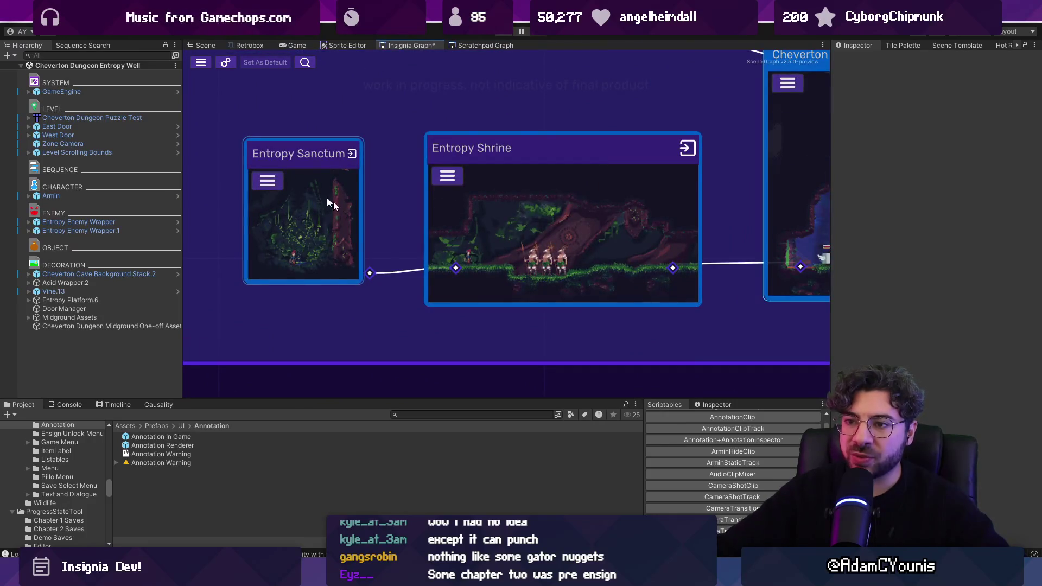
scroll(326, 204, right, 5)
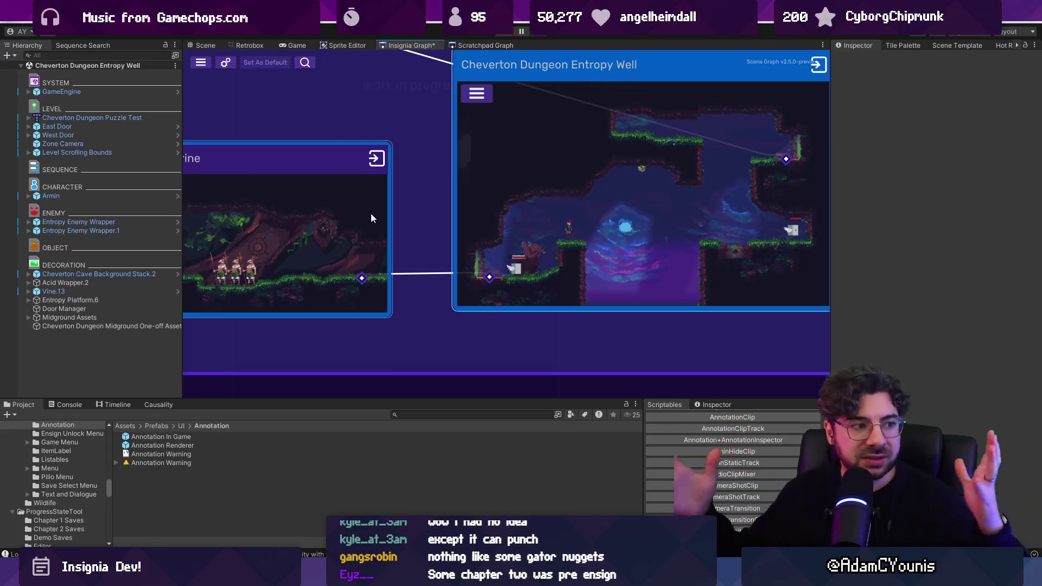
scroll(370, 213, down, 5)
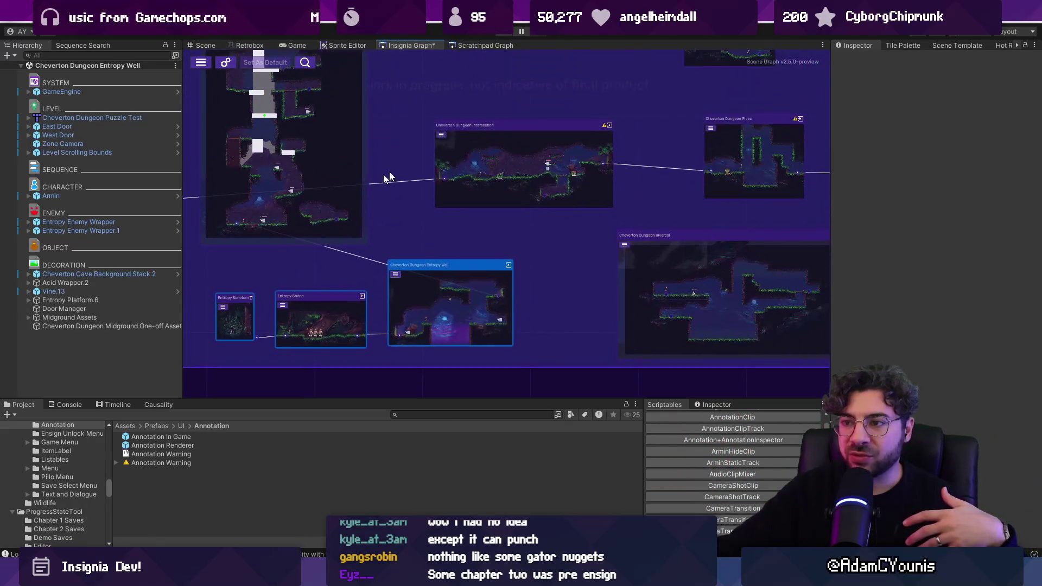
drag(400, 211, 545, 245)
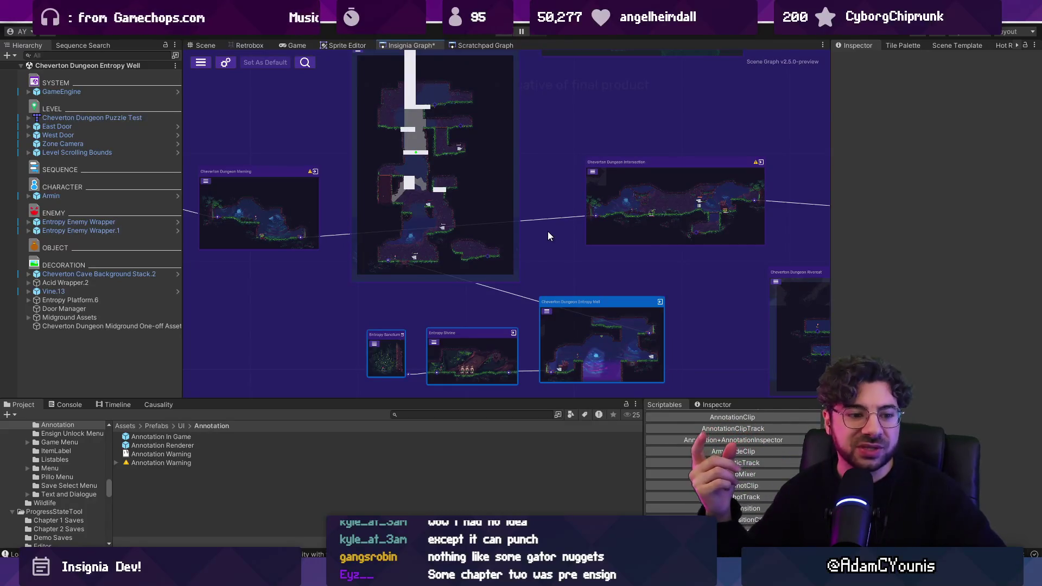
Navigate past the intersection to the Cheverton Dungeon Rivercat node and open that scene.
scroll(548, 232, down, 5)
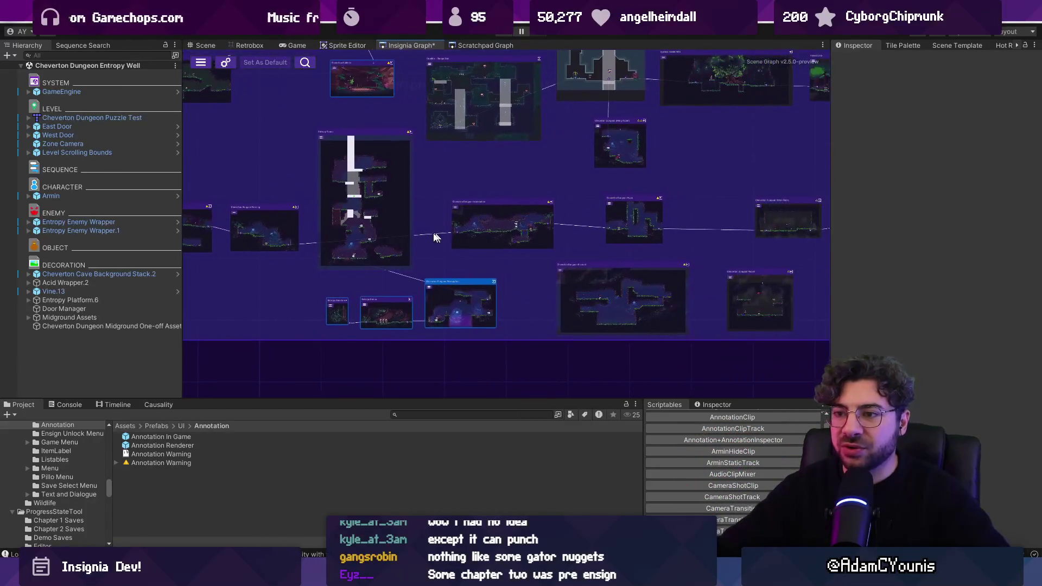
drag(440, 239, 509, 254)
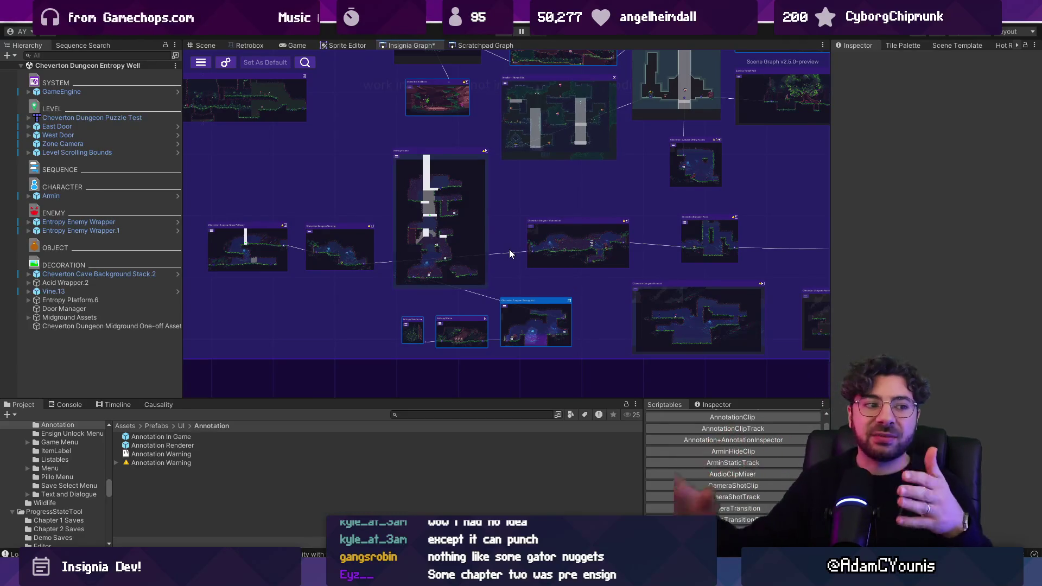
scroll(510, 254, down, 4)
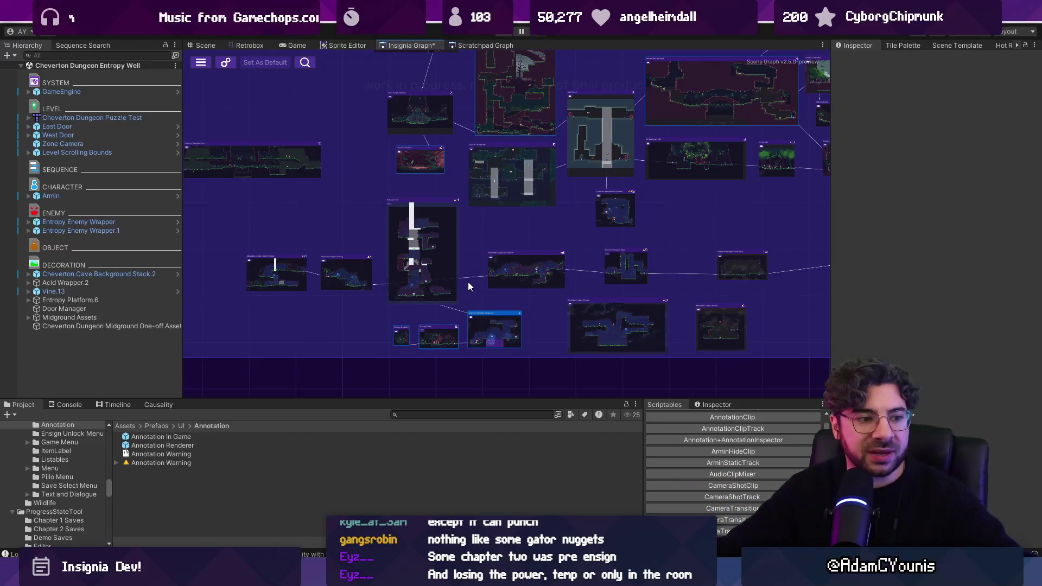
scroll(516, 266, right, 3)
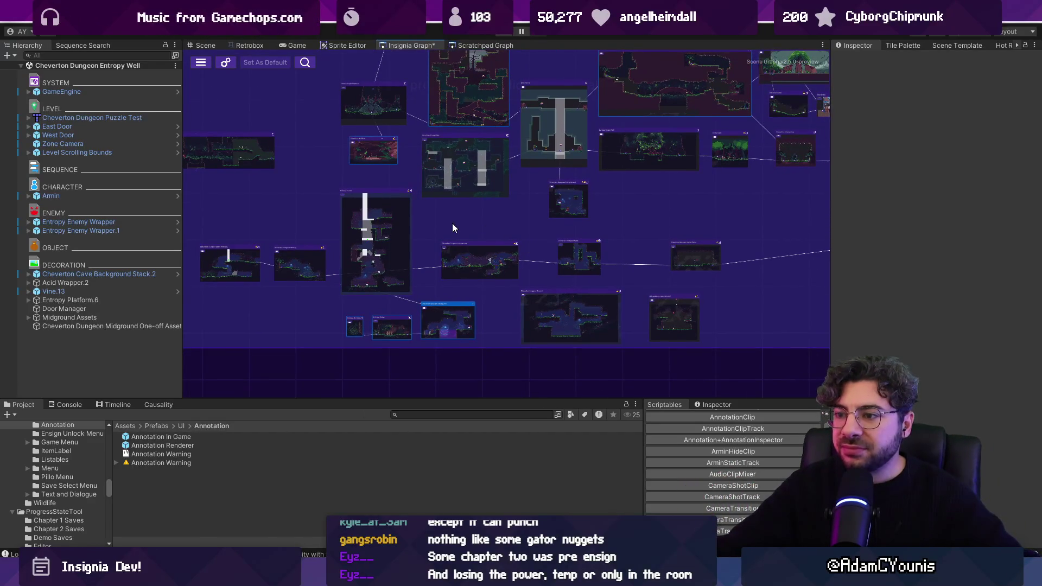
scroll(403, 291, up, 4)
drag(463, 188, 460, 248)
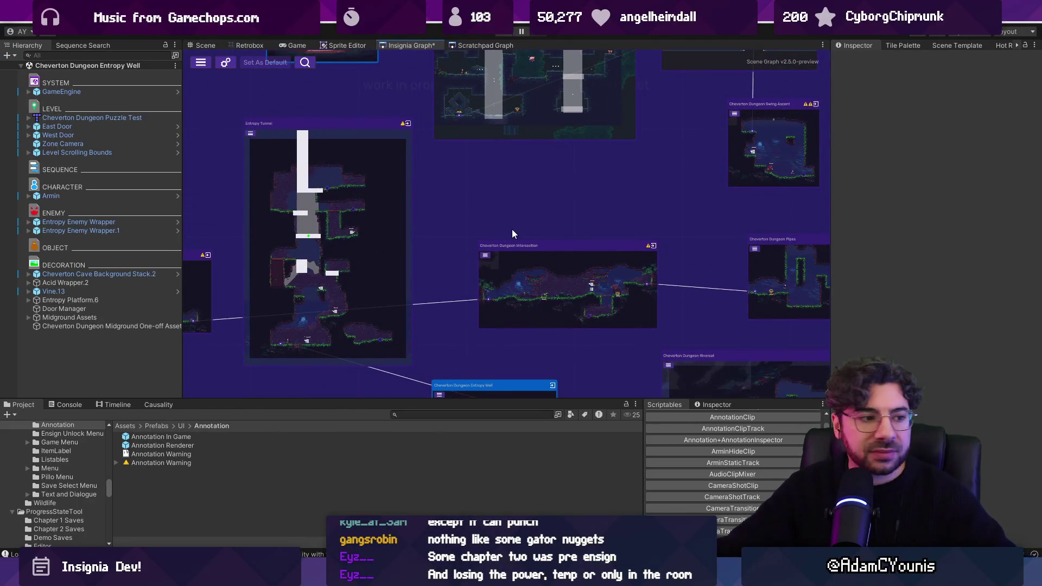
scroll(505, 237, down, 1)
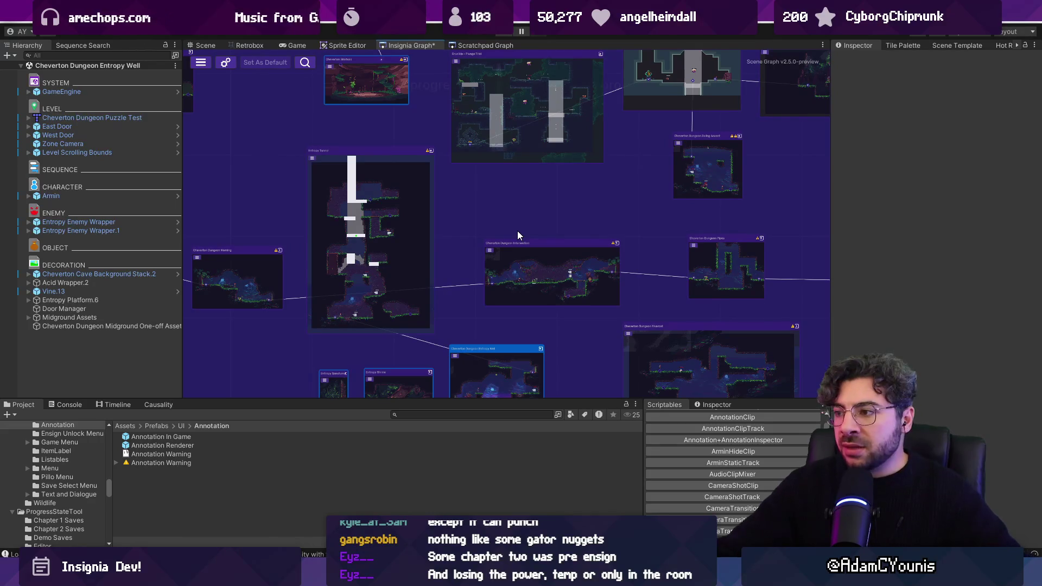
drag(517, 230, 465, 221)
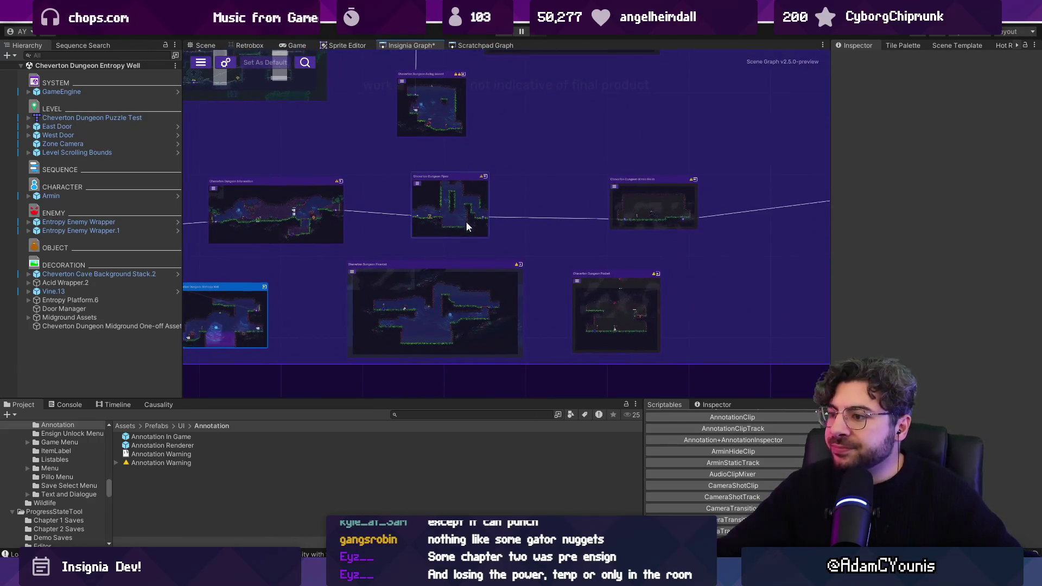
double_click(505, 282)
Select the Rivercat room and, in play, jump-slash the nearby enemy until it's defeated.
click(460, 228)
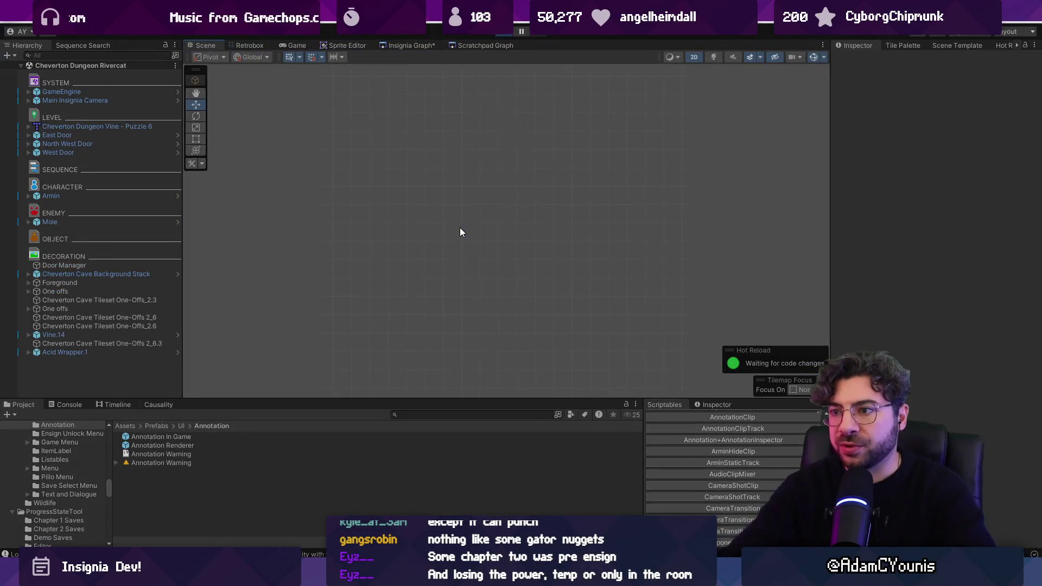
key(Right)
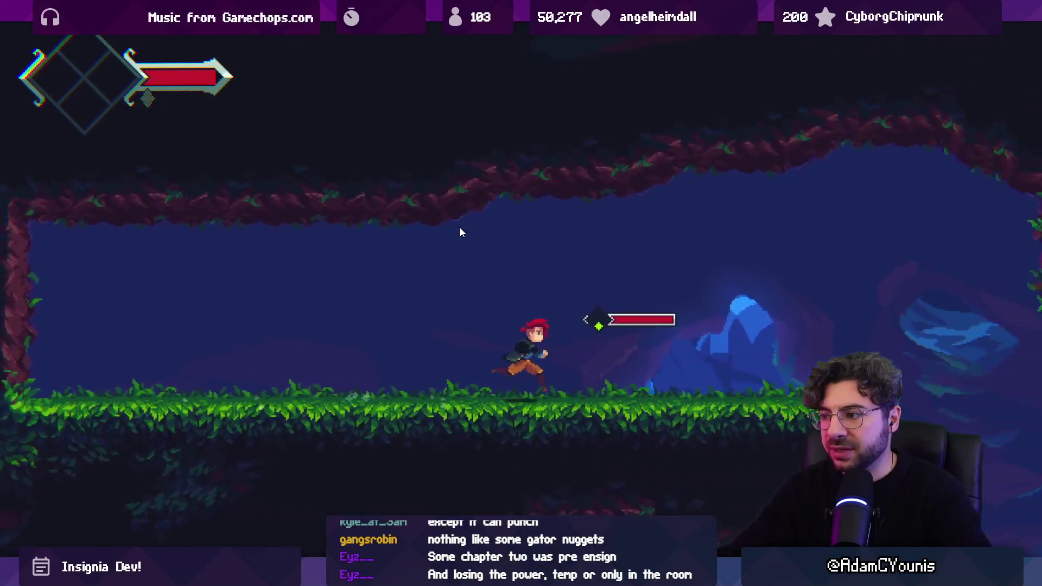
key(space)
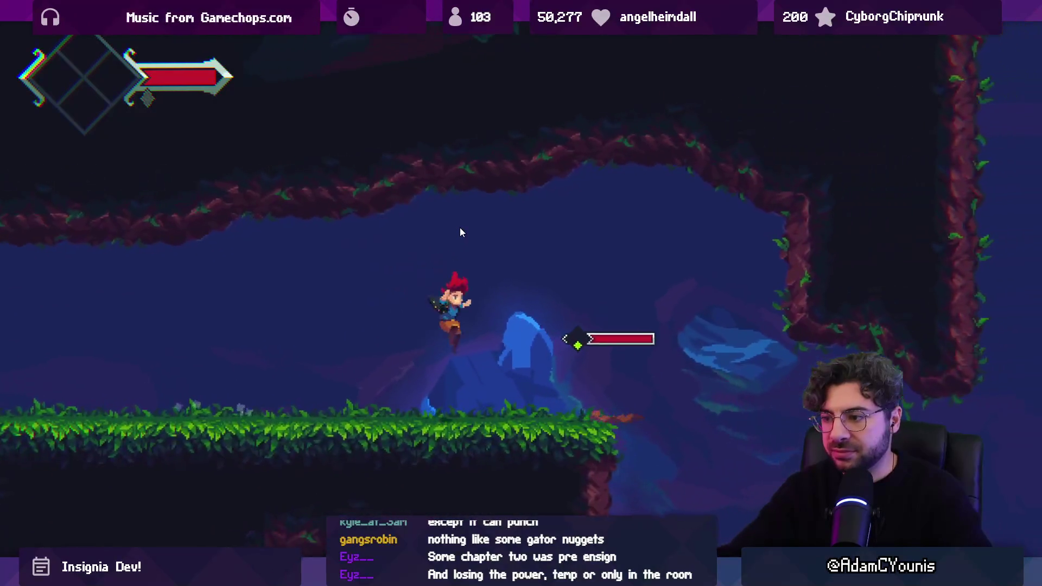
key(x)
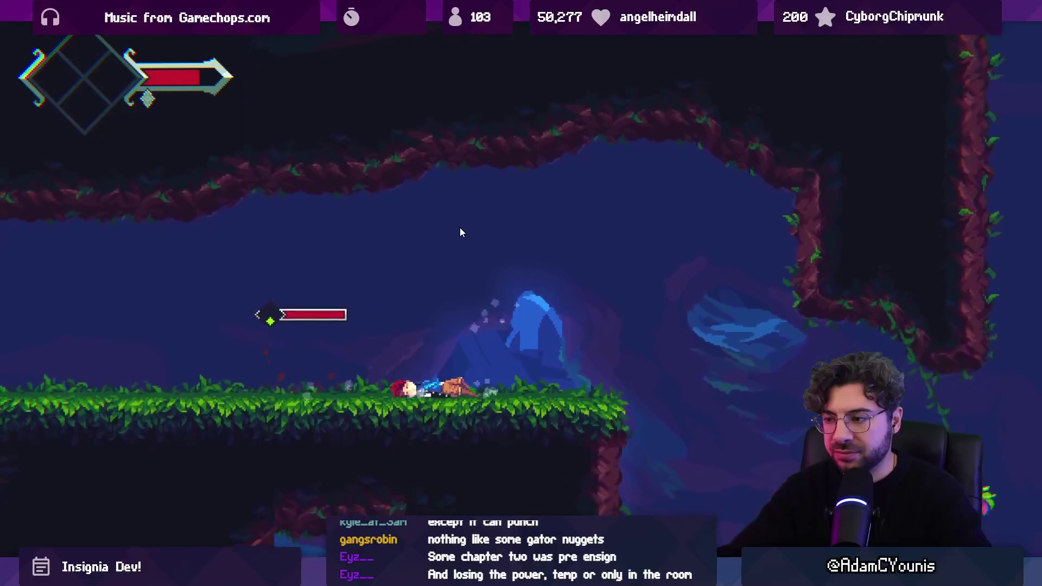
key(Right)
key(x)
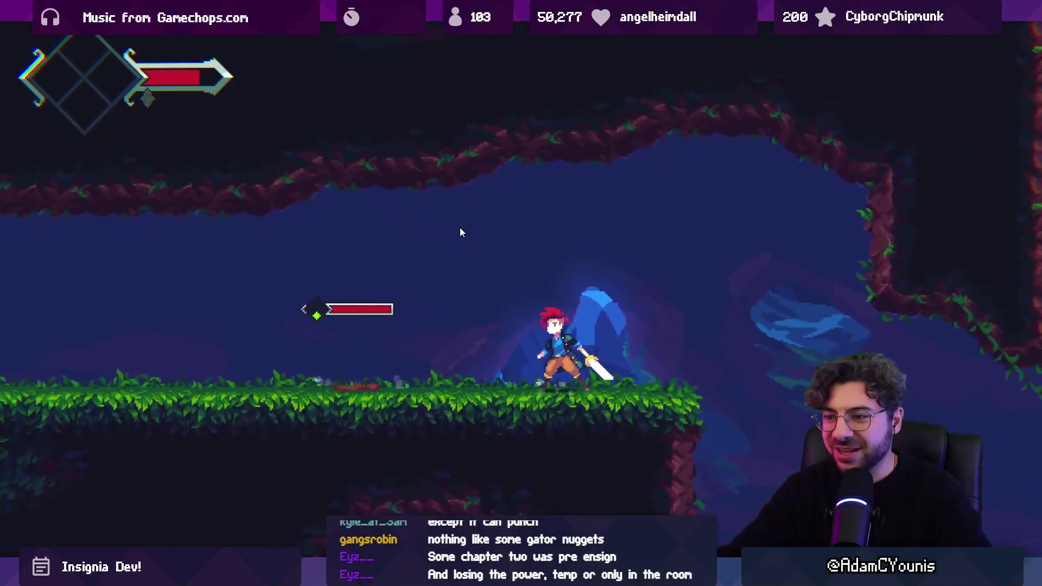
key(Left)
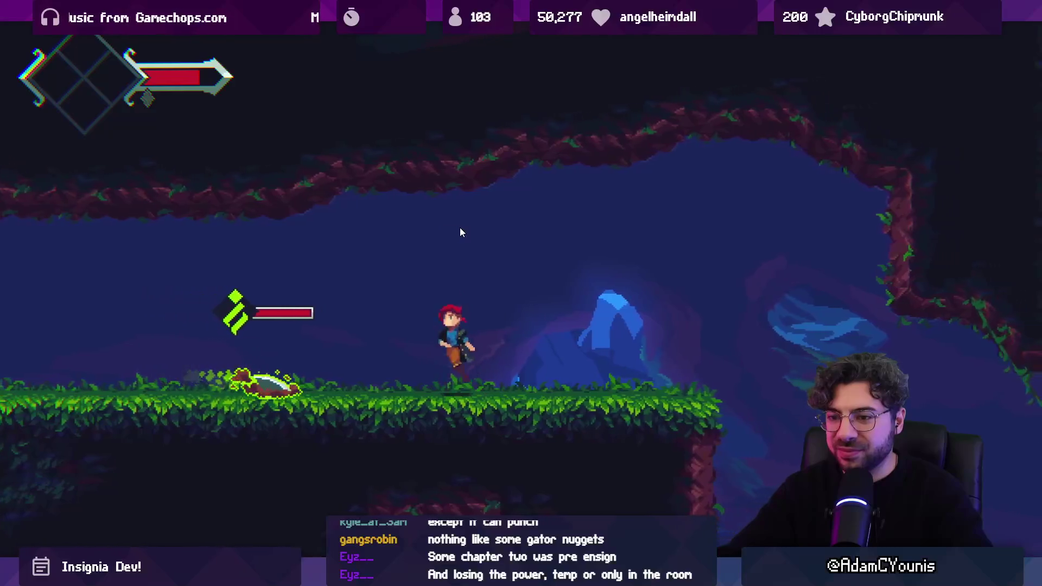
key(space)
key(x)
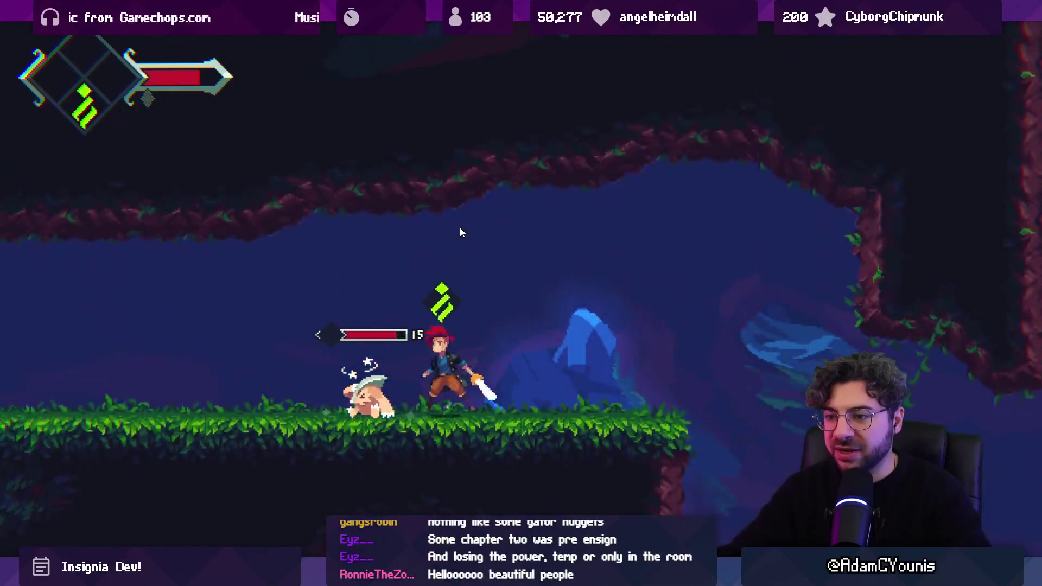
key(x)
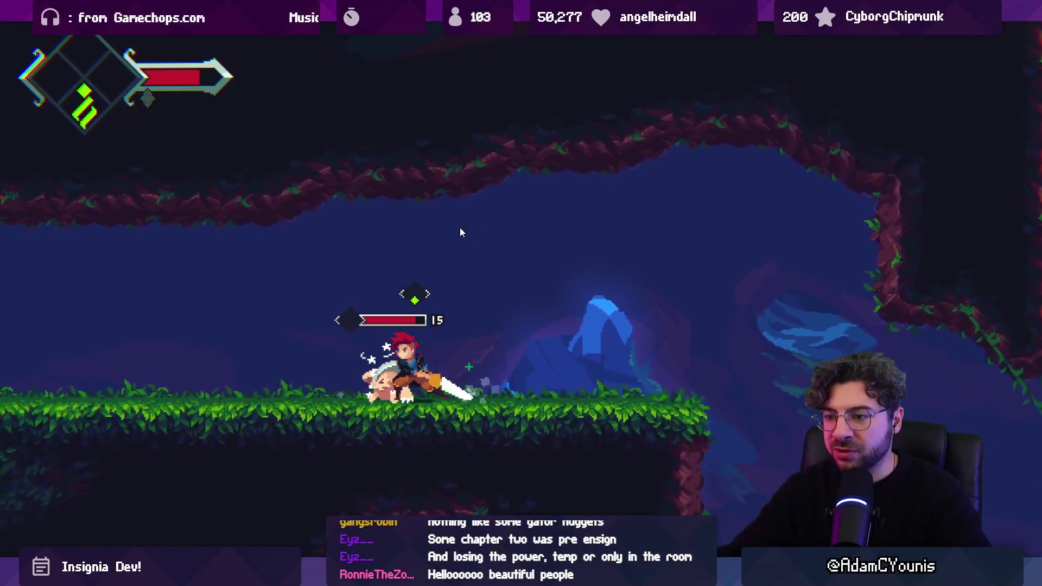
key(space)
key(x)
key(x)
key(space)
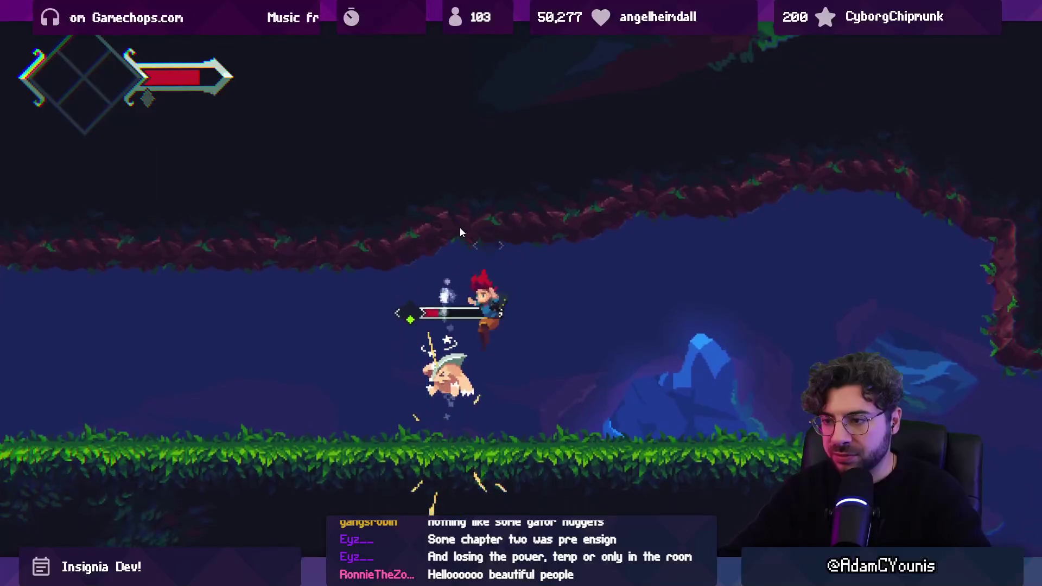
key(x)
Cross the next cave area, clinging to walls and swinging on vines up to the grassy ledge.
key(Right)
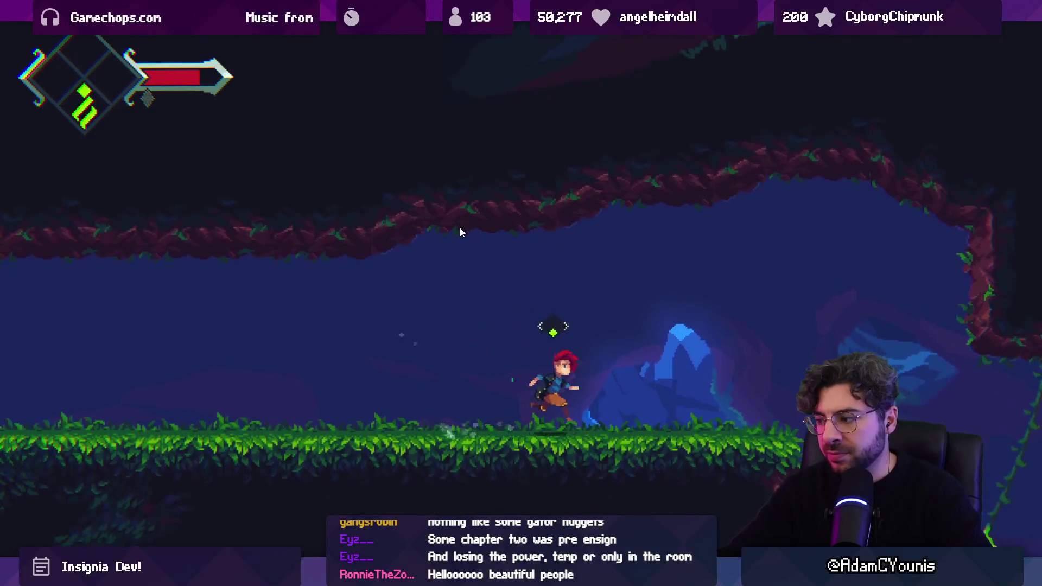
key(Right)
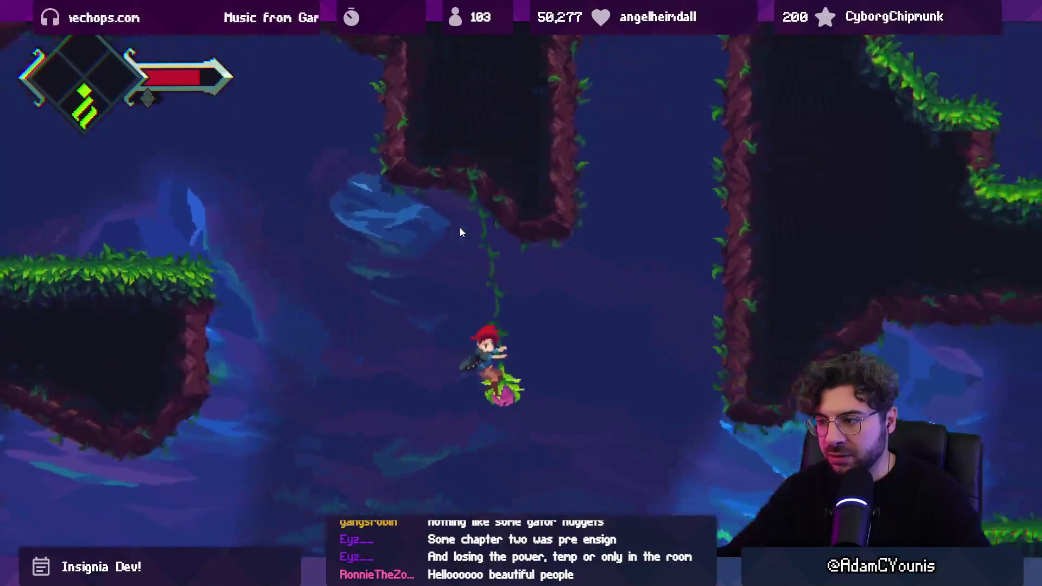
key(space)
key(x)
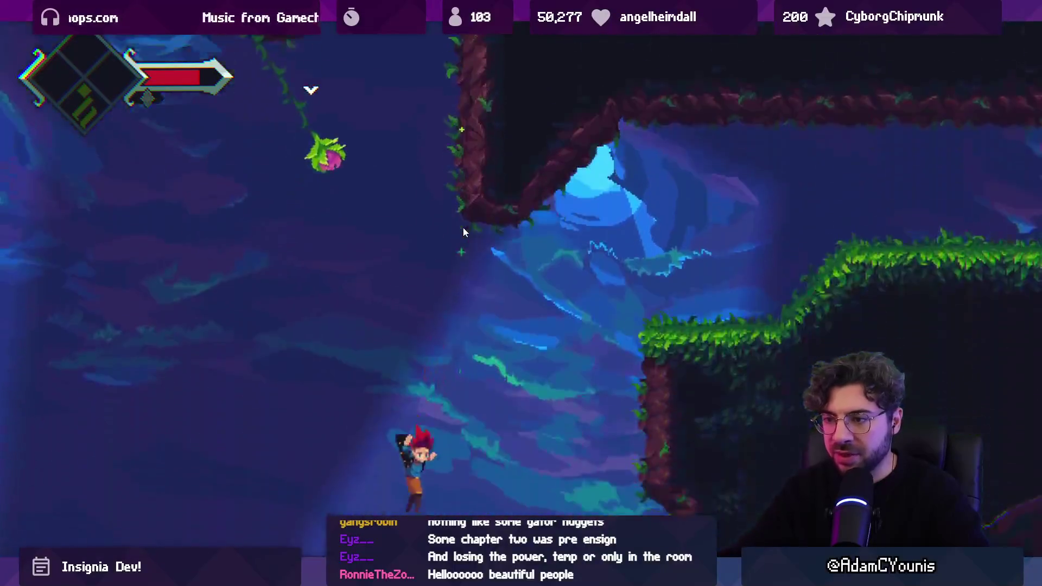
key(Right)
key(space)
key(space)
key(Right)
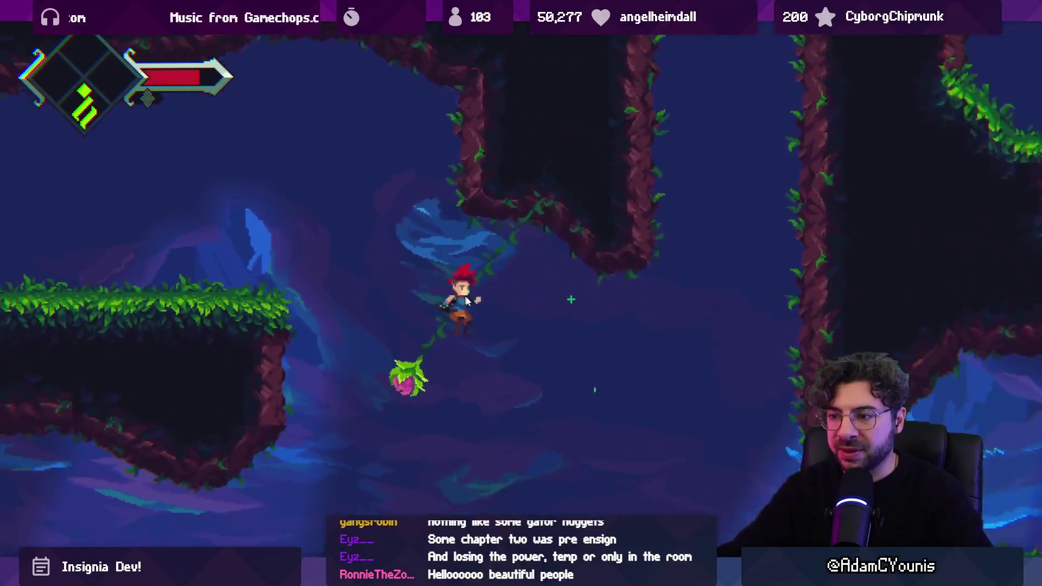
key(Right)
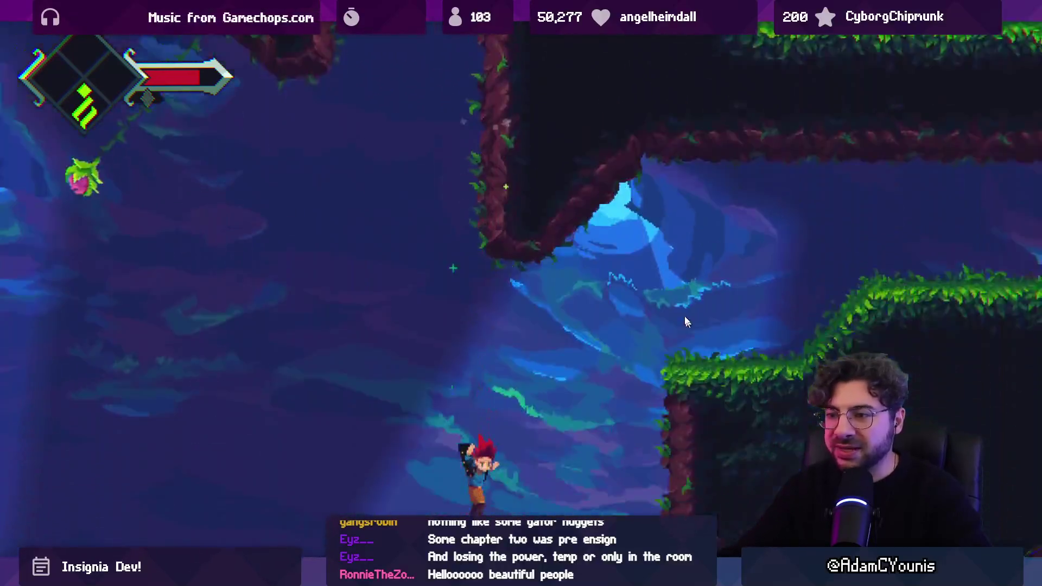
key(Right)
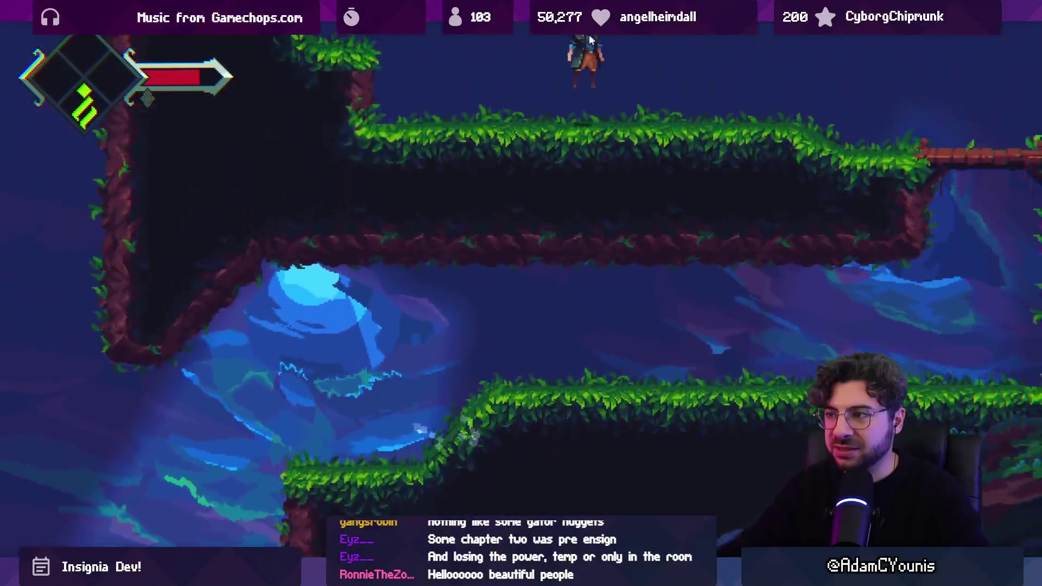
key(space)
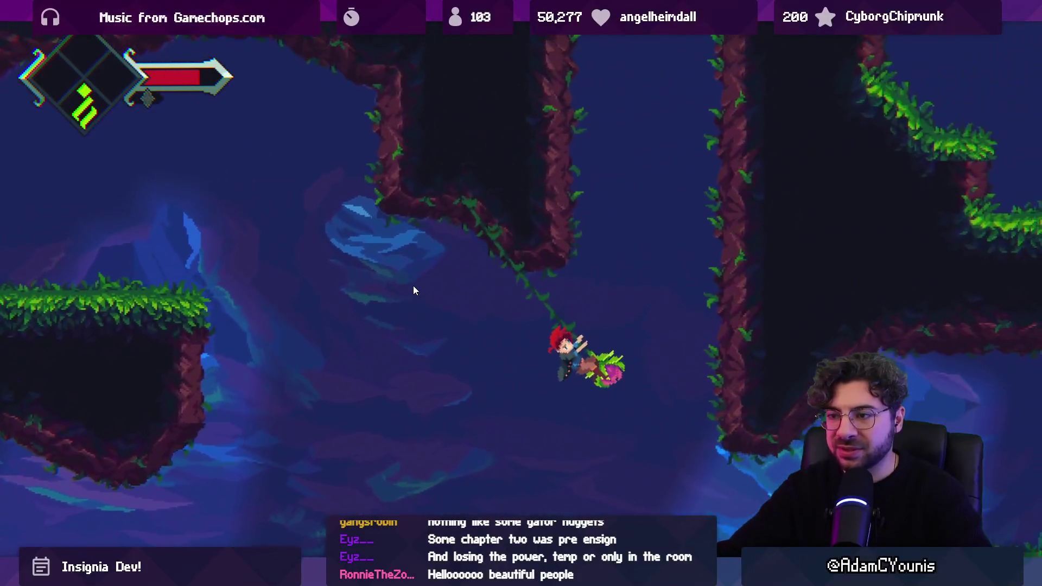
key(Left)
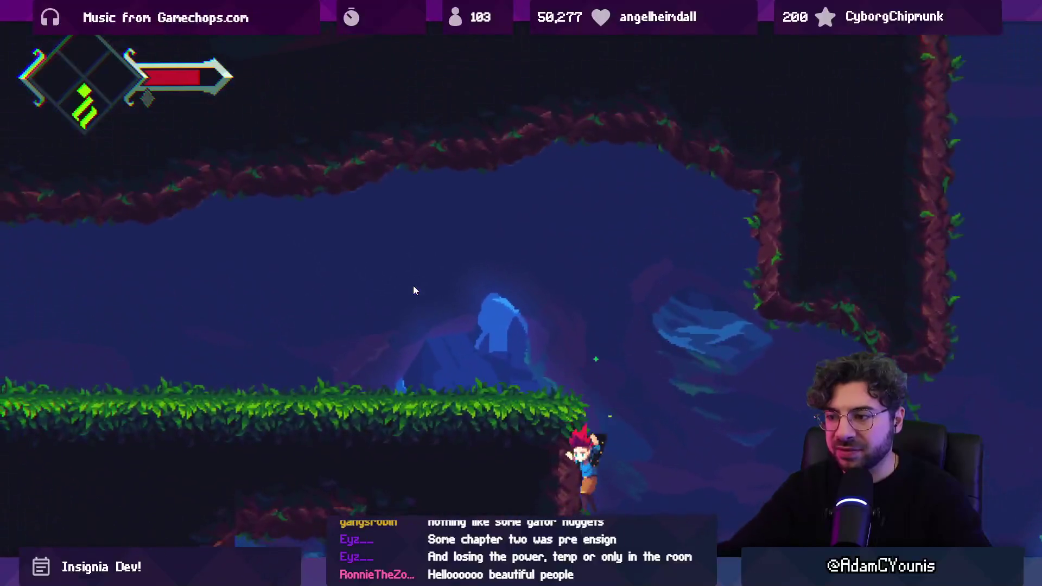
key(space)
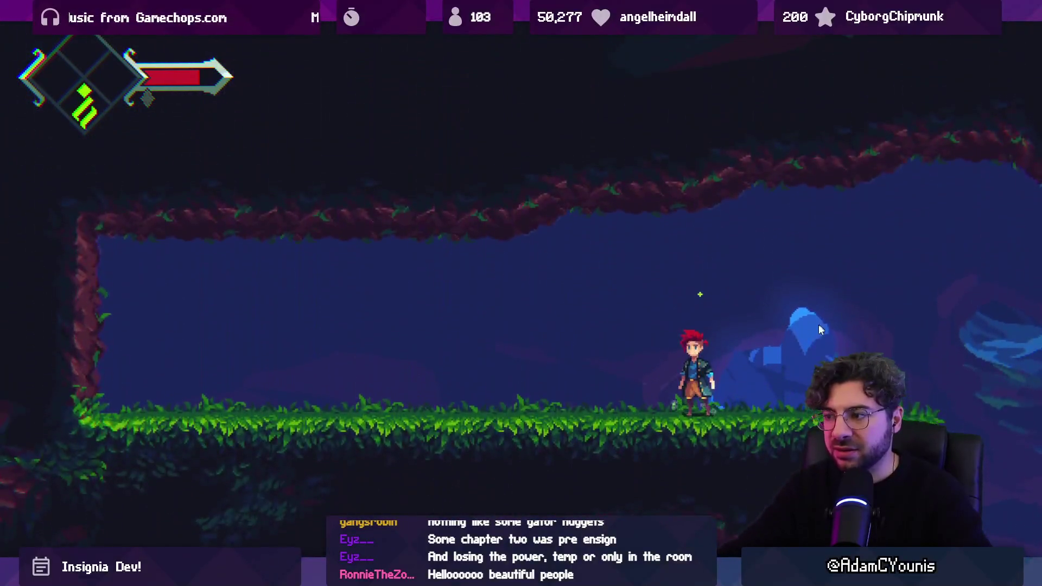
Run right through the following cave rooms to the One Moment! screen, then stop play mode.
key(Right)
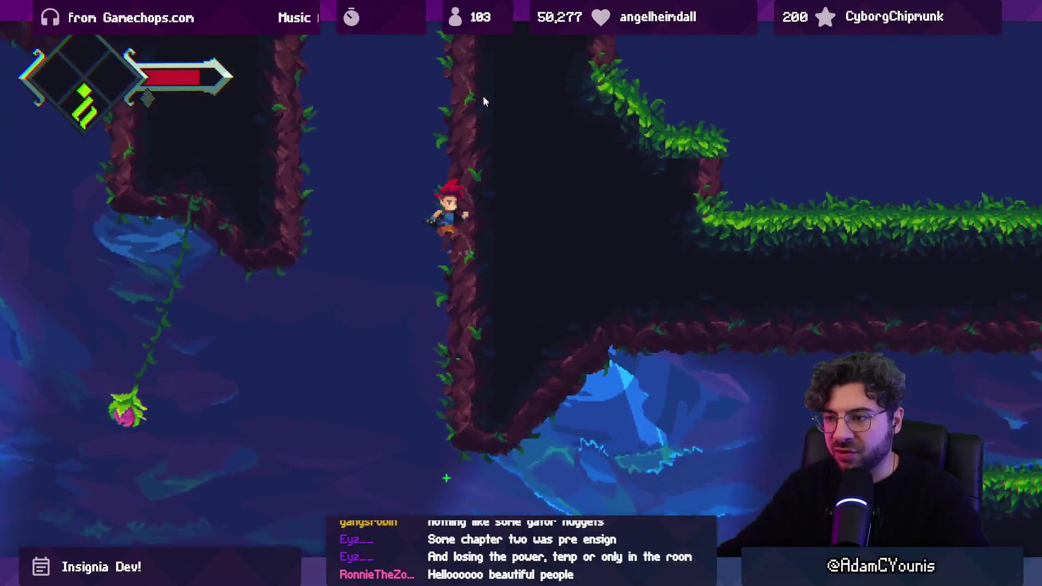
key(Right)
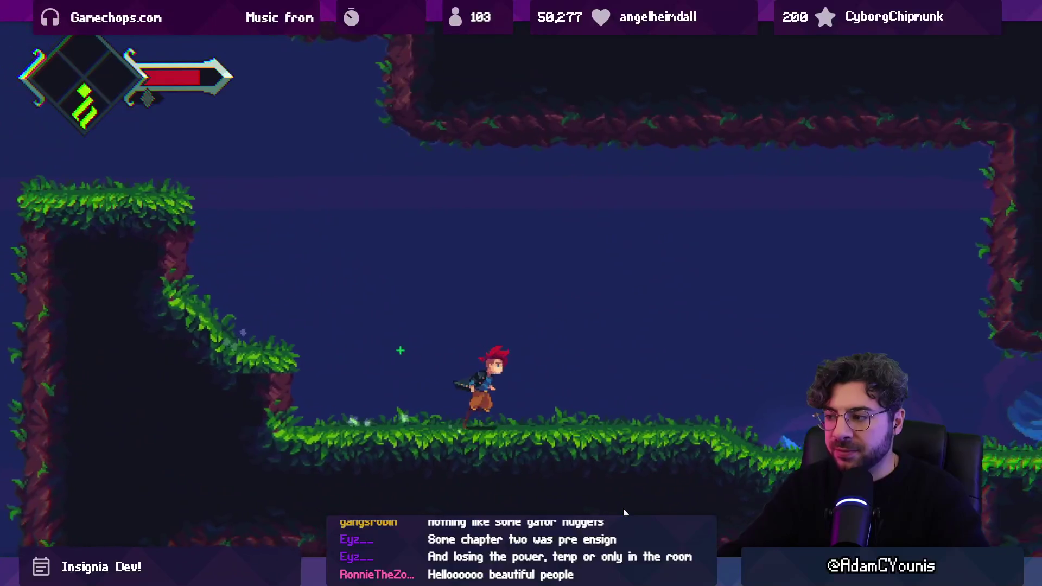
key(Right)
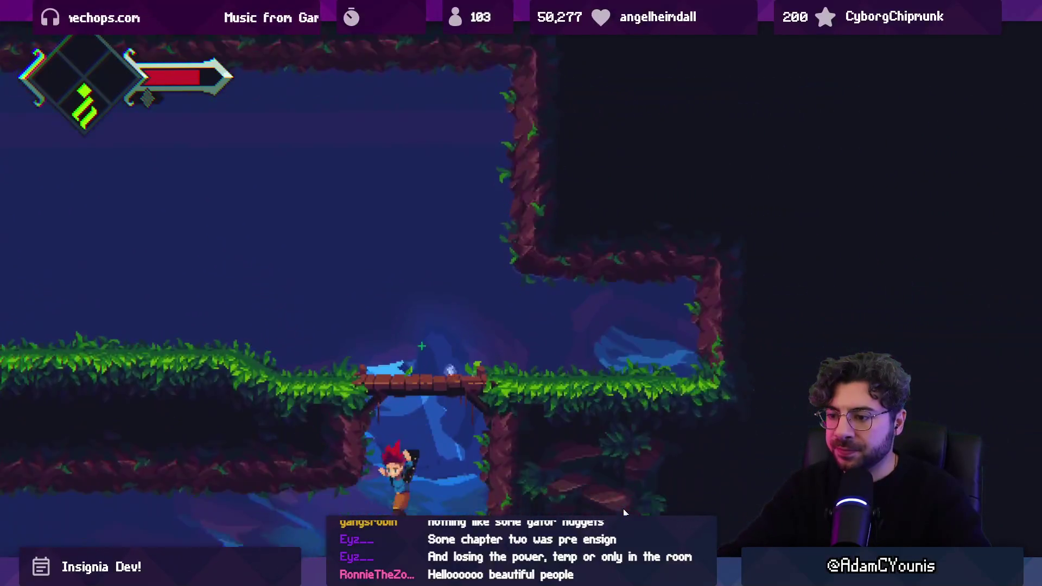
key(Right)
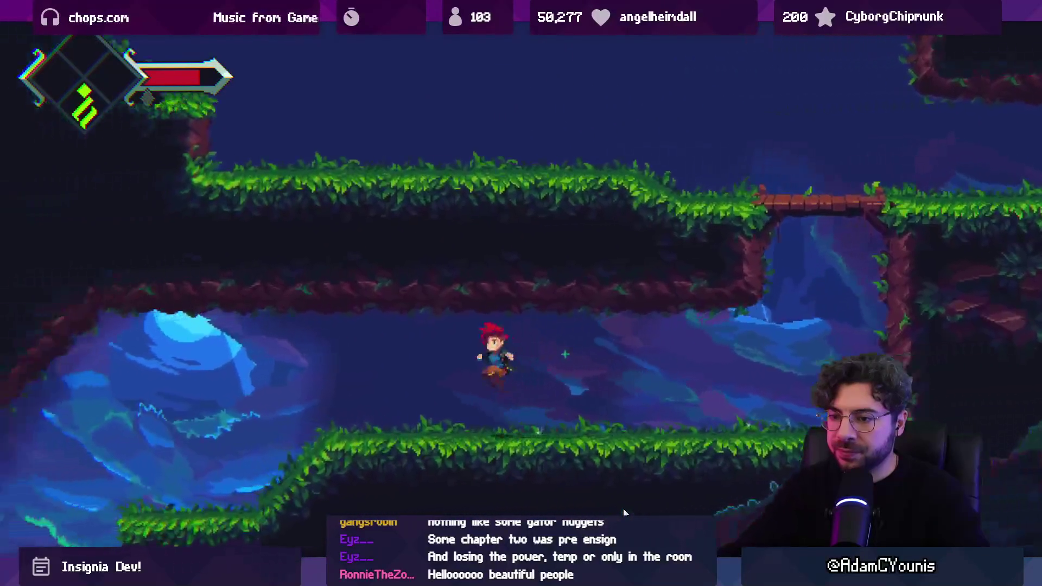
key(Right)
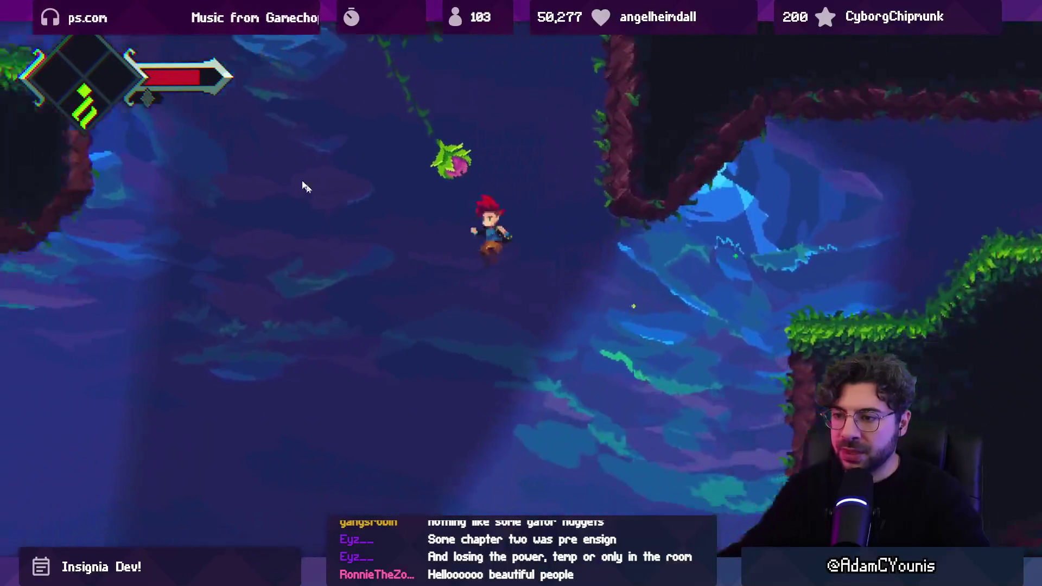
key(Right)
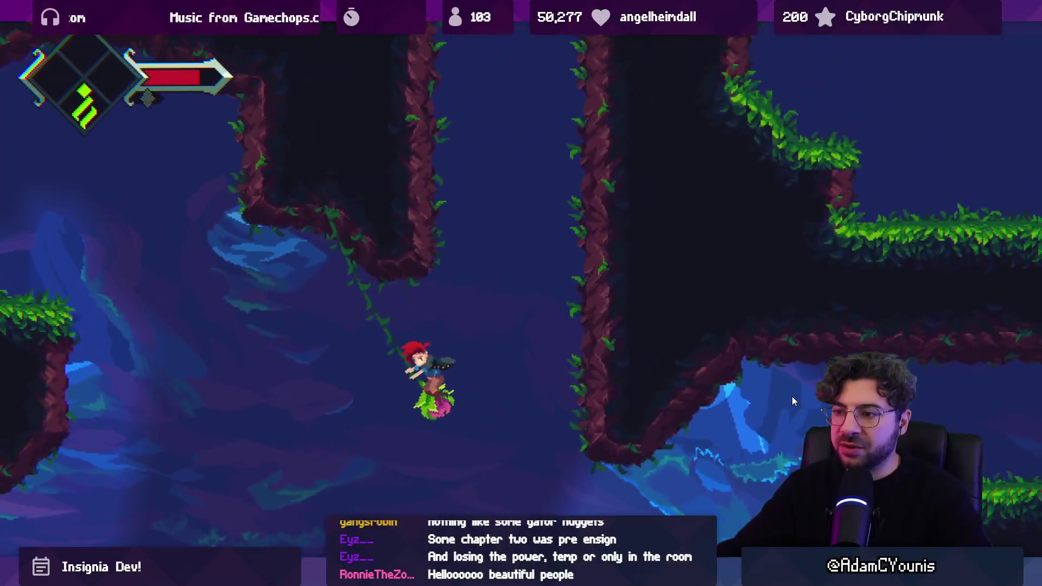
key(Right)
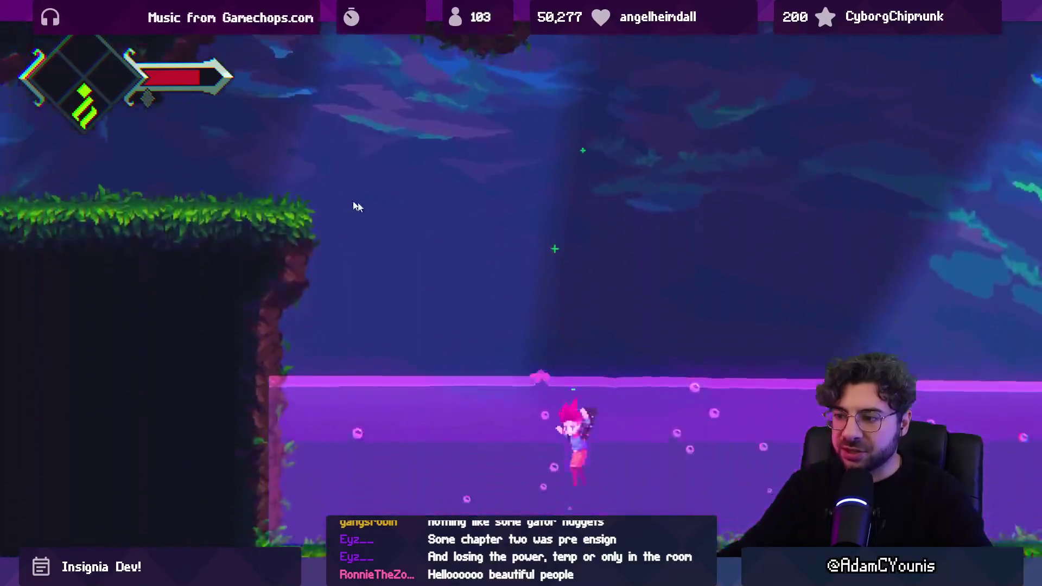
key(s)
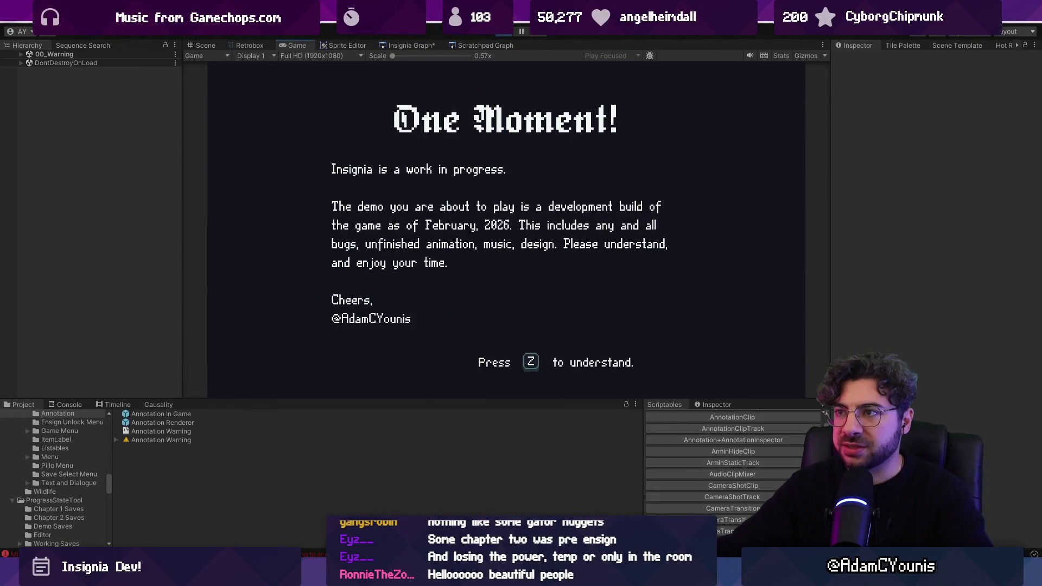
click(501, 33)
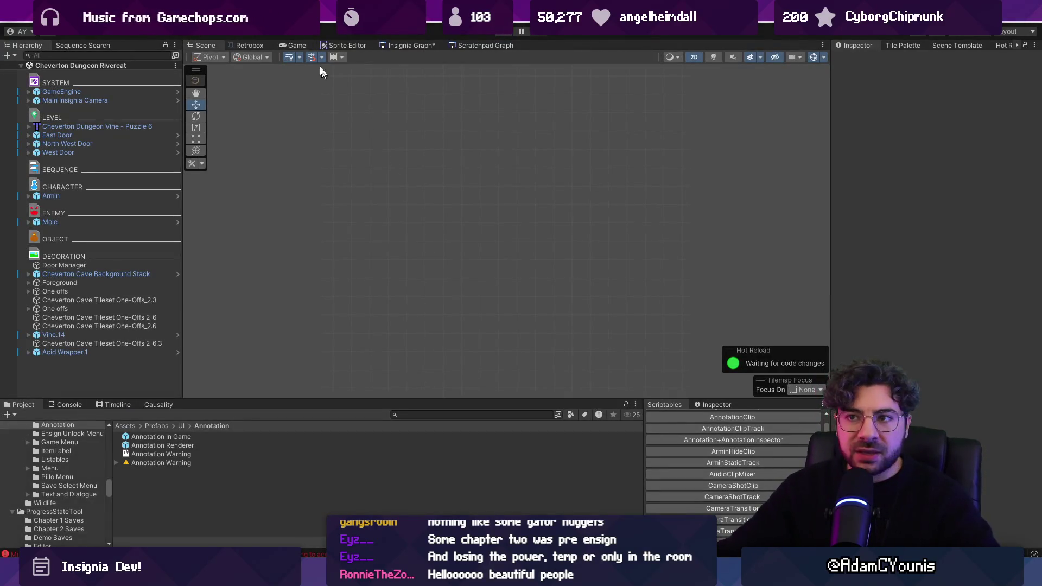
Zoom the Insignia Graph out, pan it left and box-select a group of scene nodes.
click(395, 46)
scroll(478, 179, down, 10)
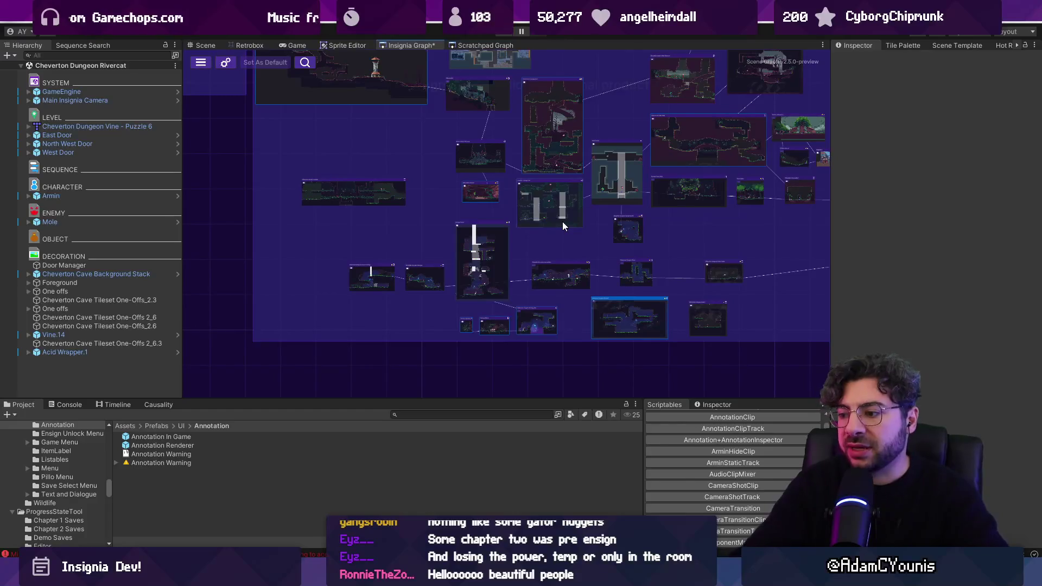
drag(457, 295, 363, 247)
mouse_move(681, 331)
mouse_down()
mouse_move(680, 340)
mouse_move(316, 256)
mouse_up()
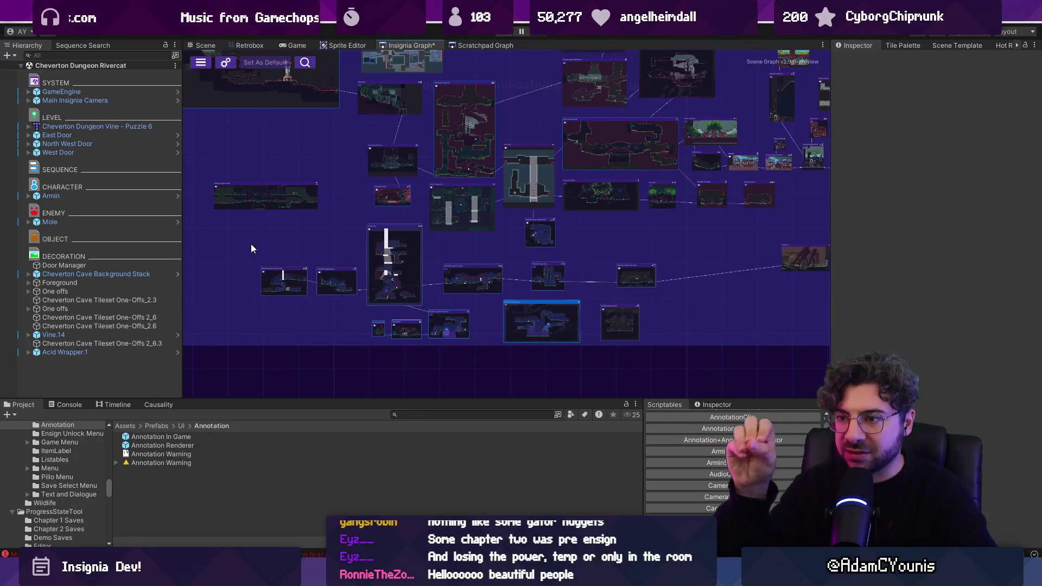
key(alt+Tab)
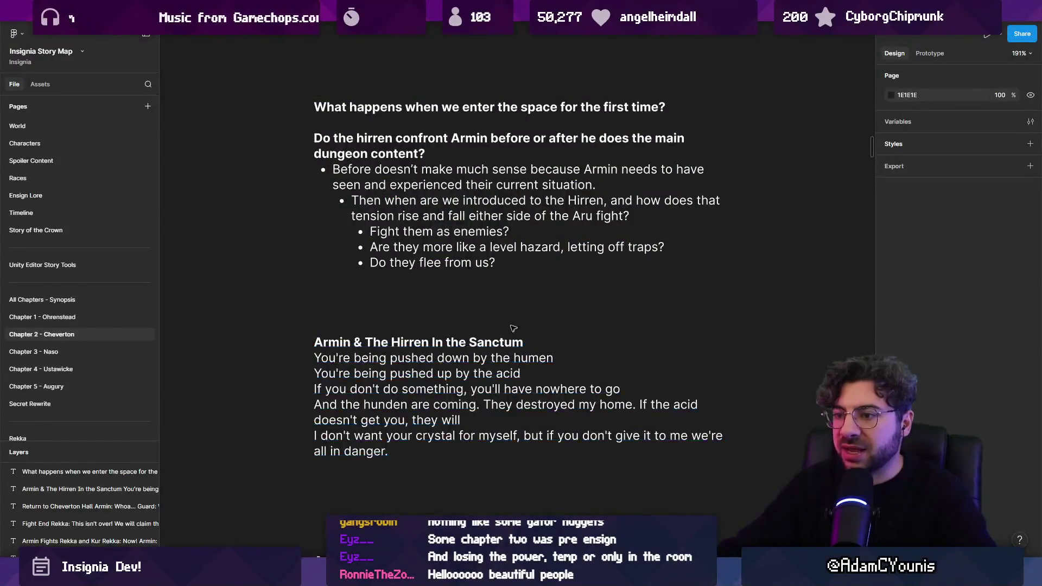
Zoom the Figma Chapter 2 story map out to 8% to see it whole.
scroll(494, 321, down, 10)
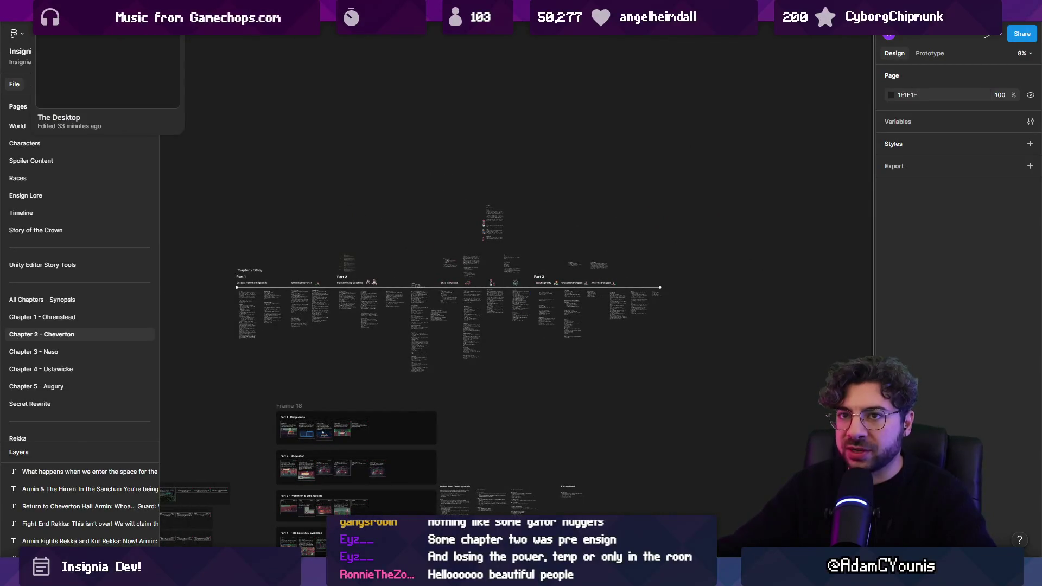
mouse_move(163, 15)
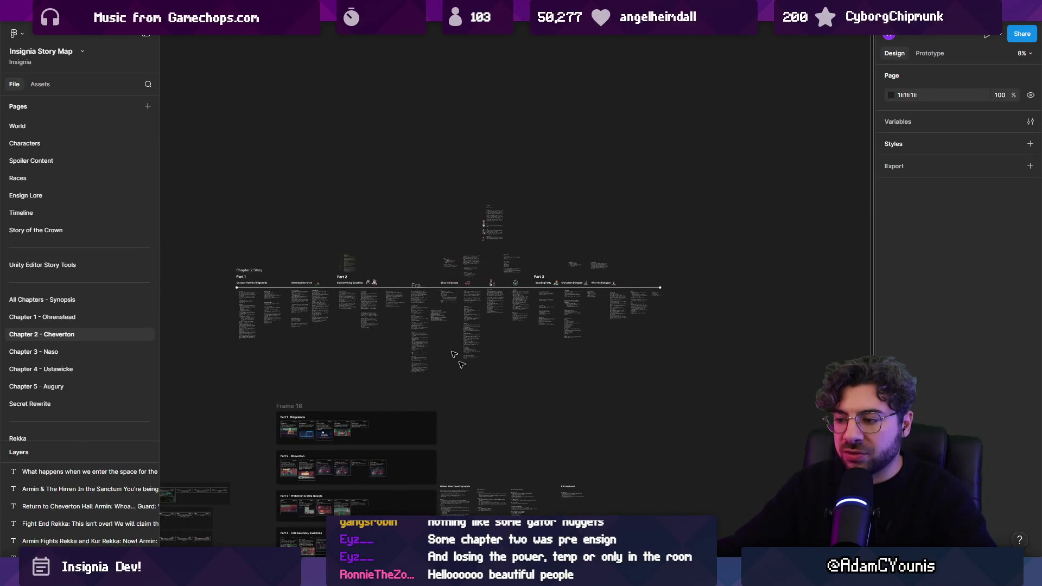
key(alt+Tab)
In the sketching app, select the Background layer from the layers list.
scroll(425, 225, up, 2)
click(1020, 50)
click(954, 171)
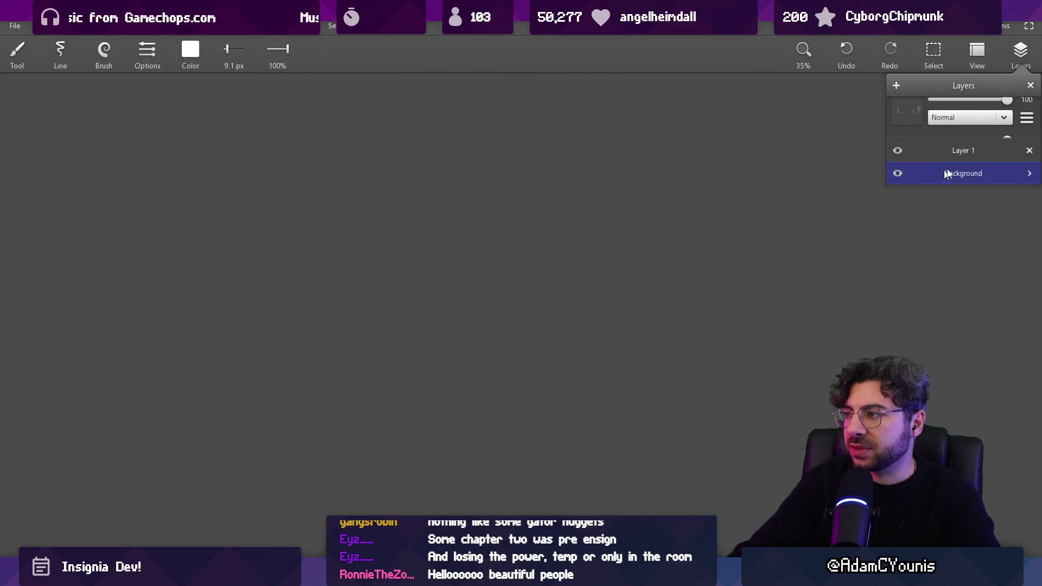
Darken the canvas background by lowering its Value in the Background colour settings.
click(954, 173)
drag(936, 190, 927, 191)
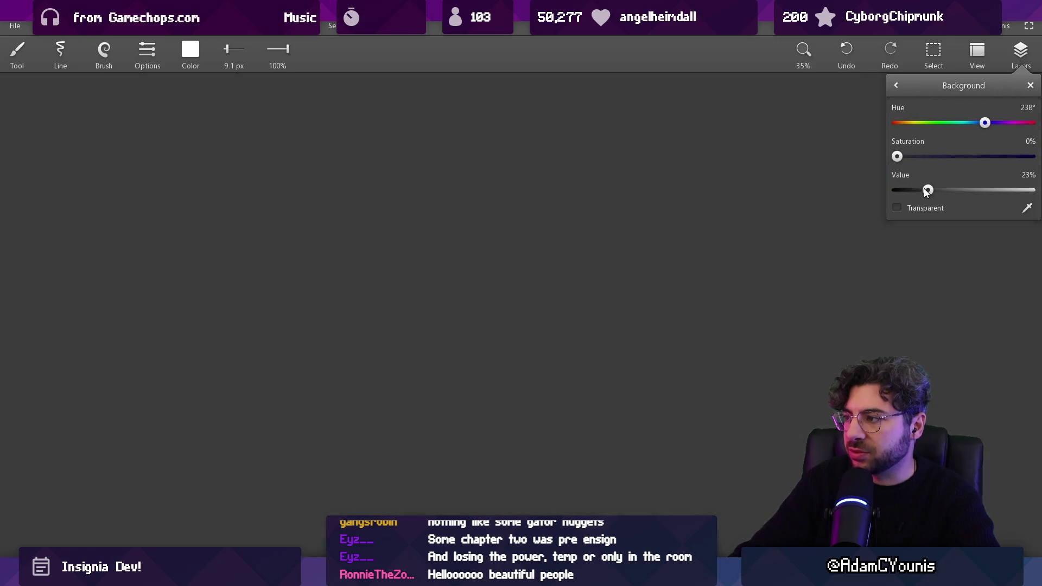
click(689, 272)
Raise the brush size to 19 px and sketch a tall rectangular room outline.
mouse_move(369, 247)
mouse_down()
mouse_move(411, 300)
mouse_move(505, 354)
mouse_move(497, 378)
mouse_up()
key(bracketright)
key(bracketright)
key(ctrl+z)
mouse_move(449, 365)
mouse_down()
mouse_move(427, 319)
mouse_move(437, 333)
mouse_move(475, 331)
mouse_up()
key(e)
key(b)
scroll(449, 309, up, 1)
Tidy the rectangle's right, left and top edges by erasing and redrawing them.
key(e)
drag(470, 143, 477, 184)
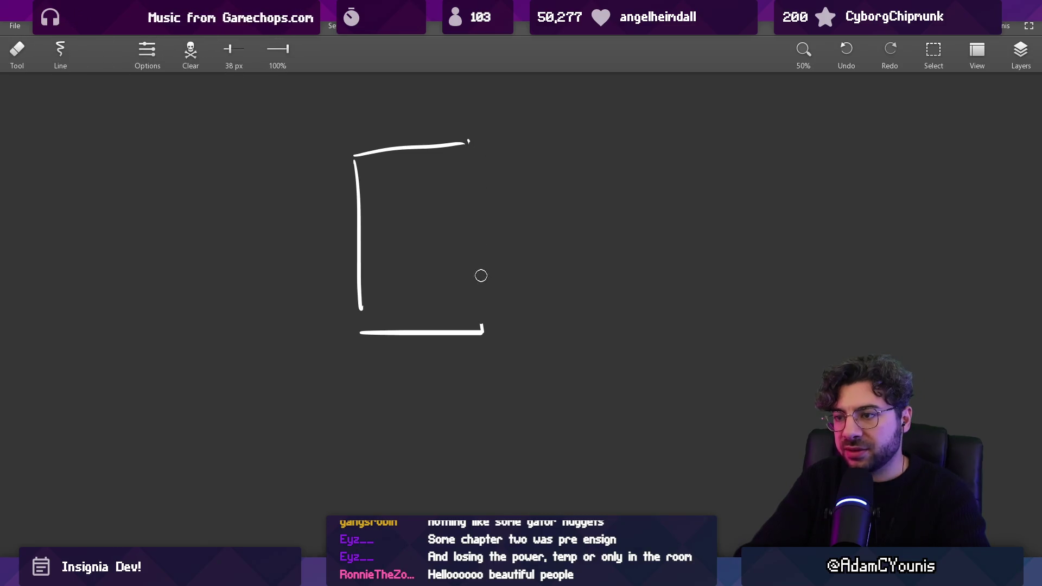
drag(480, 279, 482, 146)
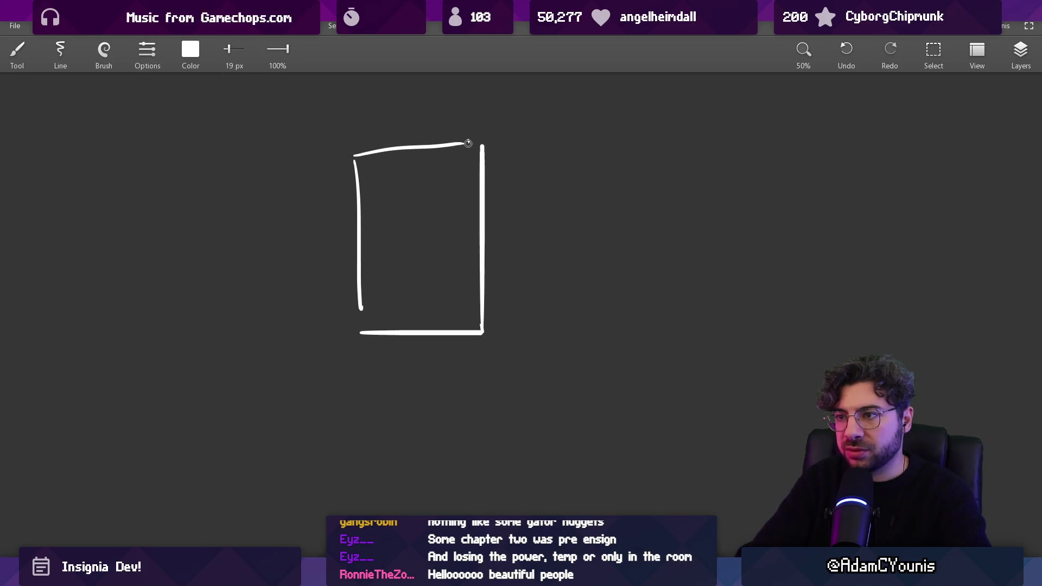
mouse_move(356, 157)
mouse_down()
mouse_move(361, 308)
mouse_move(367, 146)
mouse_move(444, 145)
mouse_up()
mouse_move(375, 147)
mouse_down()
mouse_move(331, 141)
mouse_move(405, 141)
mouse_up()
drag(545, 168, 496, 168)
Draw a U-shaped shaft outline to the right and undo a stray oval.
drag(719, 128, 720, 340)
mouse_move(721, 323)
mouse_down()
mouse_move(836, 320)
mouse_move(827, 106)
mouse_up()
mouse_move(762, 241)
mouse_down()
mouse_move(737, 253)
mouse_move(759, 239)
mouse_up()
key(e)
key(b)
key(ctrl+z)
Draw a horizontal line across the rectangle's top and extend it further right.
drag(407, 246, 482, 240)
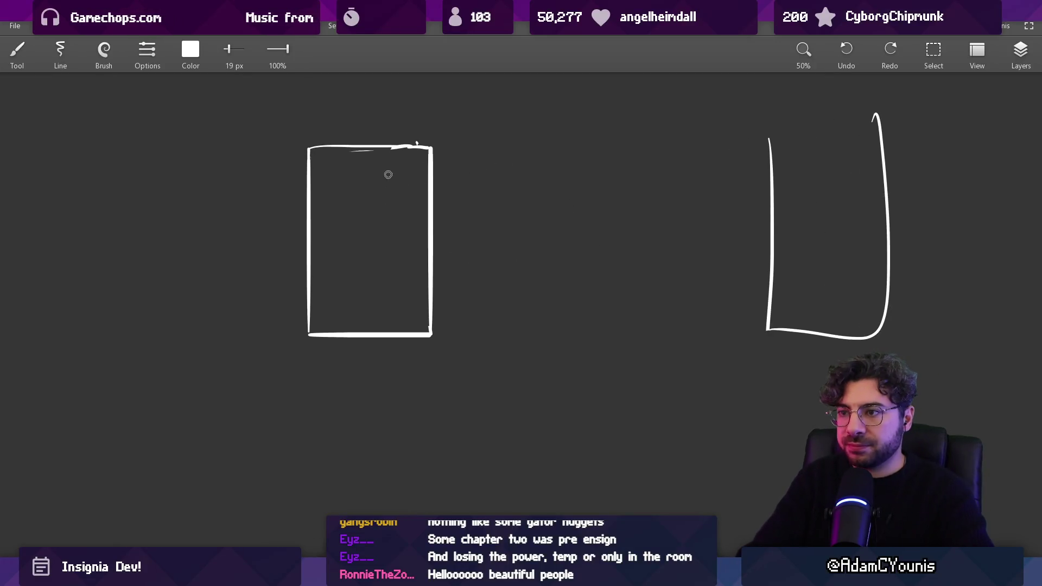
drag(276, 166, 493, 166)
key(e)
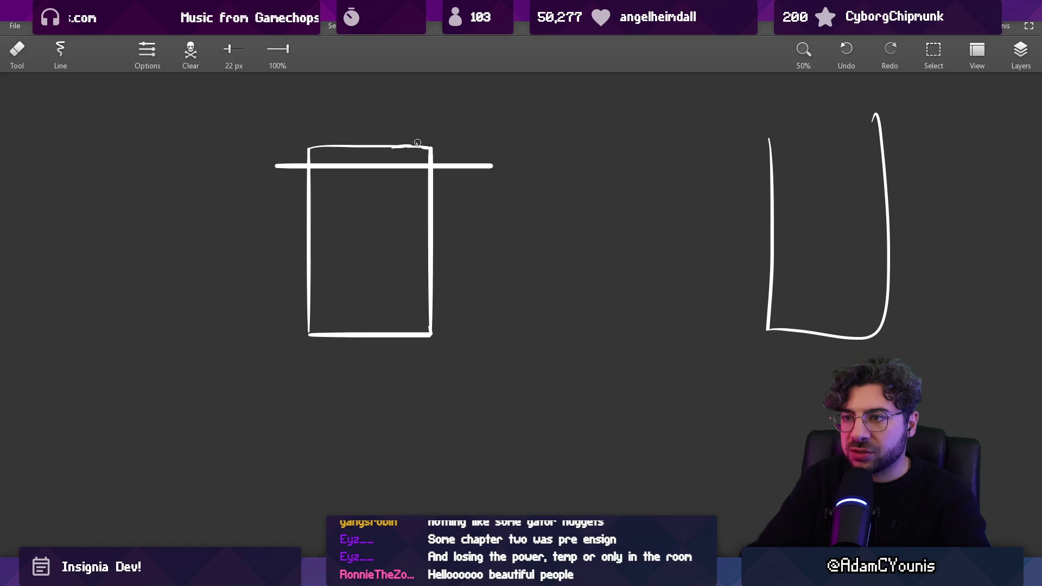
key(b)
drag(402, 146, 428, 146)
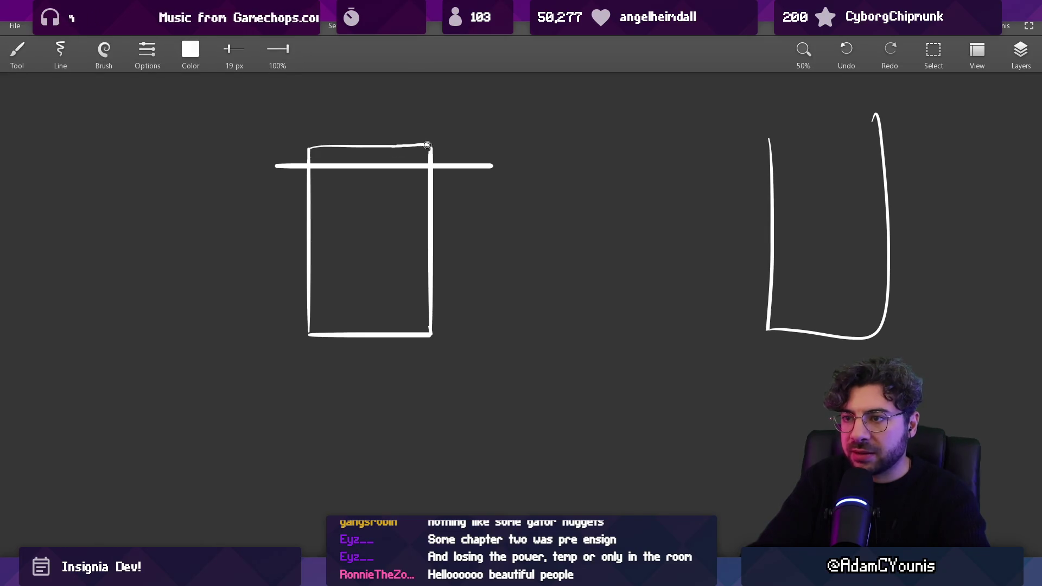
scroll(453, 199, down, 2)
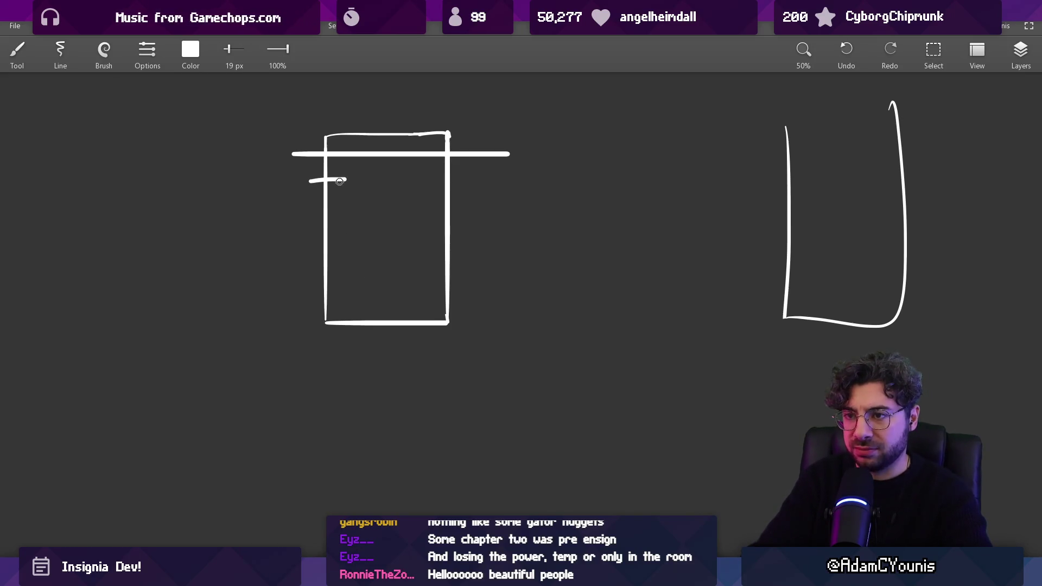
Sketch two small room boxes left of the rectangle and one to its right.
mouse_move(171, 146)
mouse_down()
mouse_move(253, 138)
mouse_move(190, 139)
mouse_up()
drag(190, 245, 231, 239)
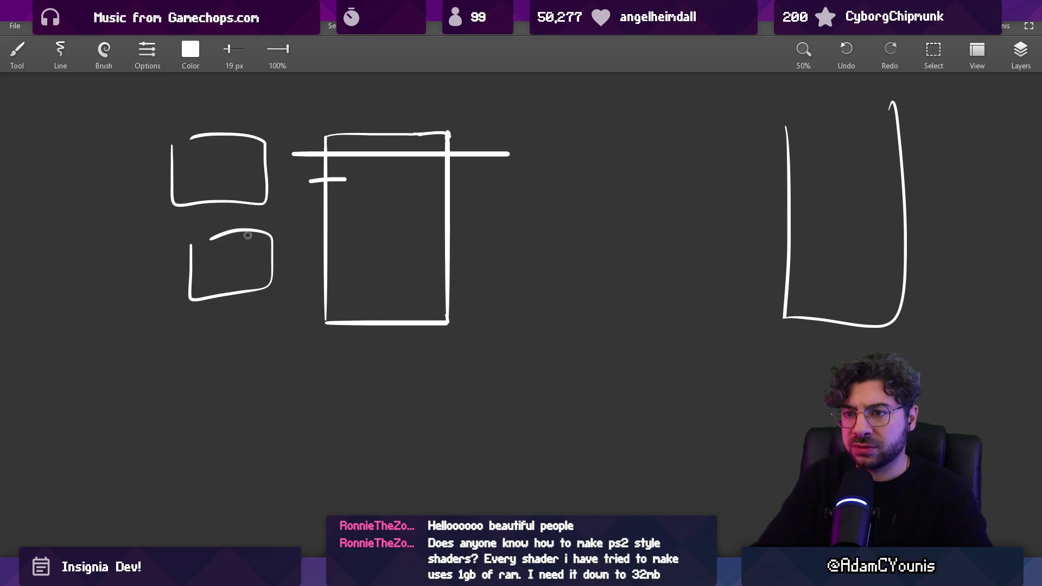
drag(514, 142, 580, 195)
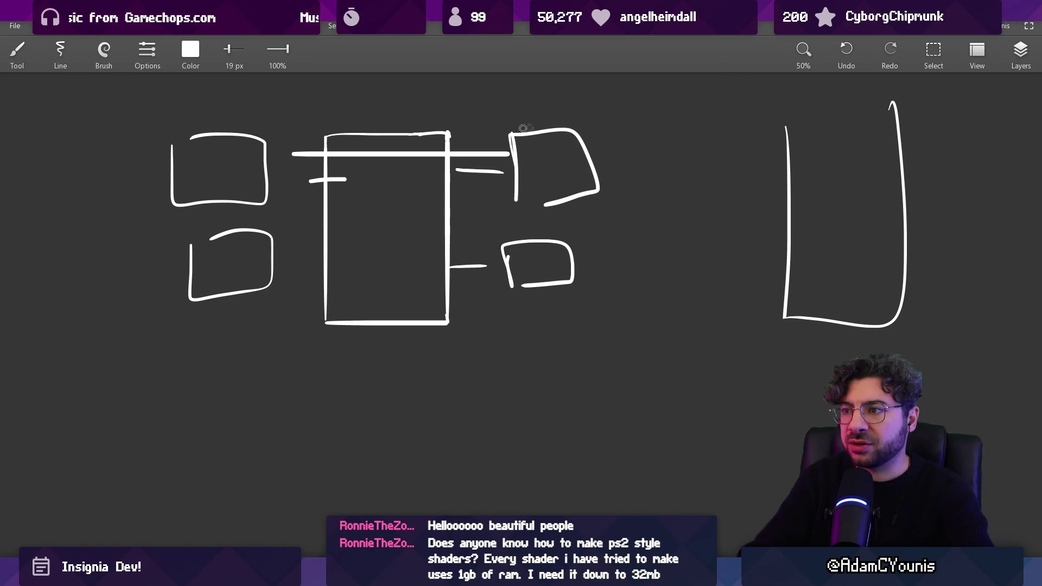
scroll(415, 151, up, 3)
Draw a long room outline above the rectangle, discarding an arch stroke.
mouse_move(389, 225)
mouse_down()
mouse_move(474, 111)
mouse_move(618, 238)
mouse_up()
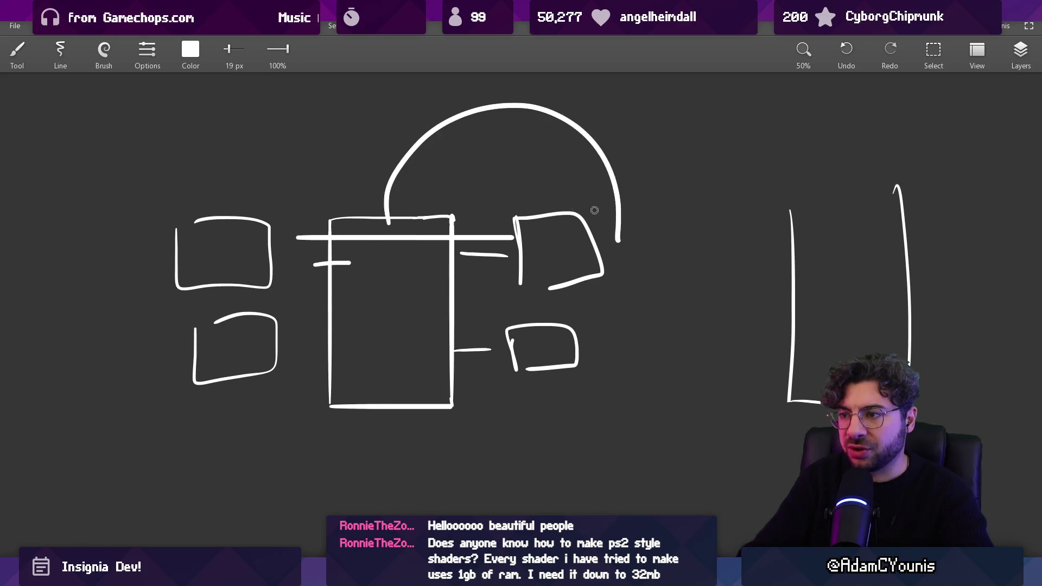
key(ctrl+z)
drag(337, 159, 678, 155)
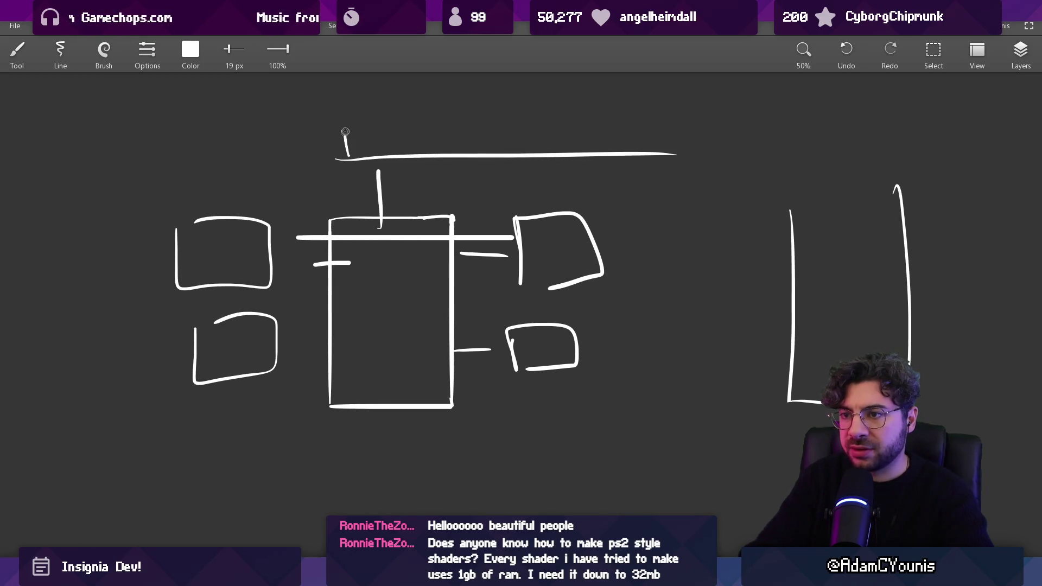
drag(345, 134, 655, 152)
scroll(505, 201, down, 3)
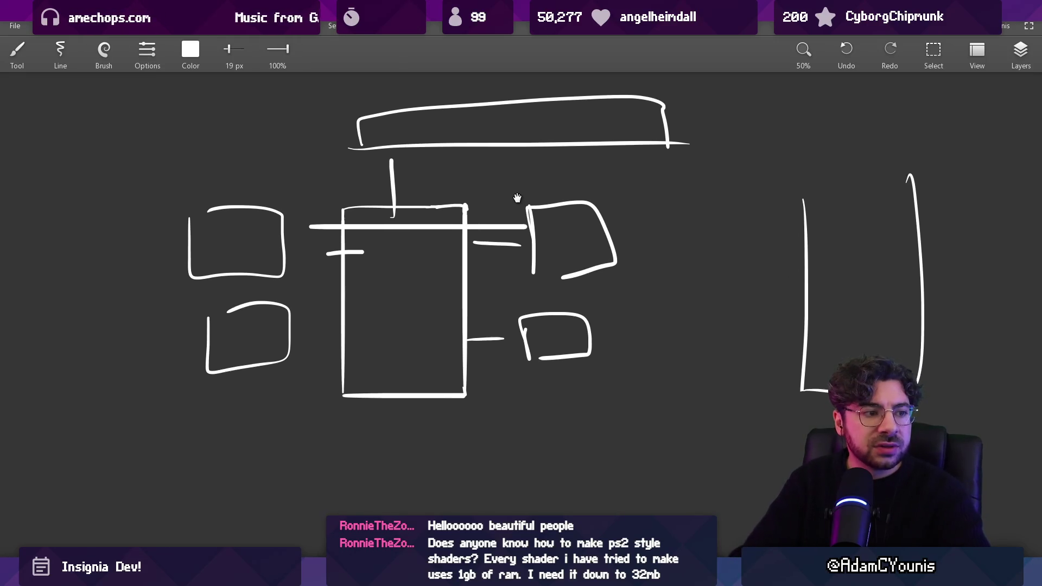
Erase the line across the rooms and redraw the centre and right room sides longer.
key(e)
drag(310, 218, 498, 216)
key(b)
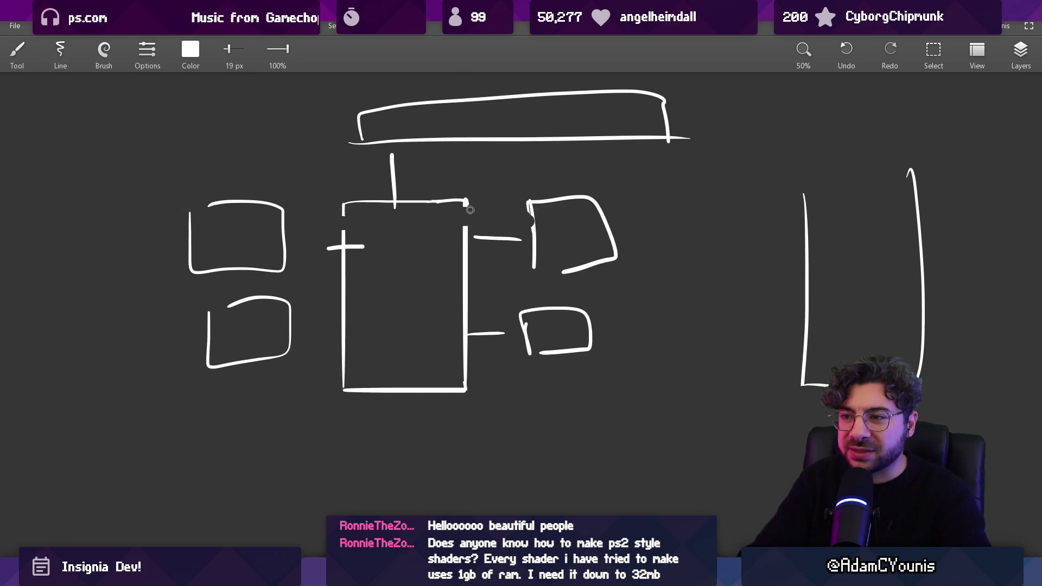
drag(343, 207, 343, 390)
mouse_move(531, 204)
mouse_down()
mouse_move(532, 280)
mouse_move(618, 270)
mouse_move(607, 257)
mouse_move(609, 197)
mouse_up()
Erase the tail below the right room and redraw its bottom edge cleanly.
key(e)
key(b)
key(e)
click(536, 278)
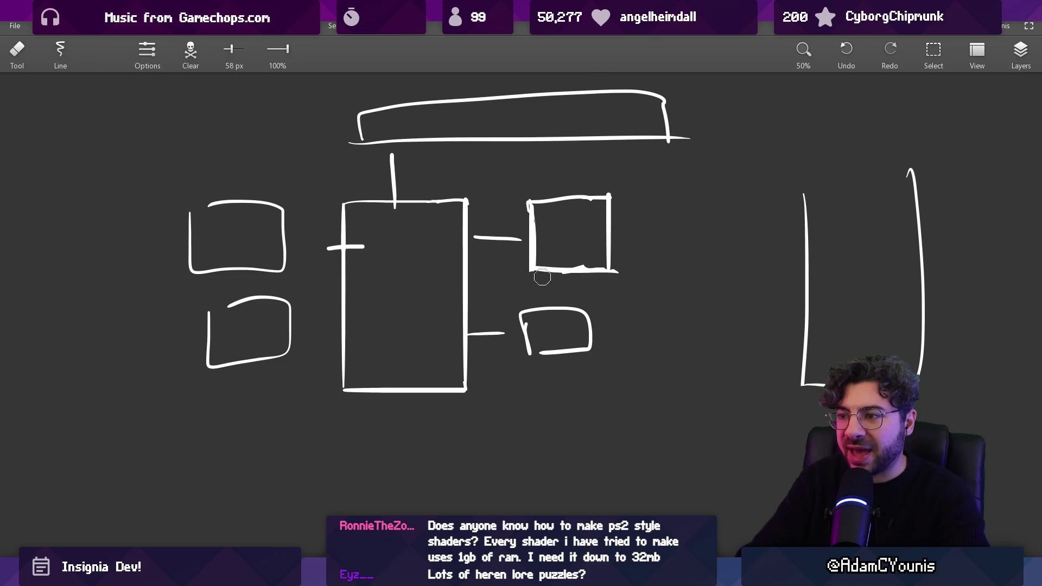
key(b)
drag(532, 268, 610, 269)
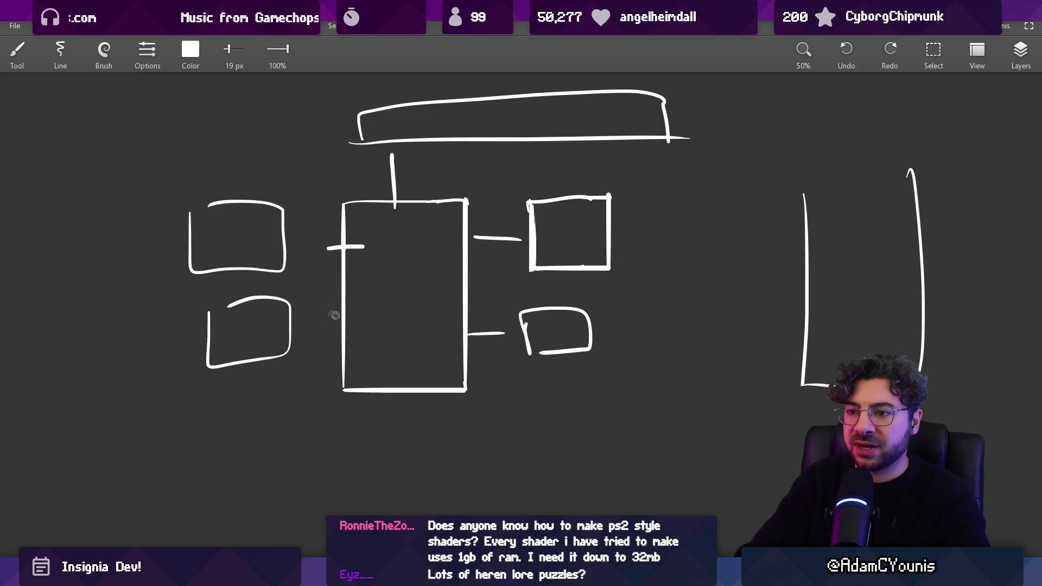
Add a corridor line and a long rounded room below the centre room.
scroll(385, 317, down, 2)
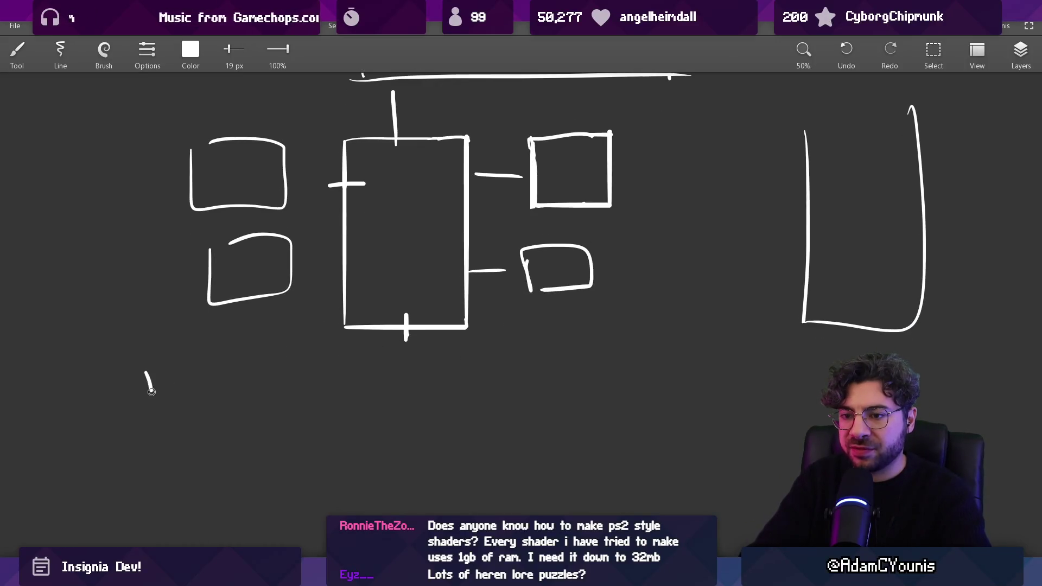
drag(222, 386, 369, 386)
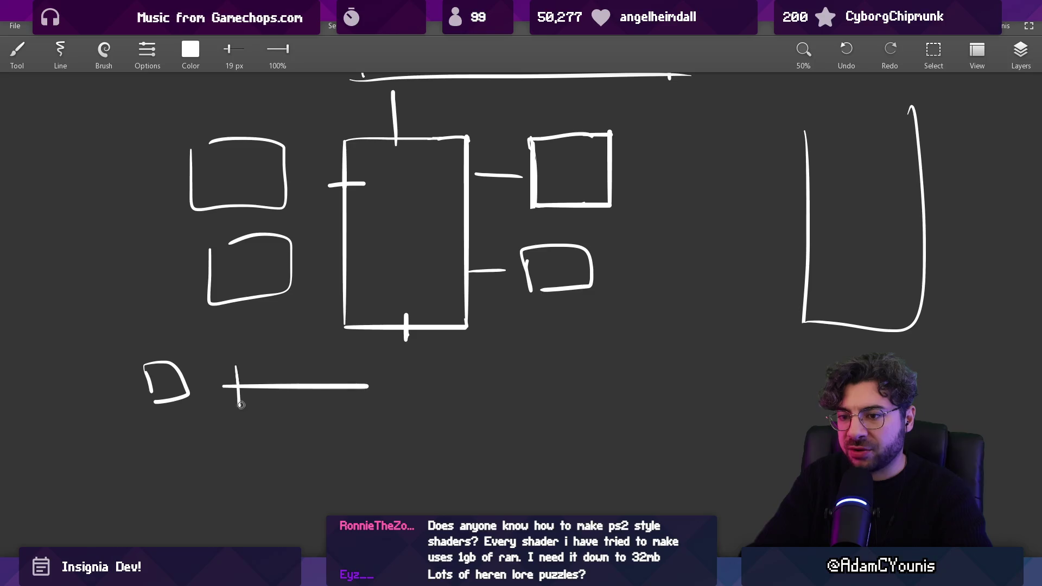
drag(240, 407, 297, 400)
Remove the trial shapes sketched inside the central room box.
scroll(421, 285, up, 2)
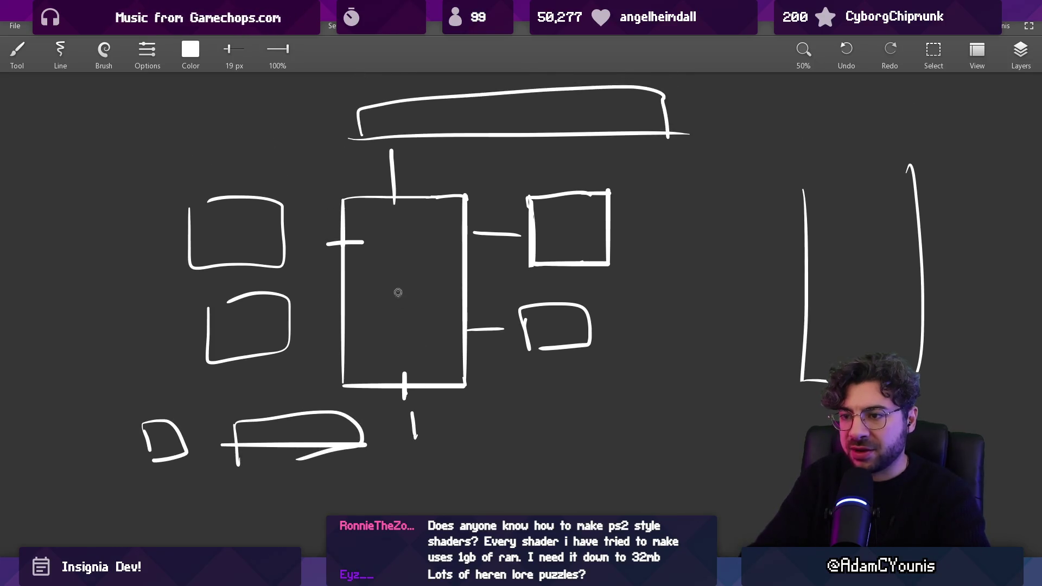
key(ctrl+z)
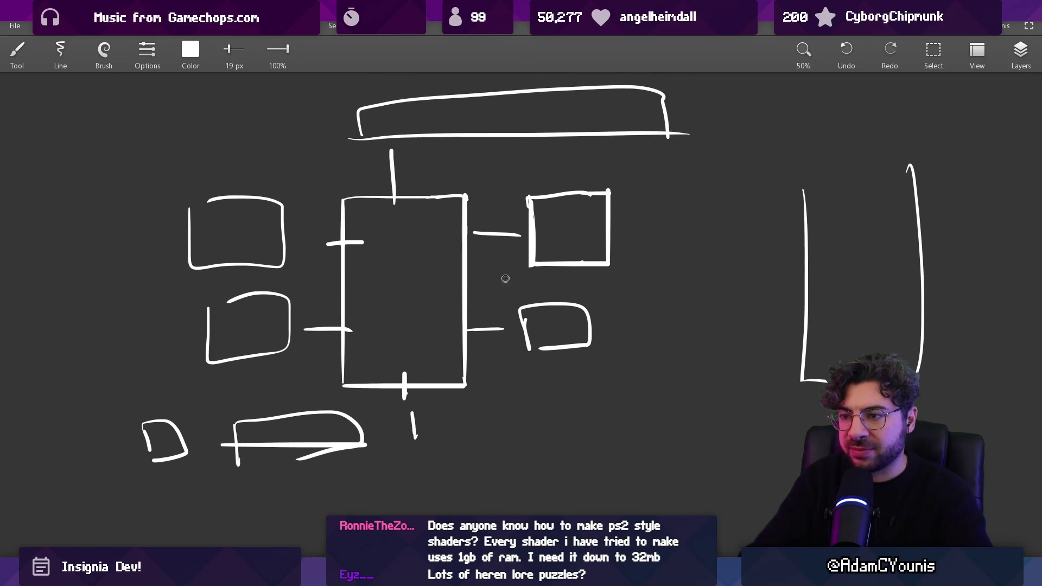
scroll(406, 297, right, 1)
mouse_move(417, 241)
mouse_down()
mouse_move(335, 302)
mouse_move(325, 244)
mouse_up()
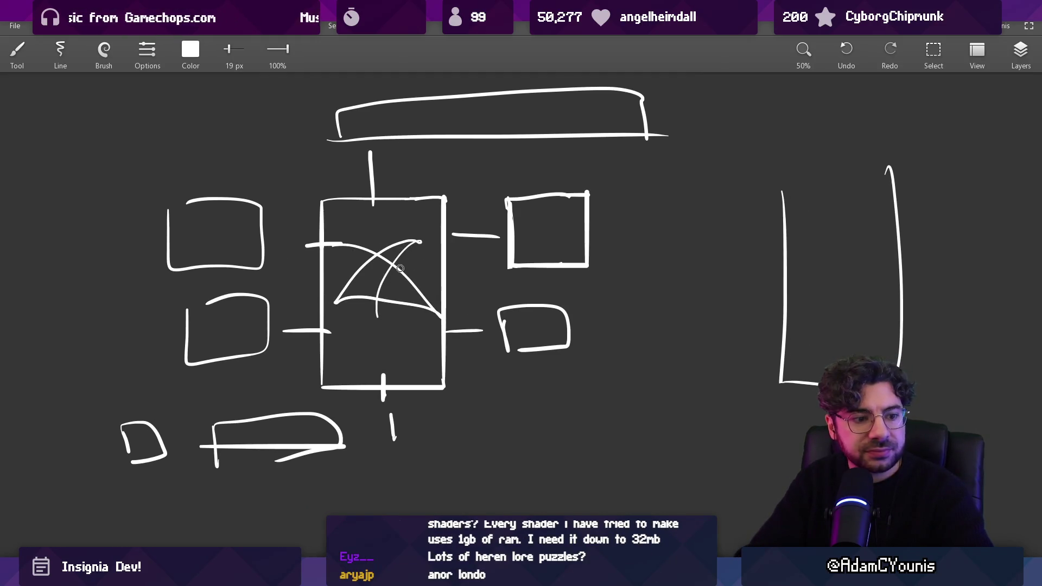
key(ctrl+z)
Erase the left end of the lower diagonal stroke.
key(e)
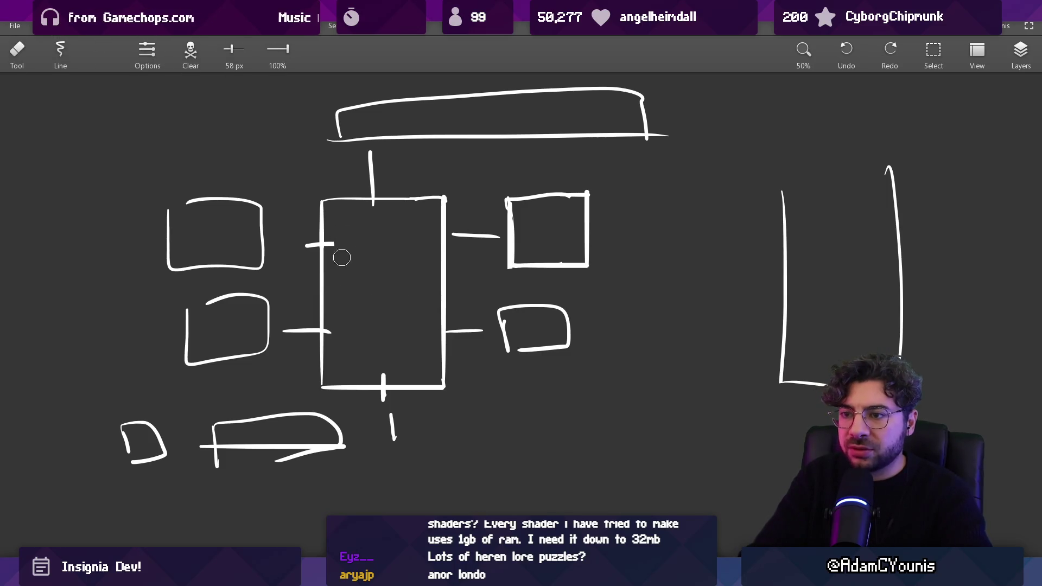
key(b)
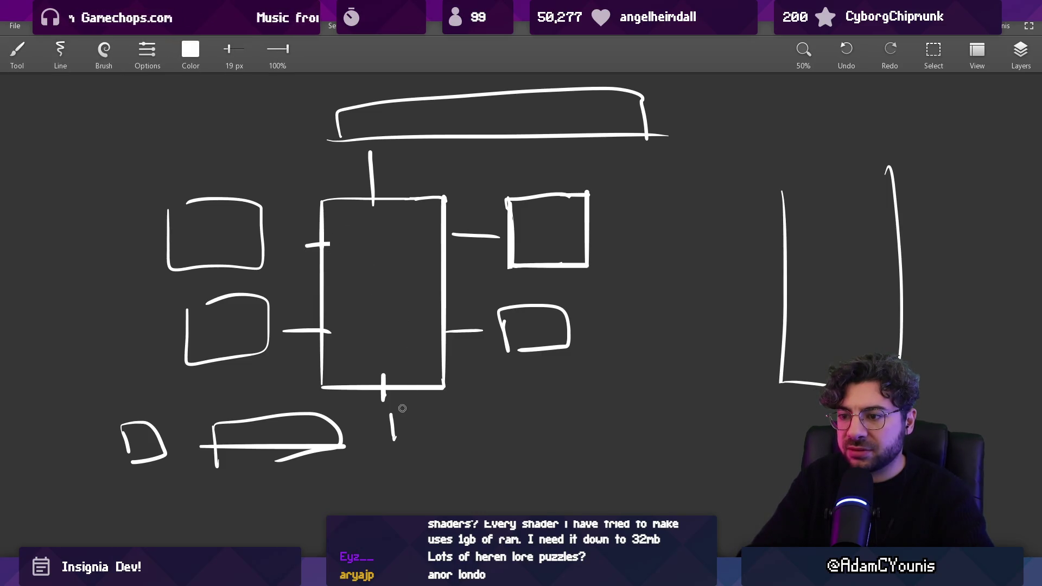
key(e)
drag(318, 461, 282, 461)
key(b)
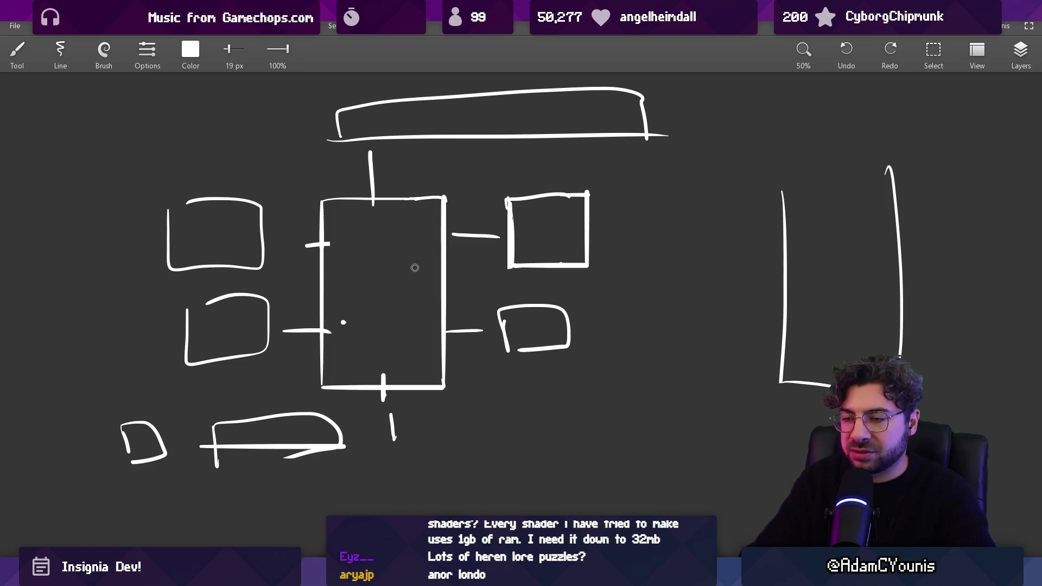
scroll(384, 316, up, 2)
Discard trial marks in the big room and write 3 in the upper right room.
mouse_move(355, 245)
mouse_down()
mouse_move(426, 386)
mouse_move(442, 387)
mouse_up()
key(ctrl+z)
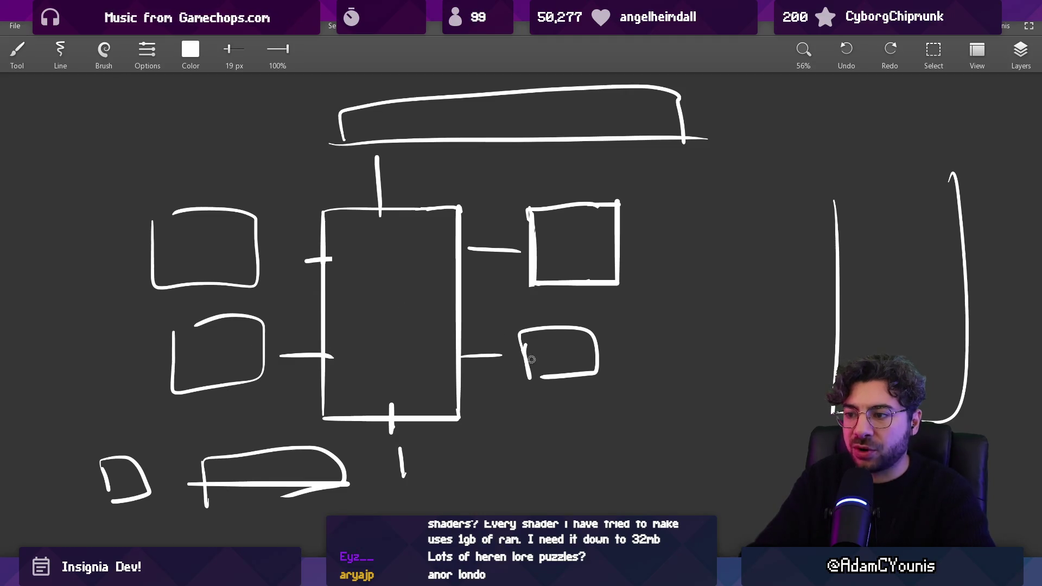
drag(414, 295, 347, 242)
key(ctrl+z)
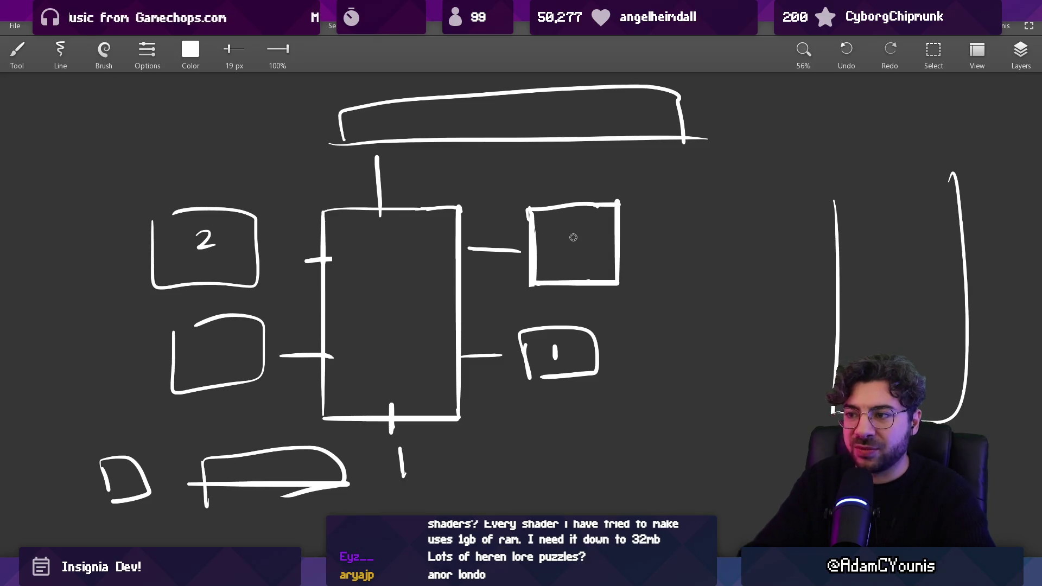
drag(569, 236, 576, 234)
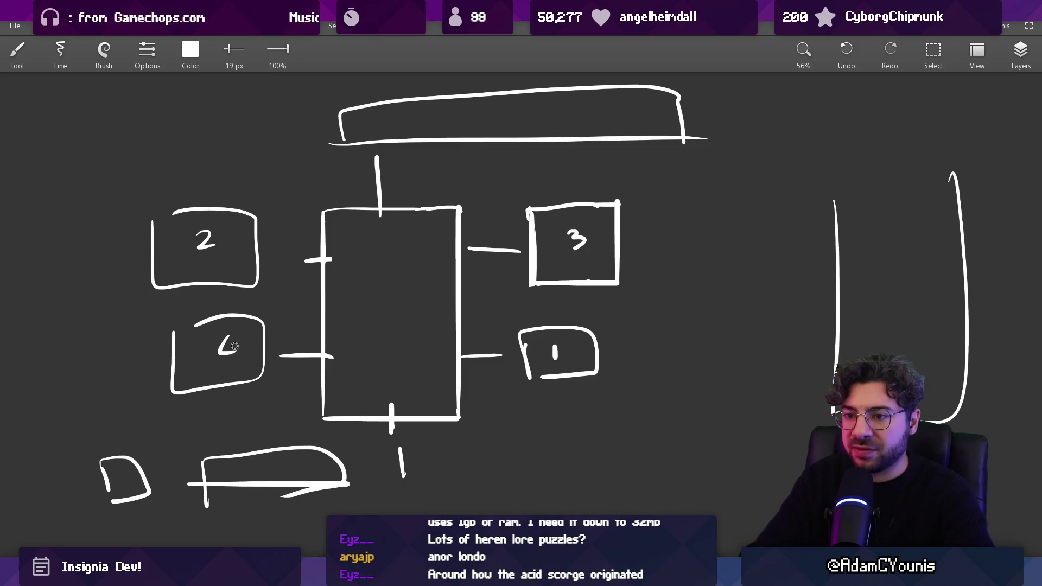
scroll(418, 222, up, 3)
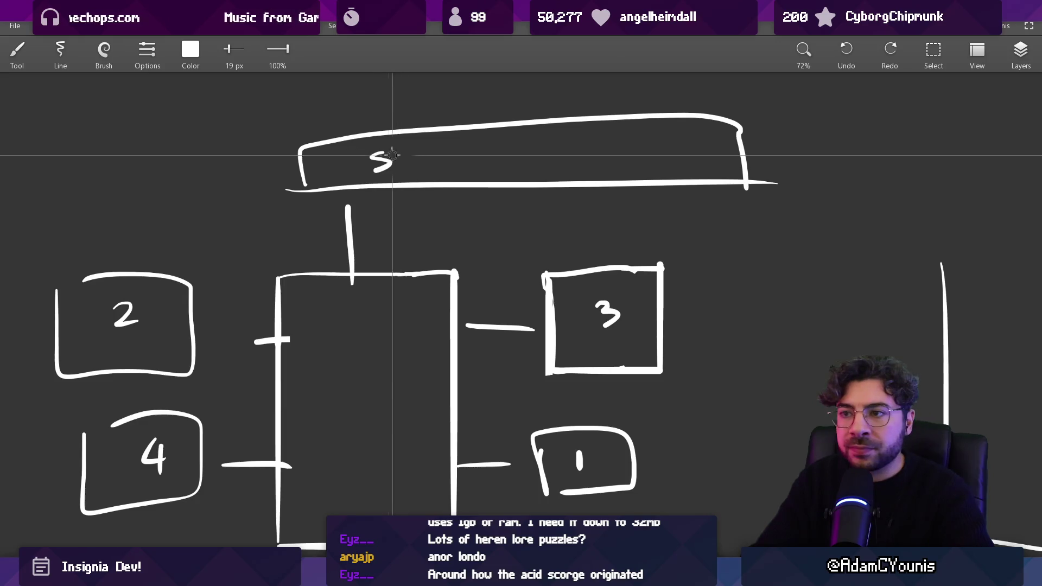
scroll(409, 155, down, 3)
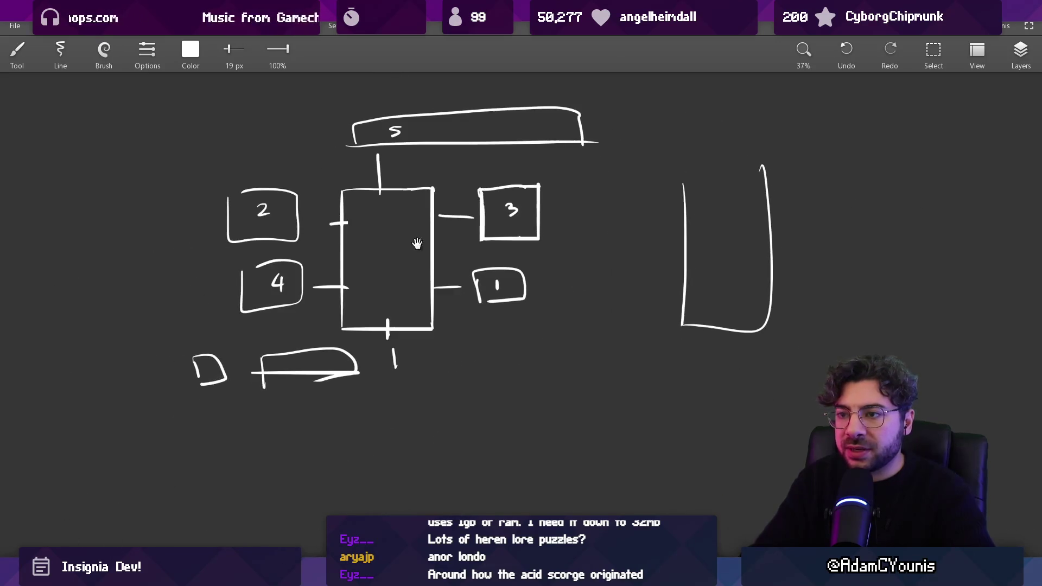
Erase the corridor's diagonal tail and close the corridor shape's right side.
key(e)
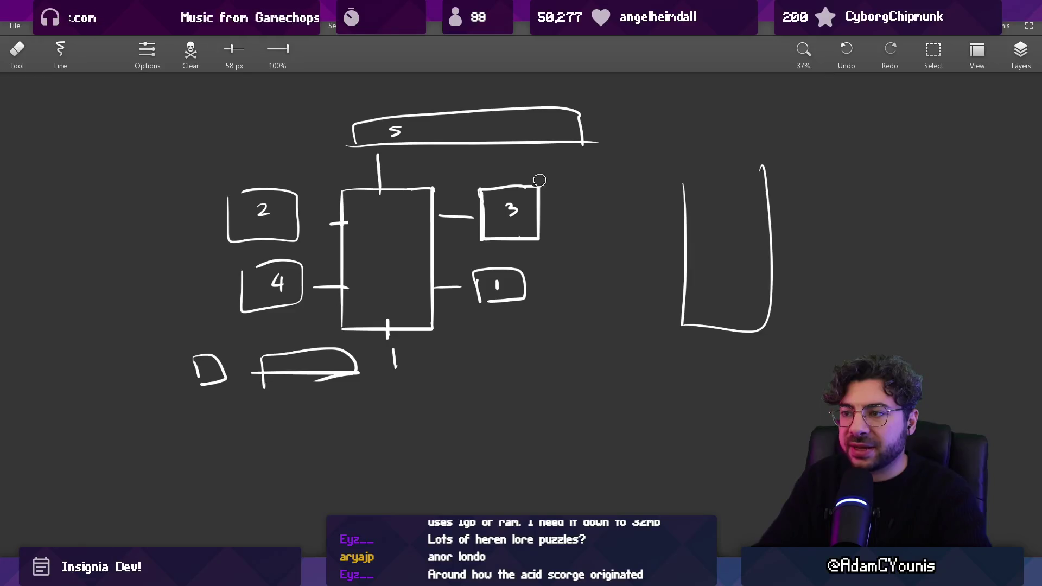
key(b)
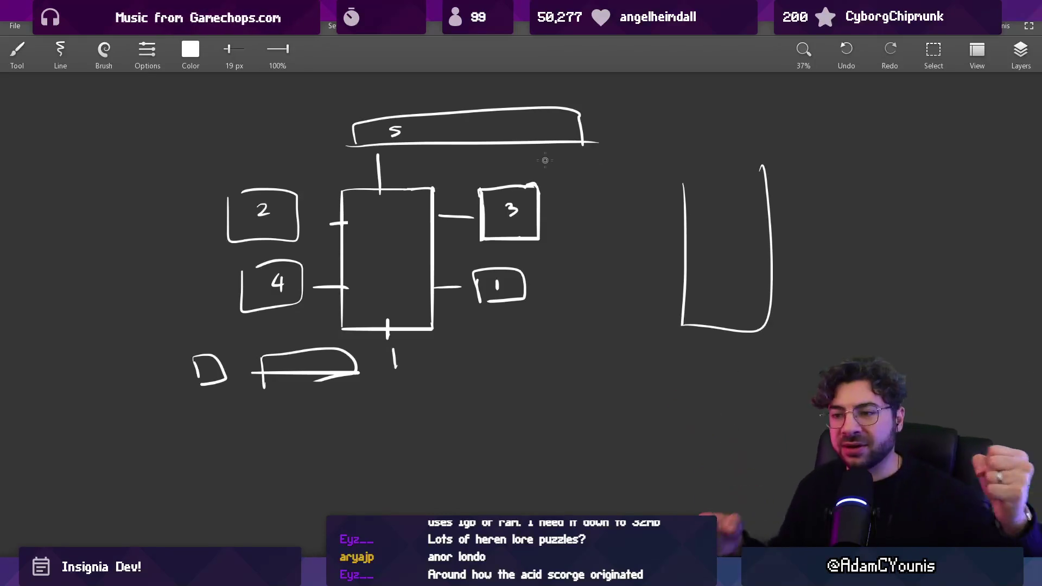
key(e)
click(260, 384)
drag(259, 384, 346, 385)
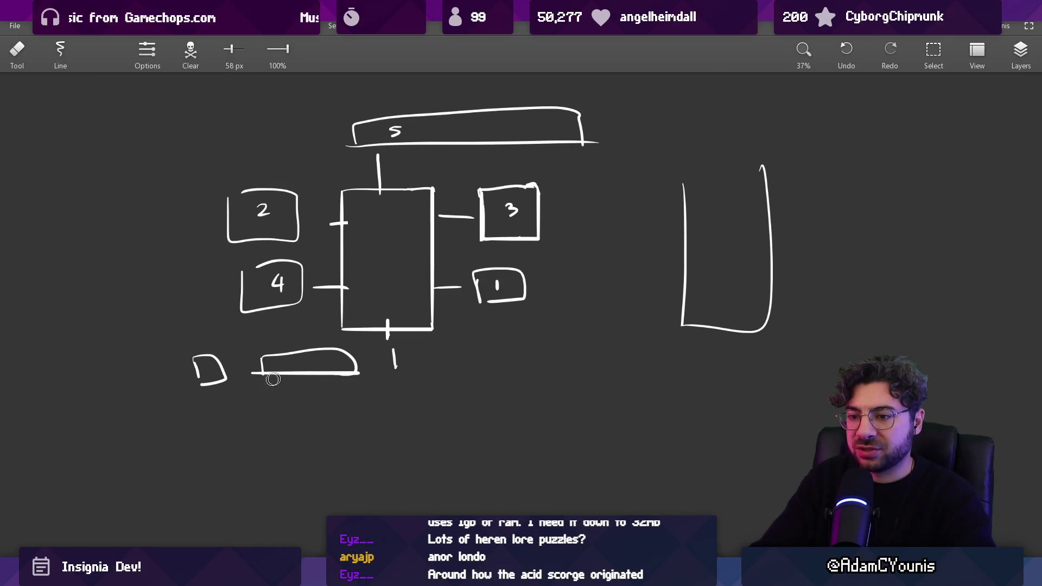
key(b)
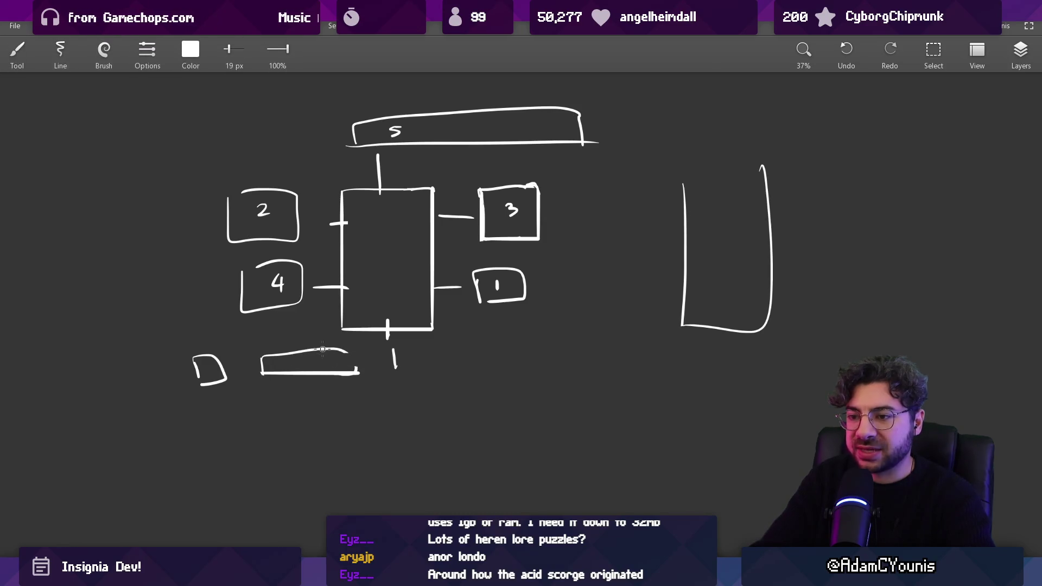
drag(354, 352, 358, 373)
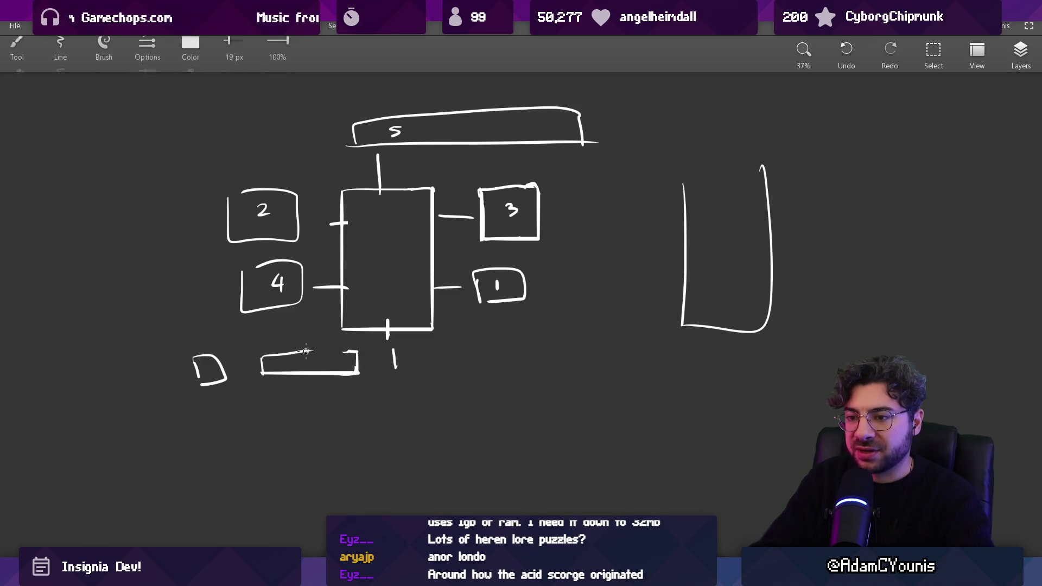
key(e)
scroll(348, 348, down, 2)
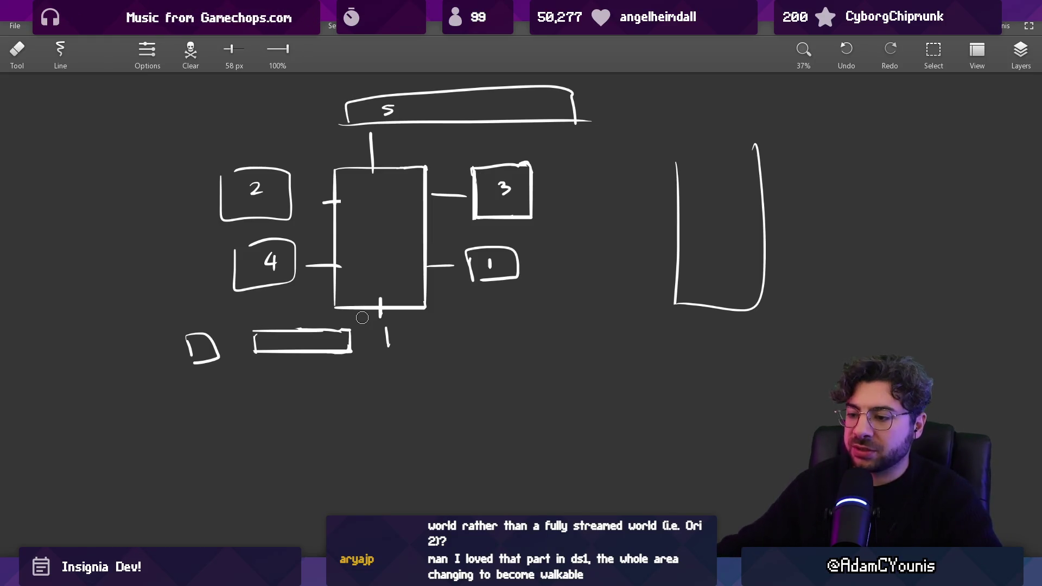
Glance over the Insignia Graph in Unity, then return to the Figma Story Map.
key(alt+Tab)
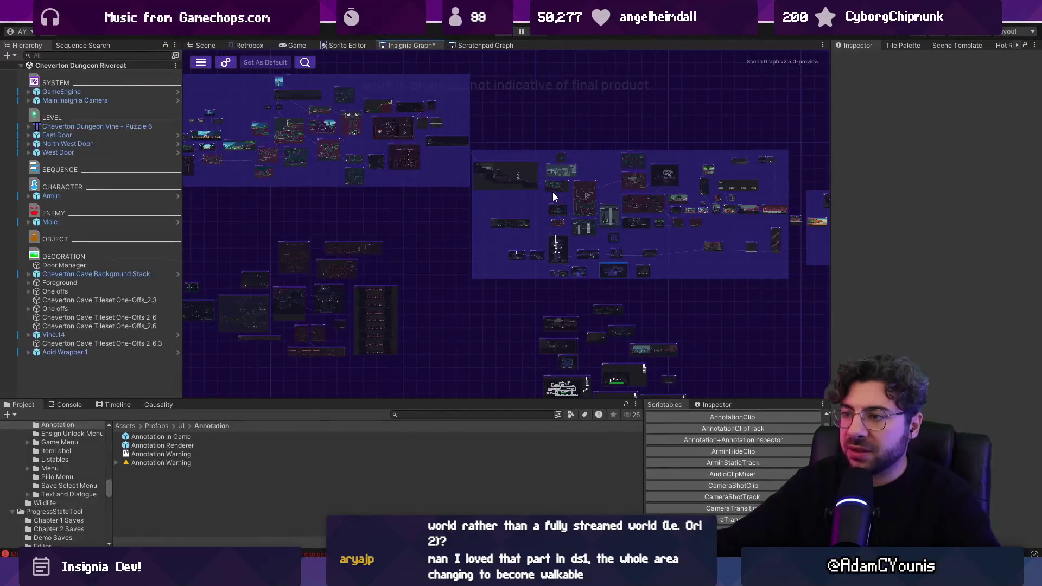
scroll(304, 103, up, 5)
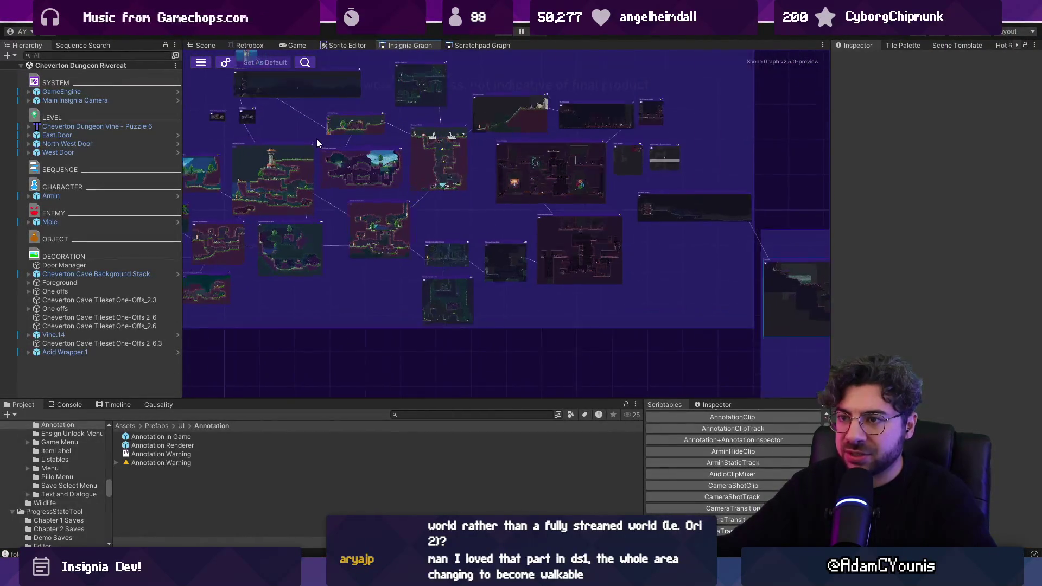
drag(272, 145, 426, 186)
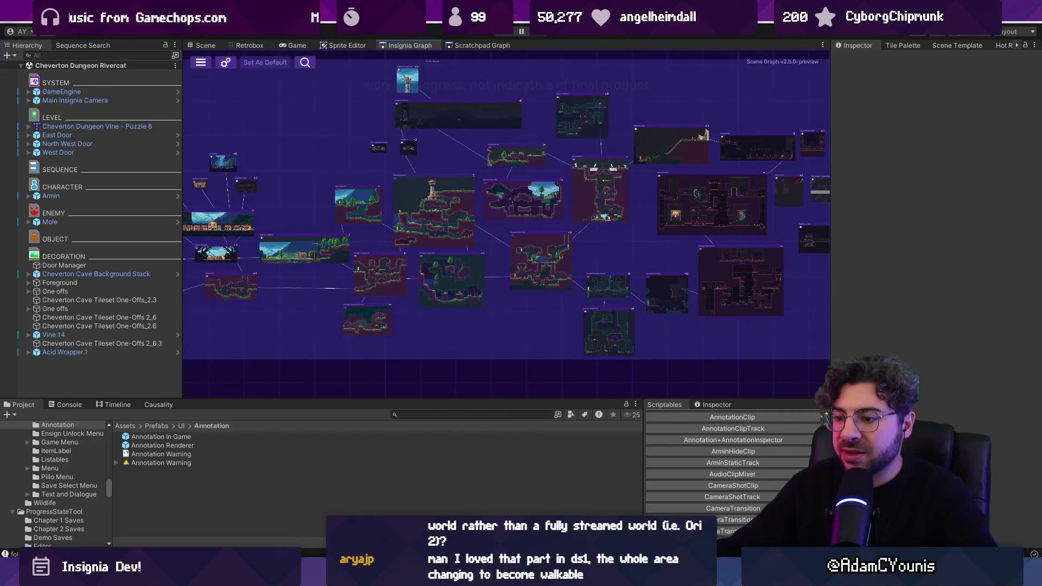
key(alt+Tab)
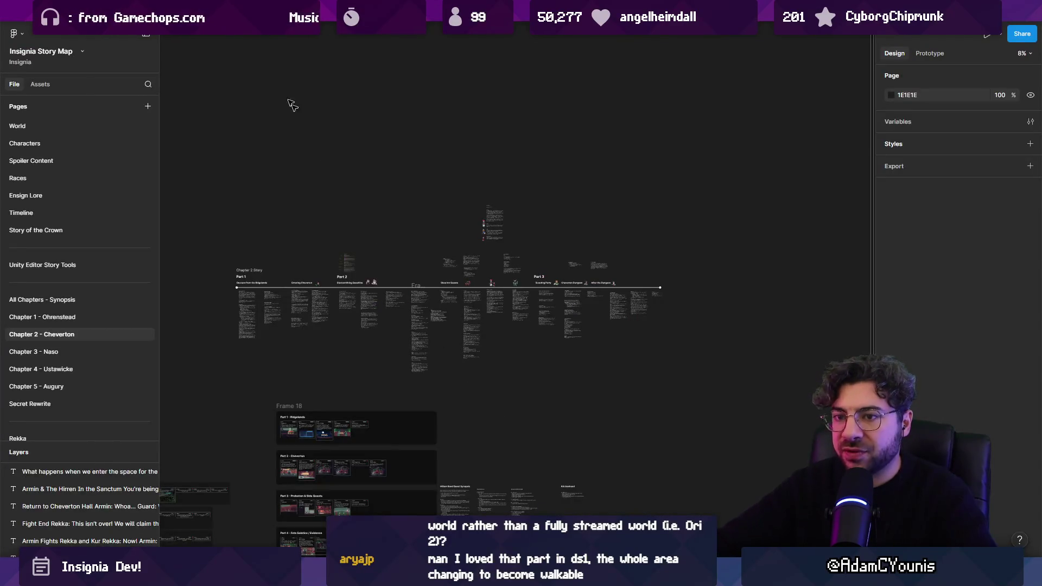
Open the Working Design Document's 4. World Layout & Storytelling page and zoom to Level Continuity.
key(ctrl+Tab)
key(ctrl+Tab)
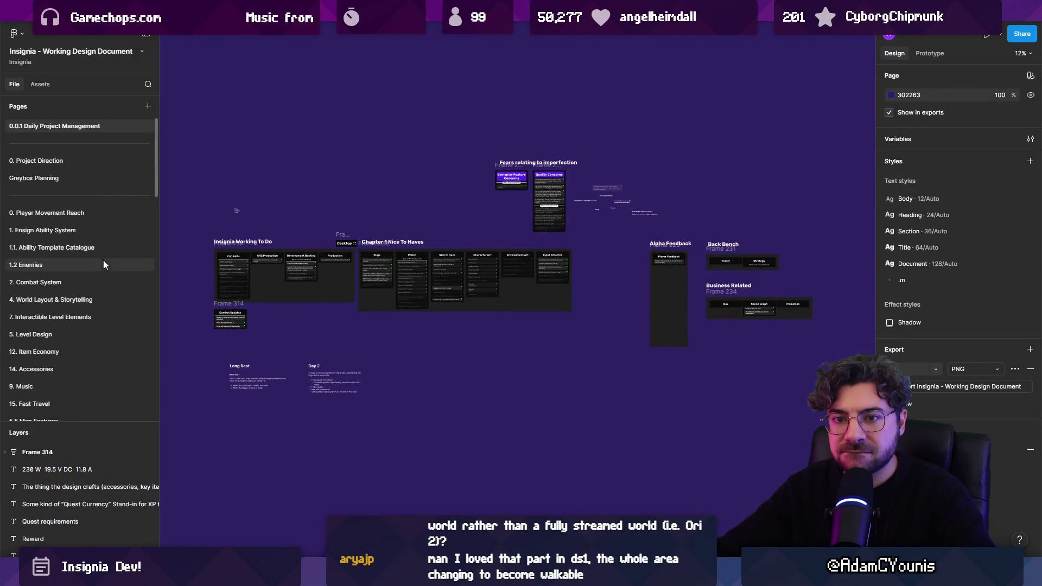
click(106, 299)
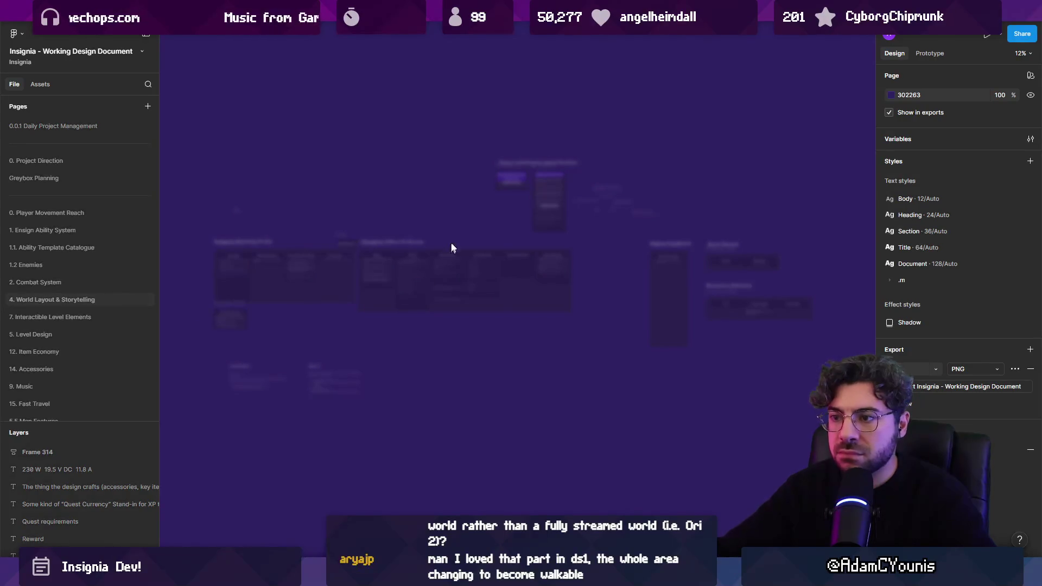
scroll(628, 234, up, 10)
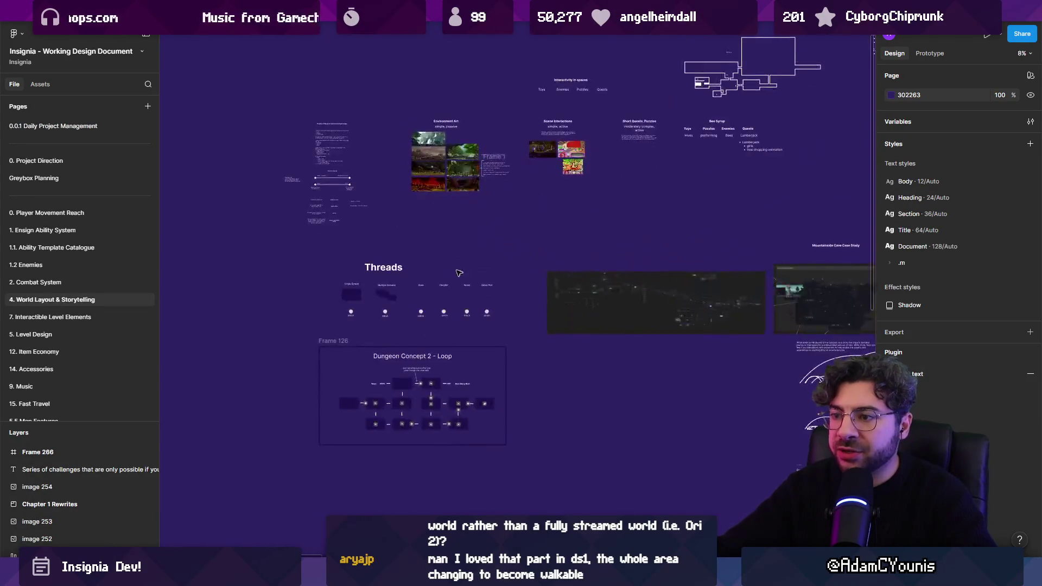
scroll(602, 206, down, 10)
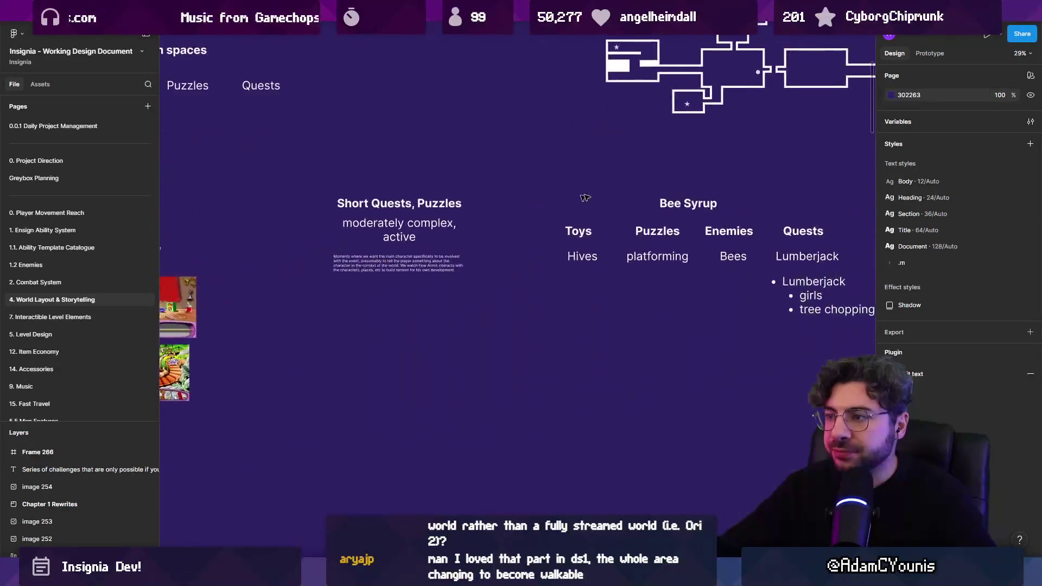
scroll(239, 239, down, 5)
scroll(239, 239, up, 3)
scroll(239, 239, down, 3)
scroll(380, 272, right, 10)
scroll(513, 295, up, 4)
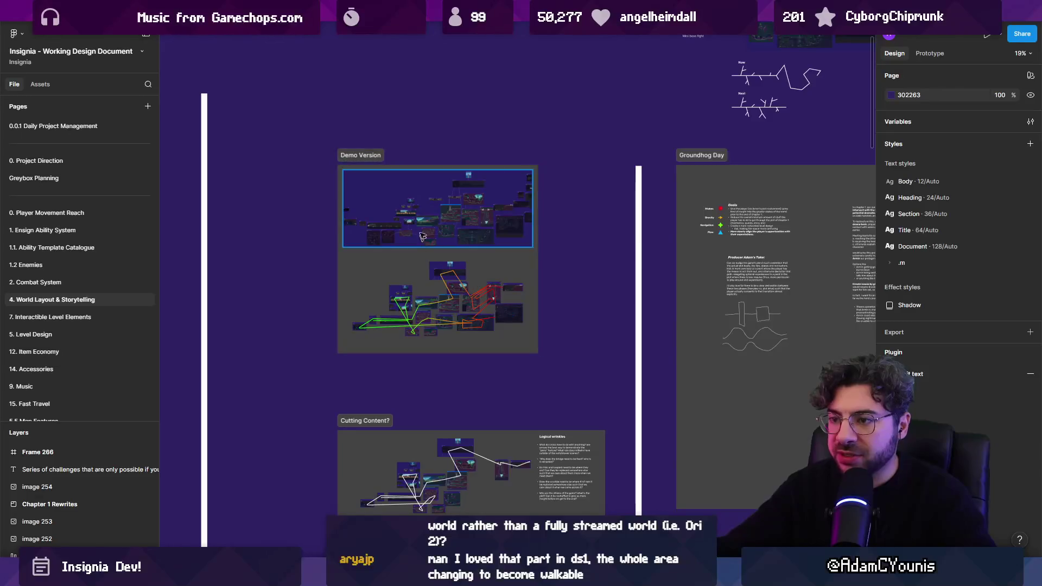
scroll(434, 271, down, 5)
scroll(385, 244, up, 6)
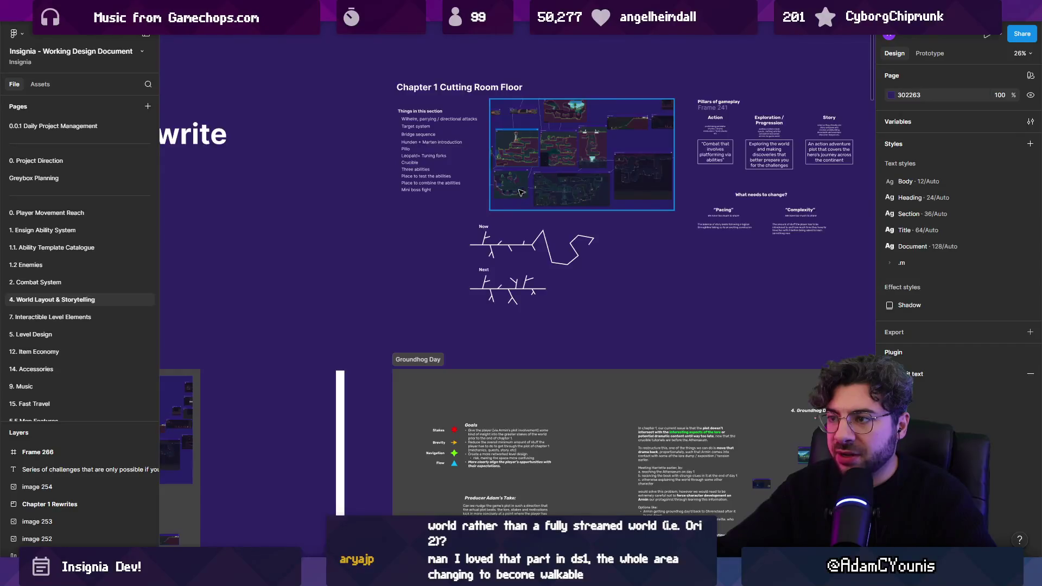
scroll(738, 298, down, 4)
scroll(738, 298, left, 10)
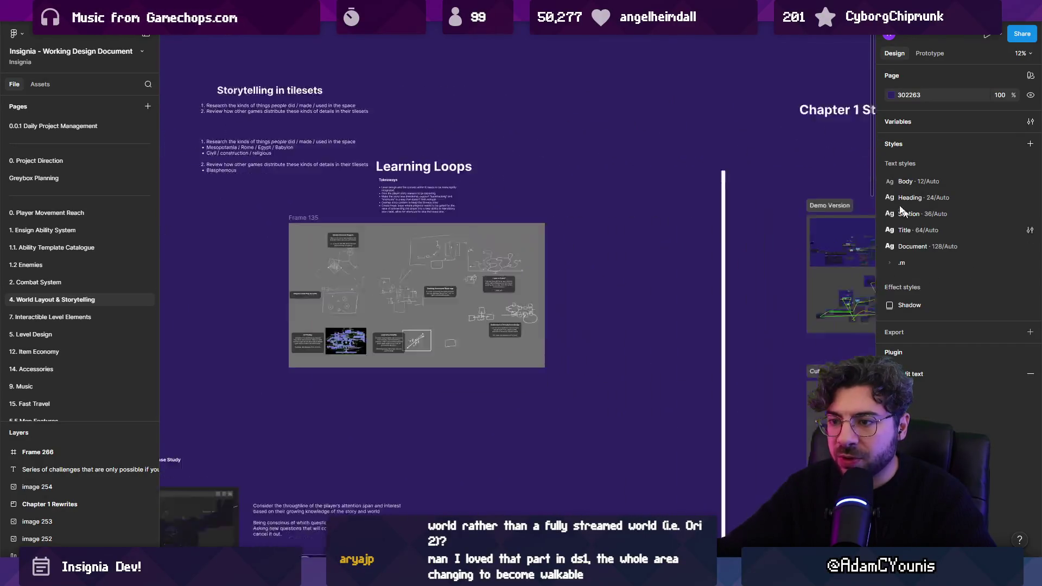
scroll(826, 57, right, 15)
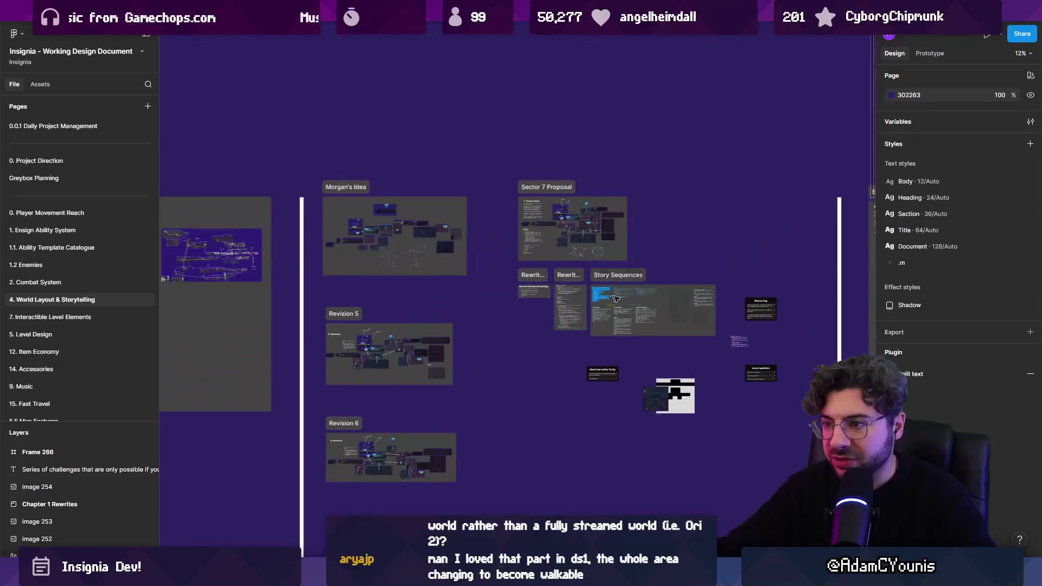
scroll(543, 310, right, 10)
scroll(478, 327, up, 5)
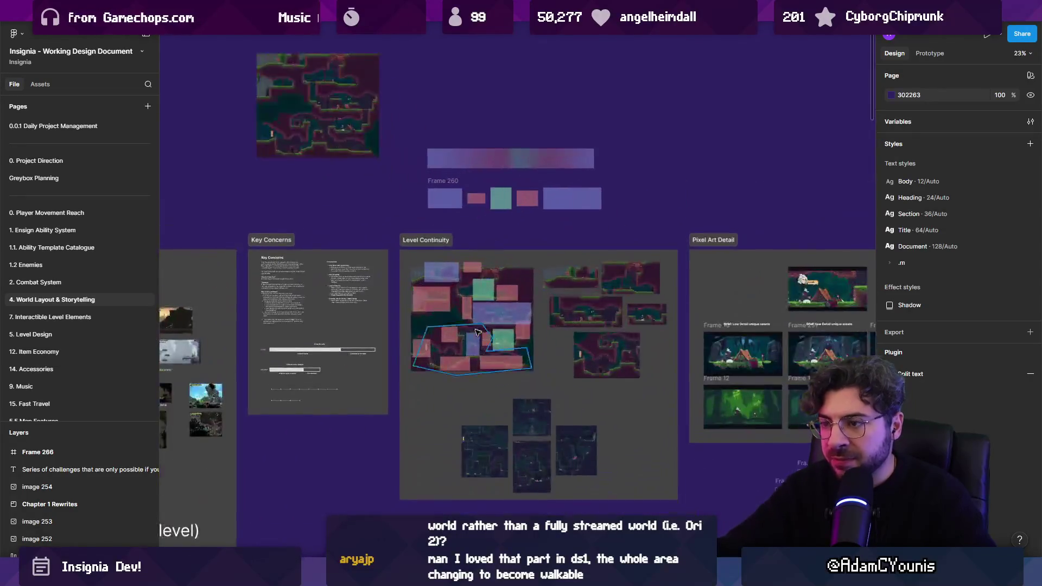
scroll(477, 327, down, 3)
scroll(478, 328, up, 2)
Alt-drag a copy of a Level Continuity map image above the frame.
click(380, 402)
drag(424, 367, 445, 53)
scroll(421, 242, up, 5)
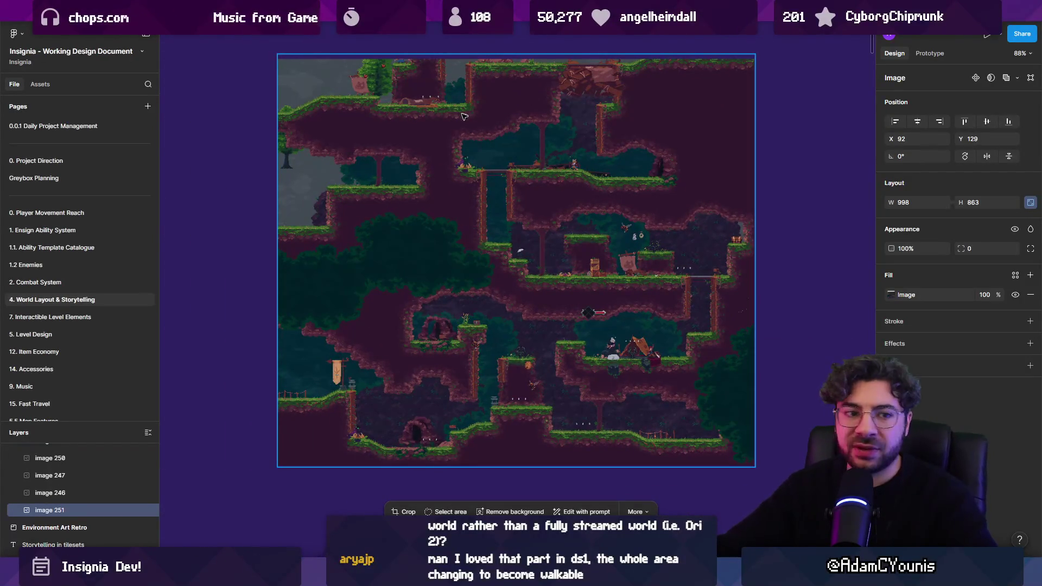
scroll(469, 117, up, 3)
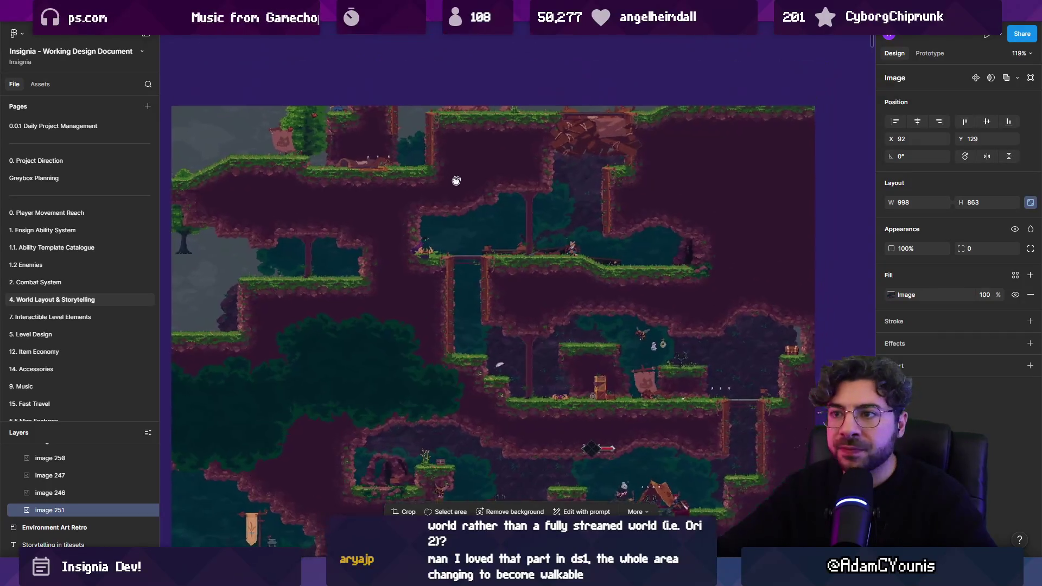
scroll(368, 183, up, 5)
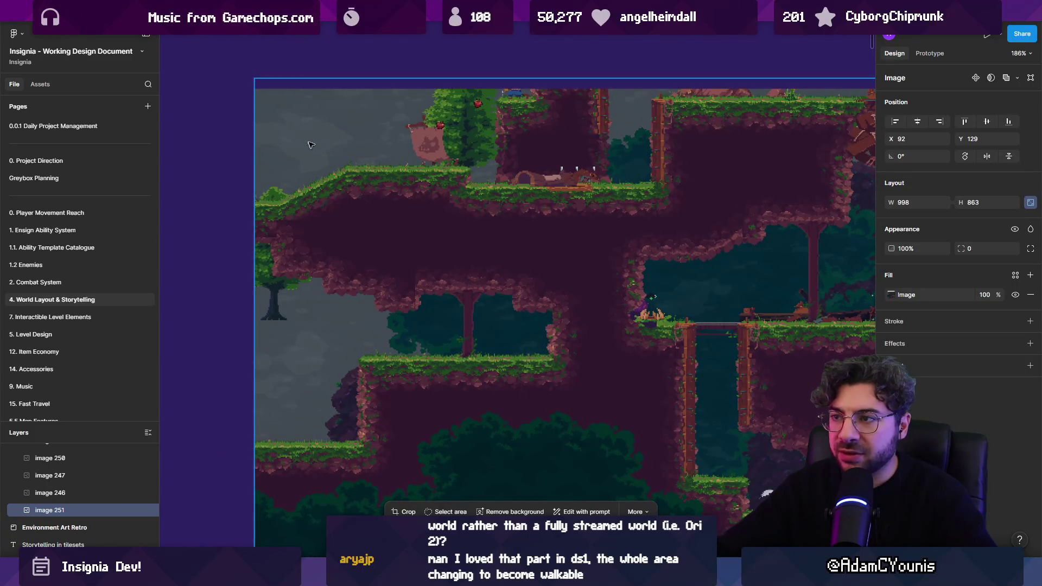
scroll(308, 145, right, 3)
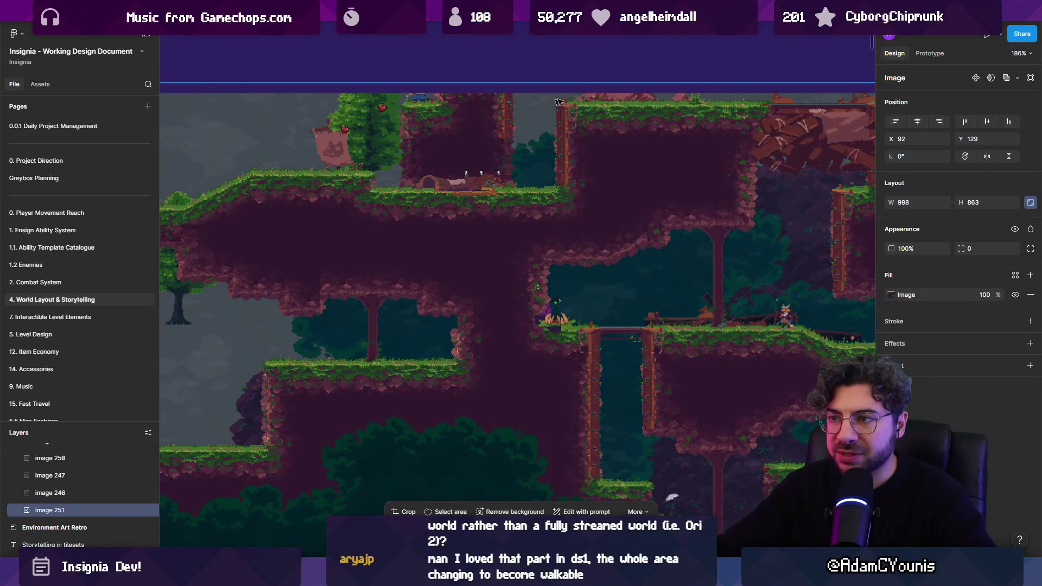
scroll(268, 112, right, 5)
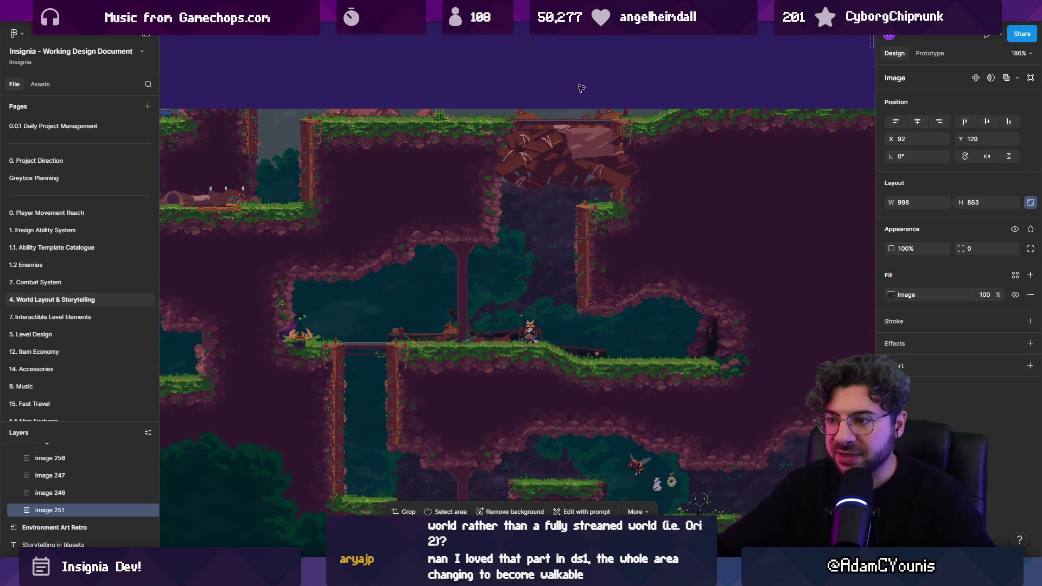
scroll(547, 182, down, 4)
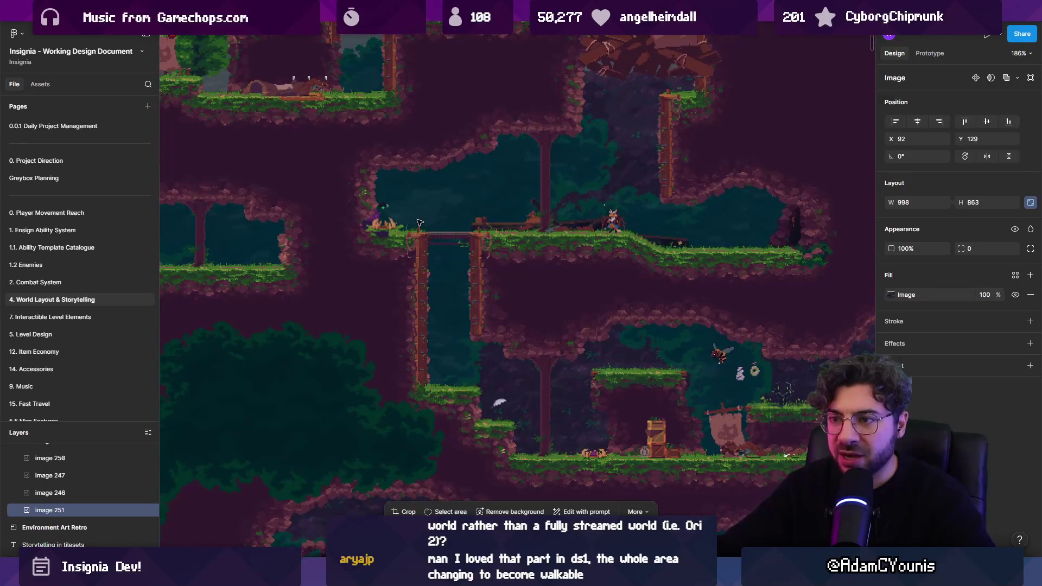
scroll(449, 201, down, 3)
scroll(449, 201, right, 5)
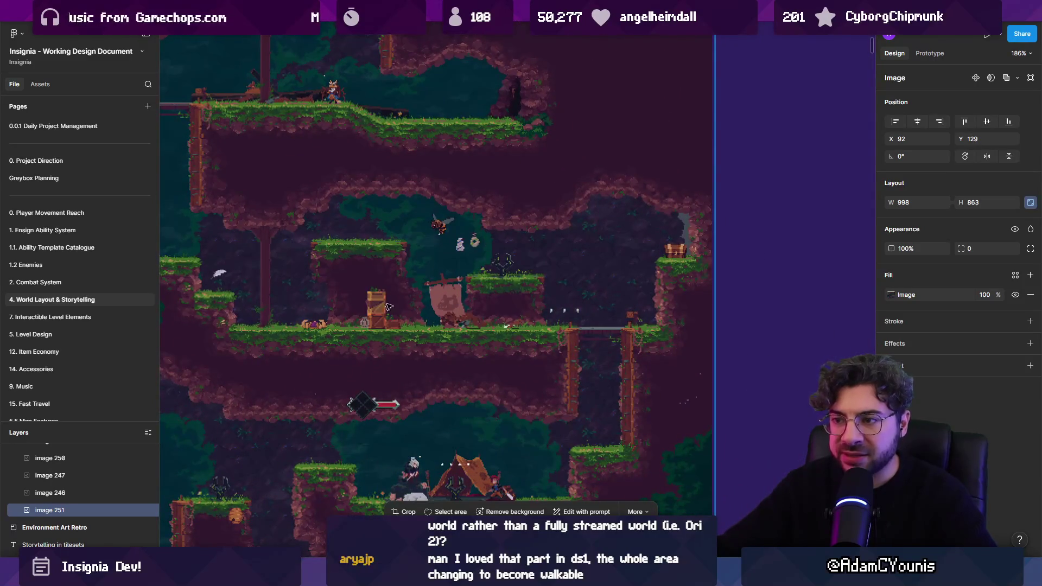
scroll(429, 249, left, 3)
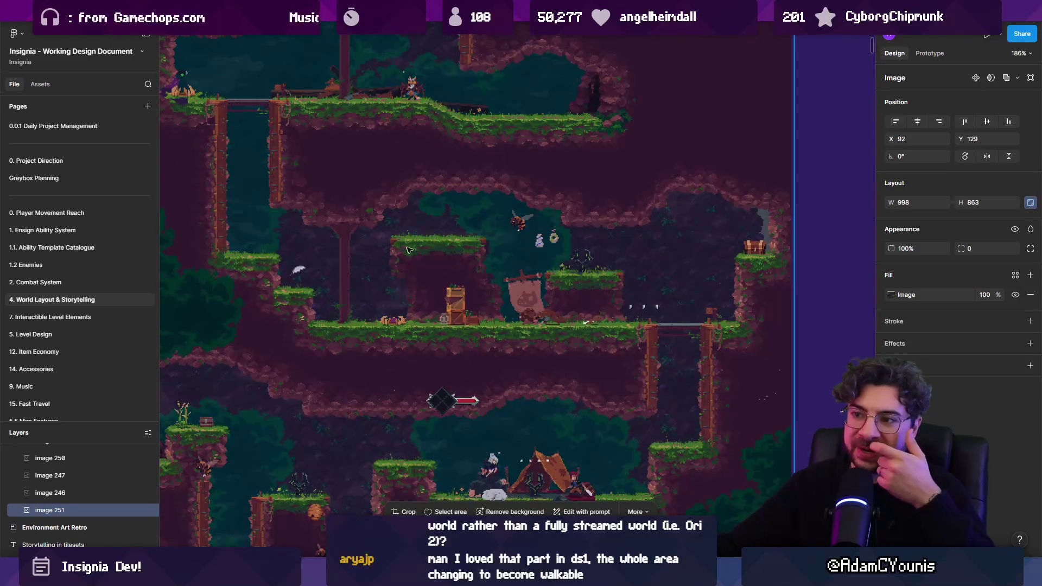
scroll(460, 243, right, 6)
drag(460, 243, 596, 234)
scroll(537, 277, down, 2)
scroll(557, 195, right, 1)
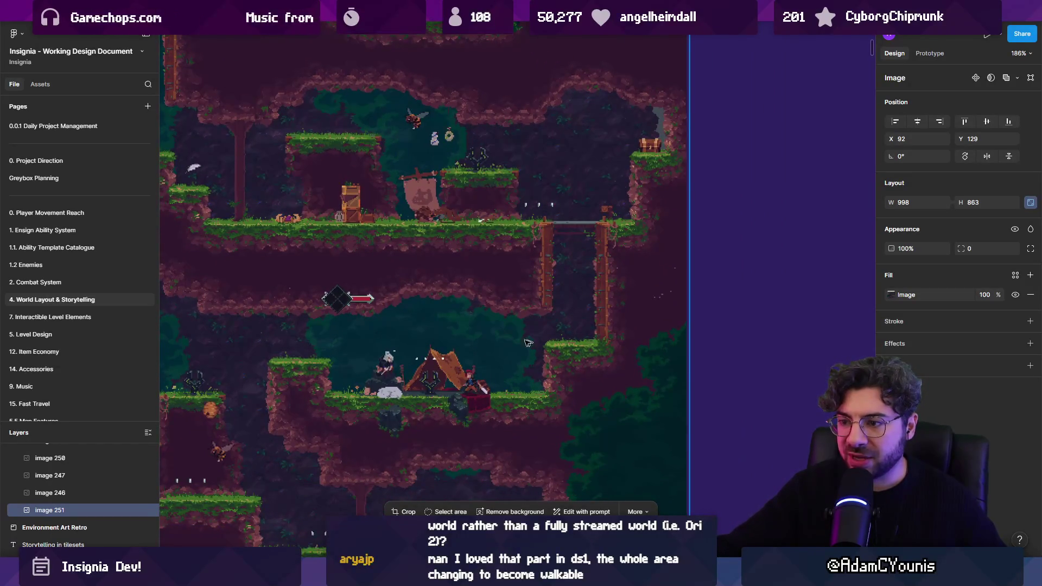
scroll(543, 342, down, 2)
scroll(460, 302, left, 5)
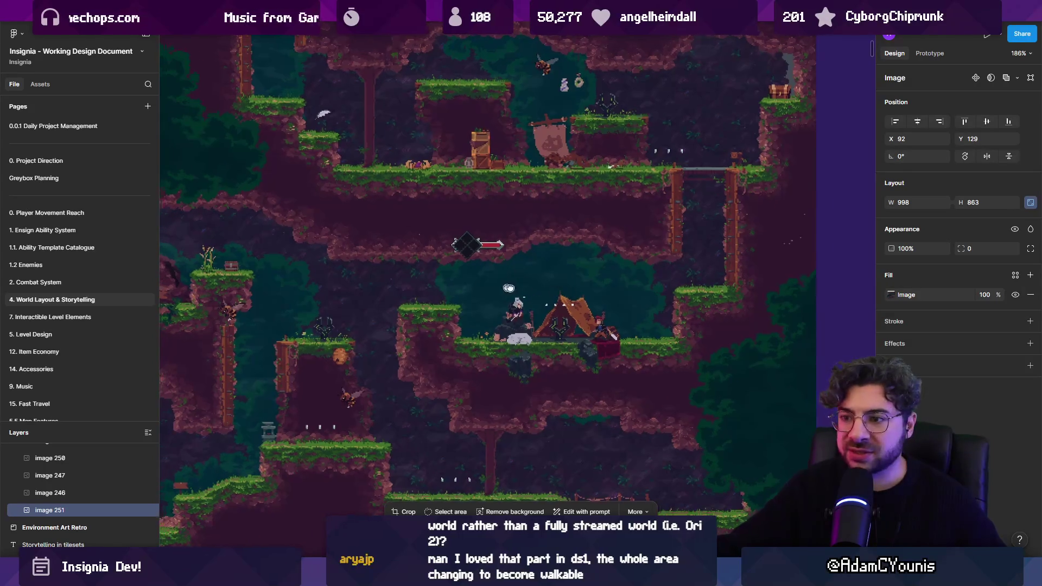
scroll(584, 302, left, 6)
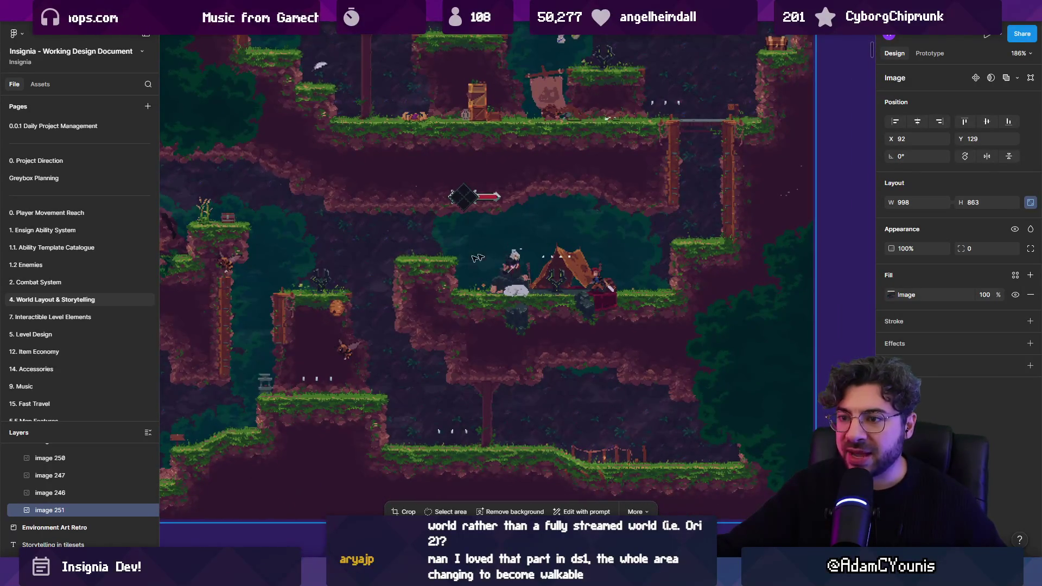
scroll(504, 251, left, 5)
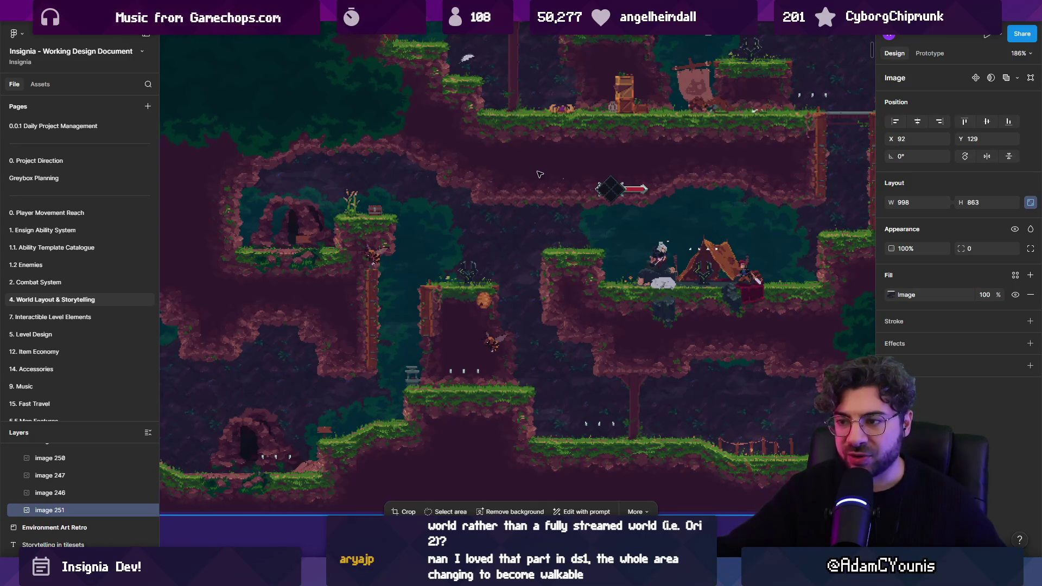
scroll(403, 269, down, 5)
scroll(403, 269, down, 5)
scroll(465, 316, down, 2)
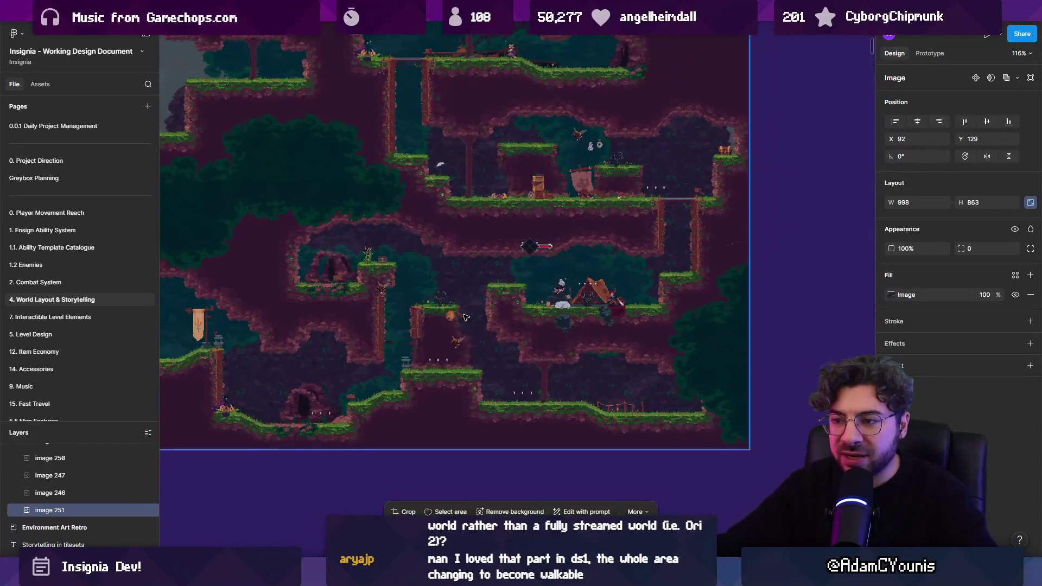
scroll(556, 231, down, 3)
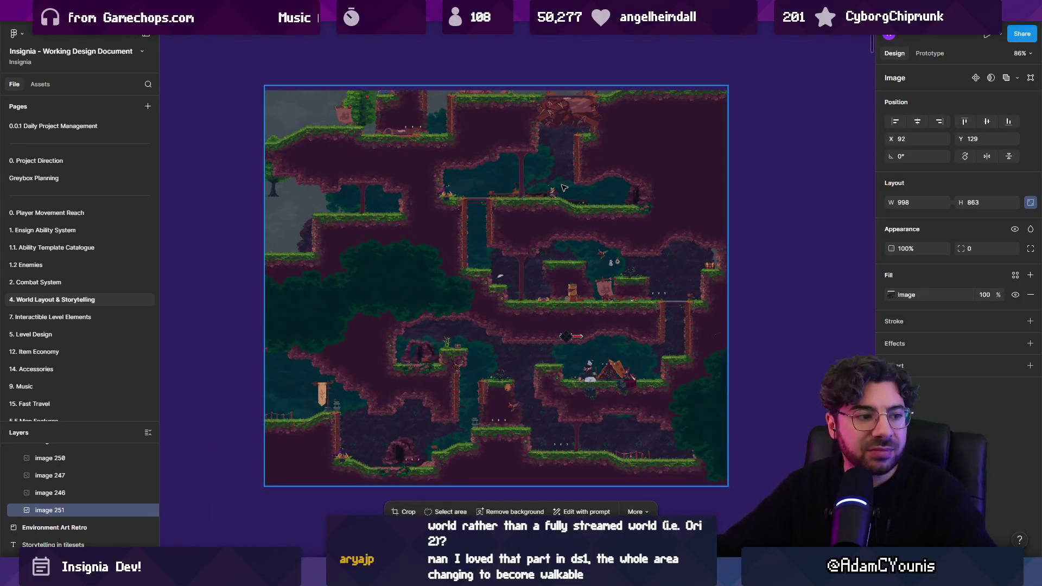
scroll(515, 248, up, 1)
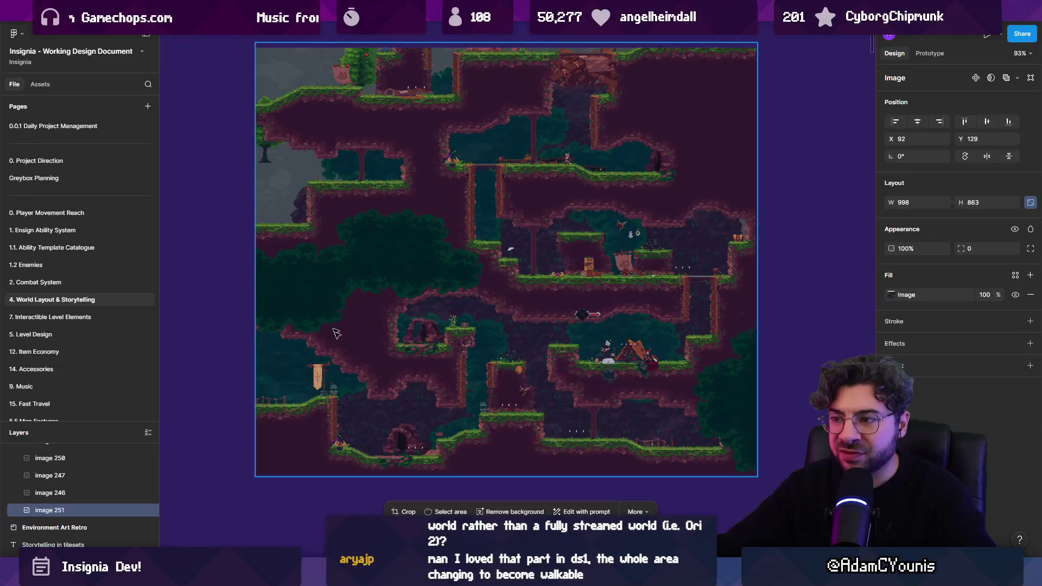
scroll(495, 368, up, 2)
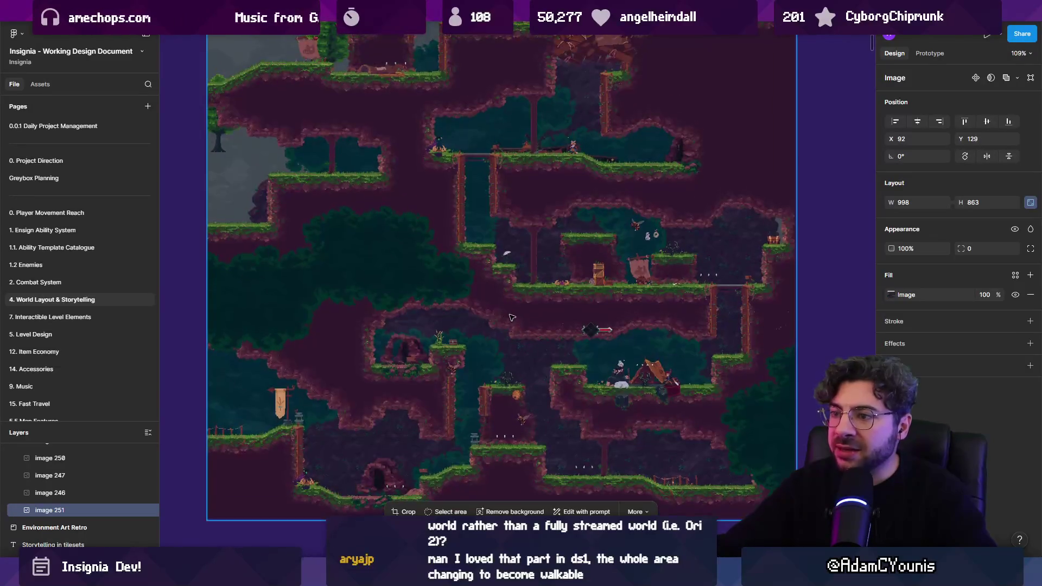
scroll(511, 318, up, 2)
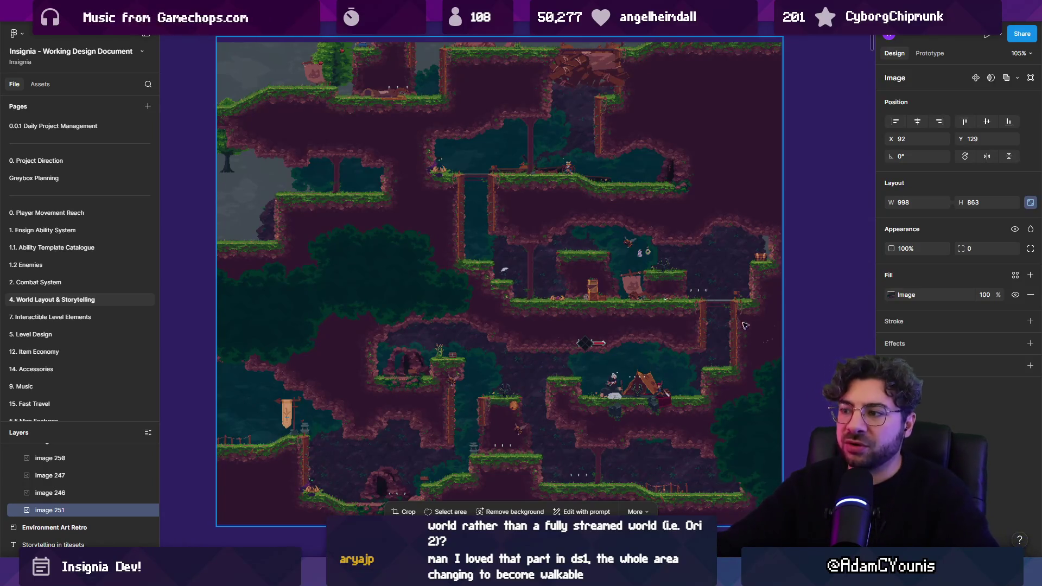
scroll(739, 325, up, 5)
scroll(690, 306, down, 3)
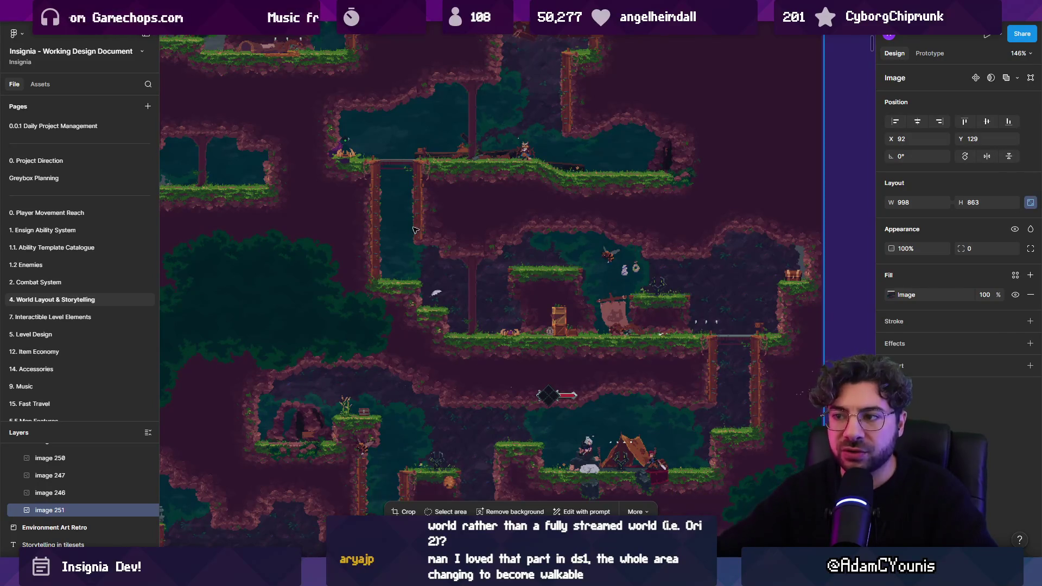
scroll(411, 231, down, 4)
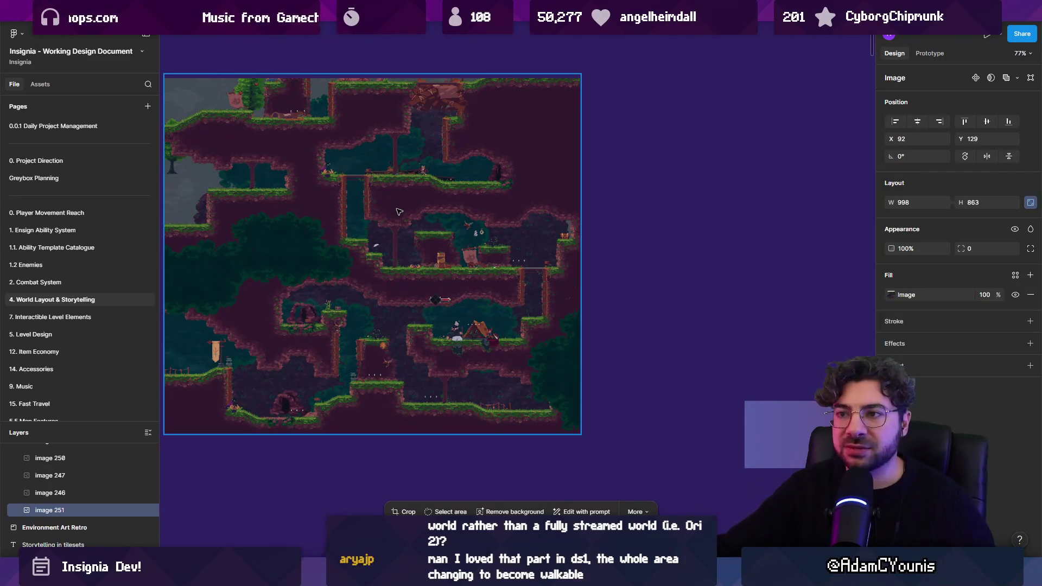
Zoom and pan around the Level Continuity cave map to frame the room overlays.
scroll(426, 230, up, 5)
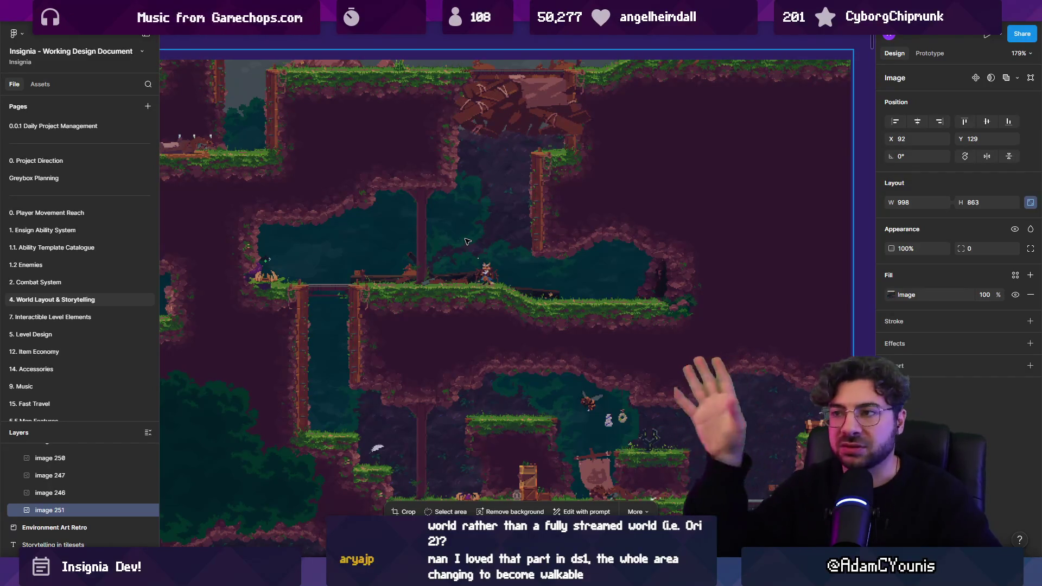
scroll(402, 194, down, 5)
scroll(402, 194, up, 5)
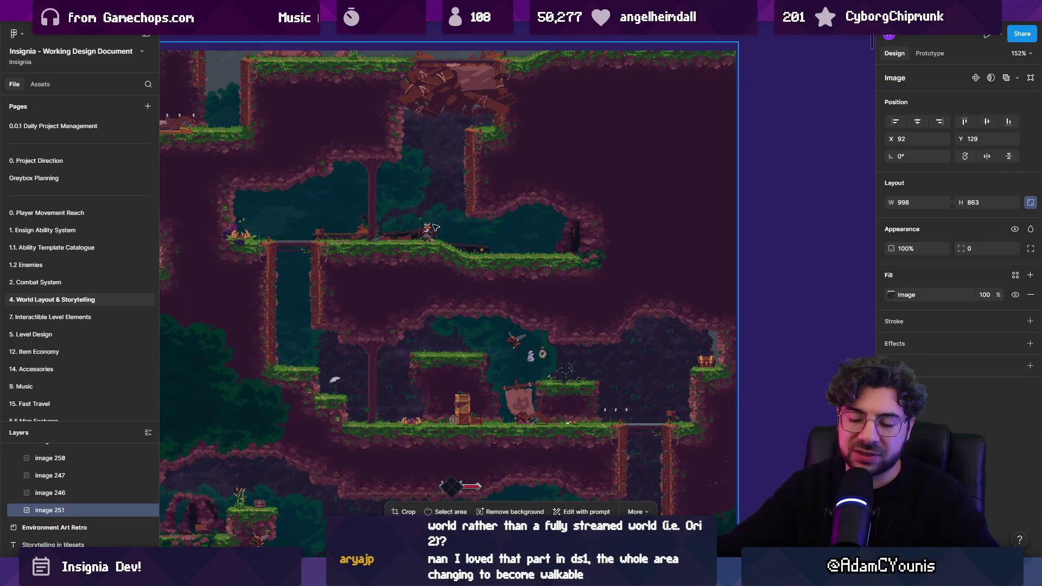
scroll(429, 212, down, 3)
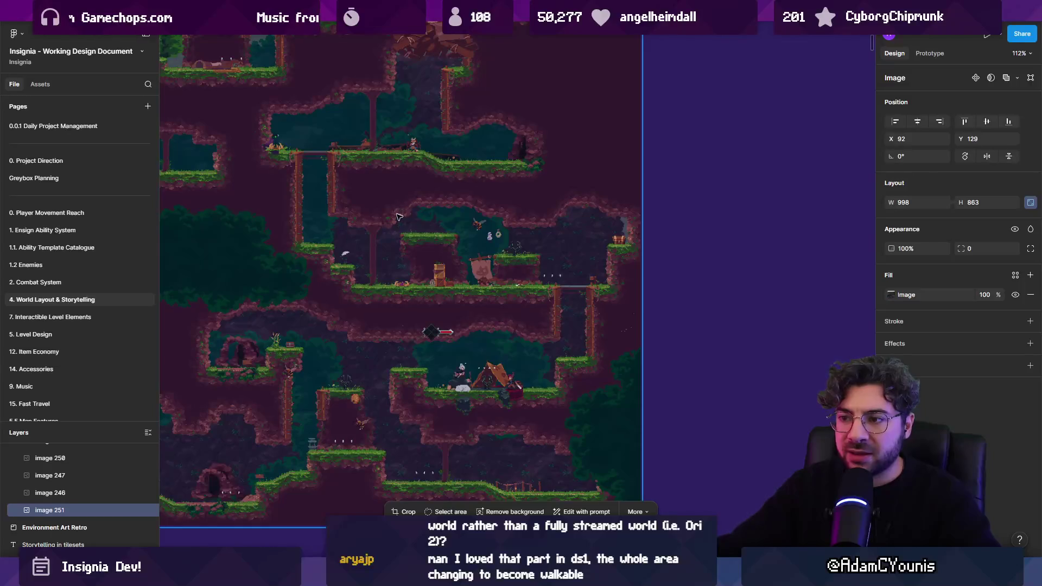
scroll(387, 238, up, 5)
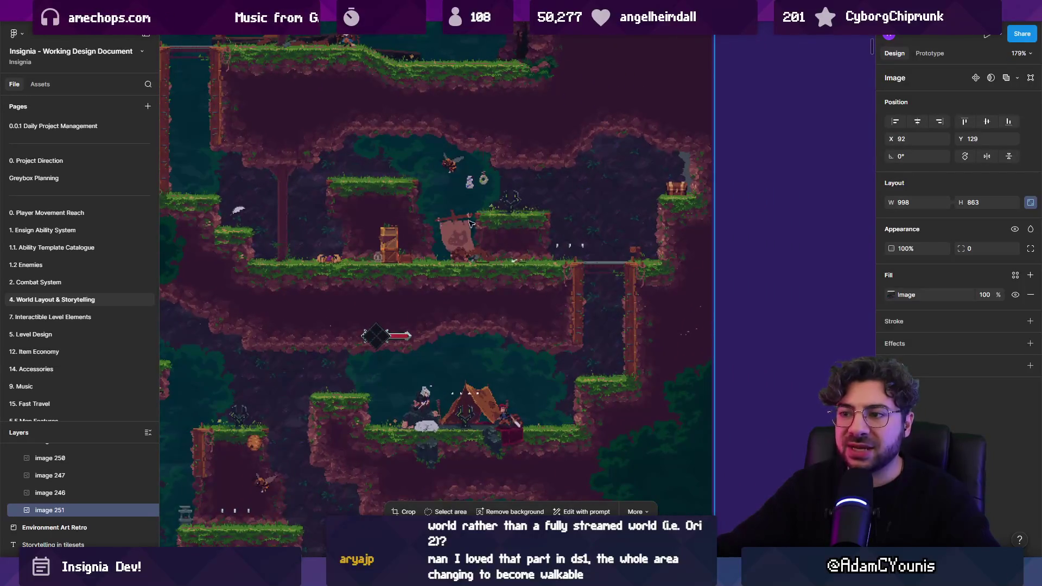
scroll(399, 232, left, 5)
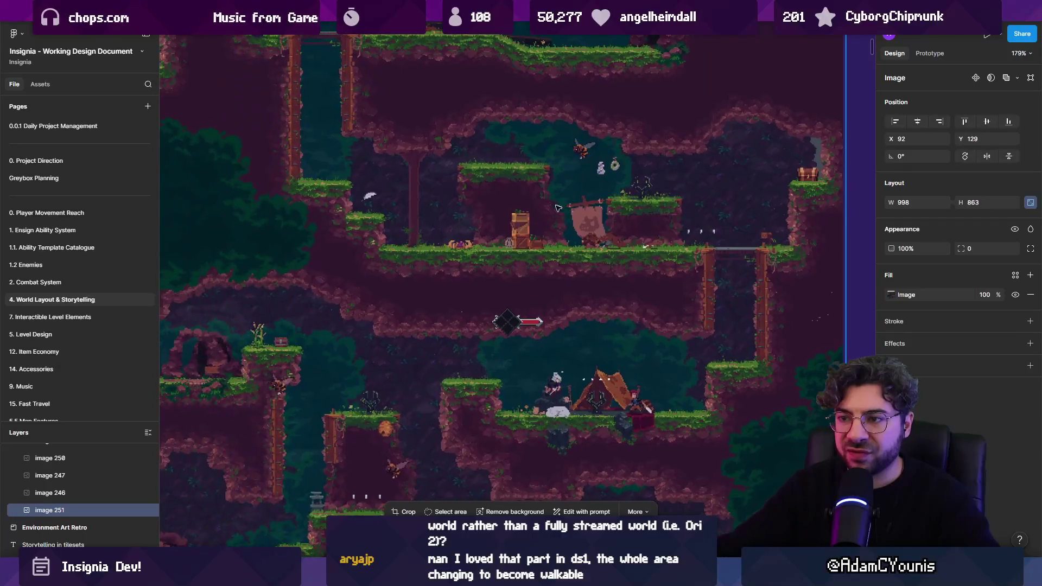
scroll(504, 172, right, 5)
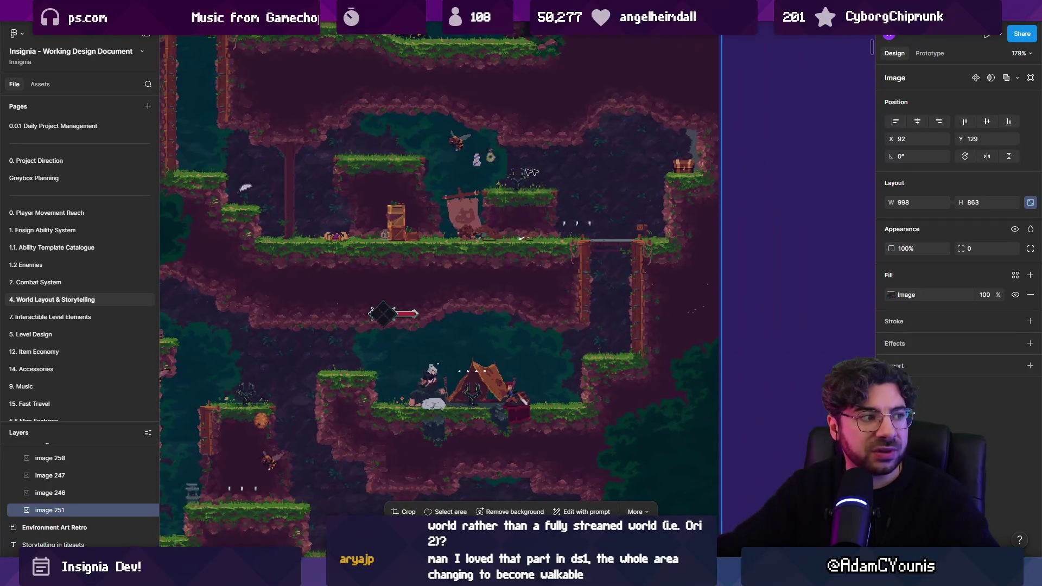
scroll(610, 318, up, 1)
scroll(610, 317, left, 1)
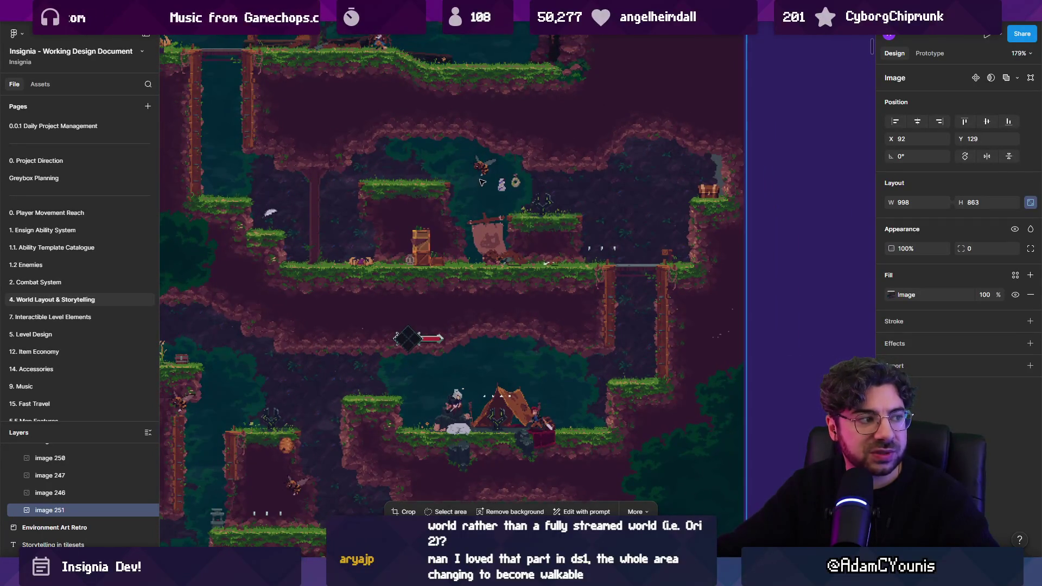
scroll(482, 185, down, 1)
scroll(481, 186, left, 1)
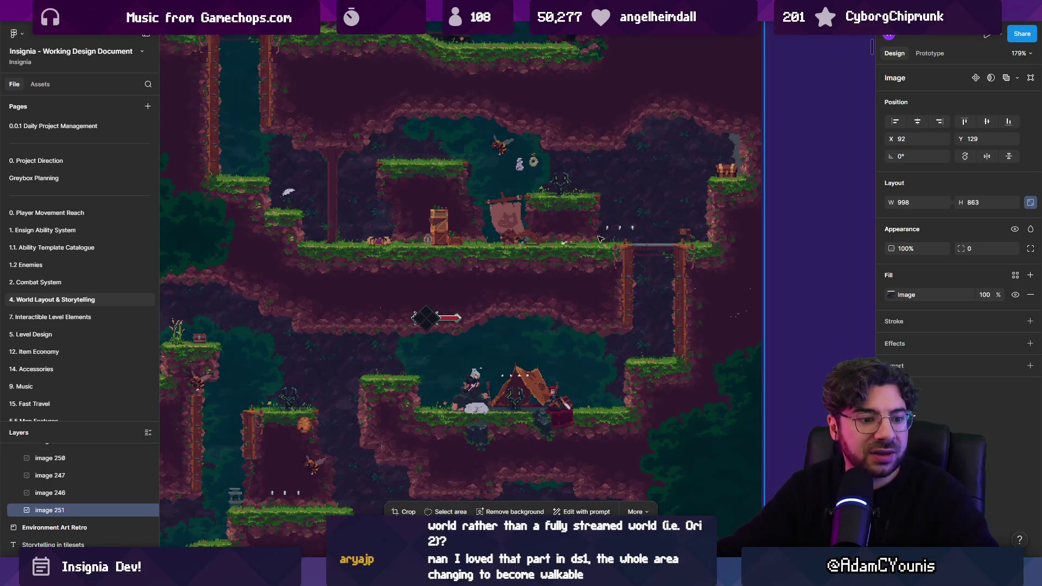
ctrl+scroll(580, 235, down, 5)
scroll(407, 269, right, 2)
ctrl+scroll(635, 298, down, 3)
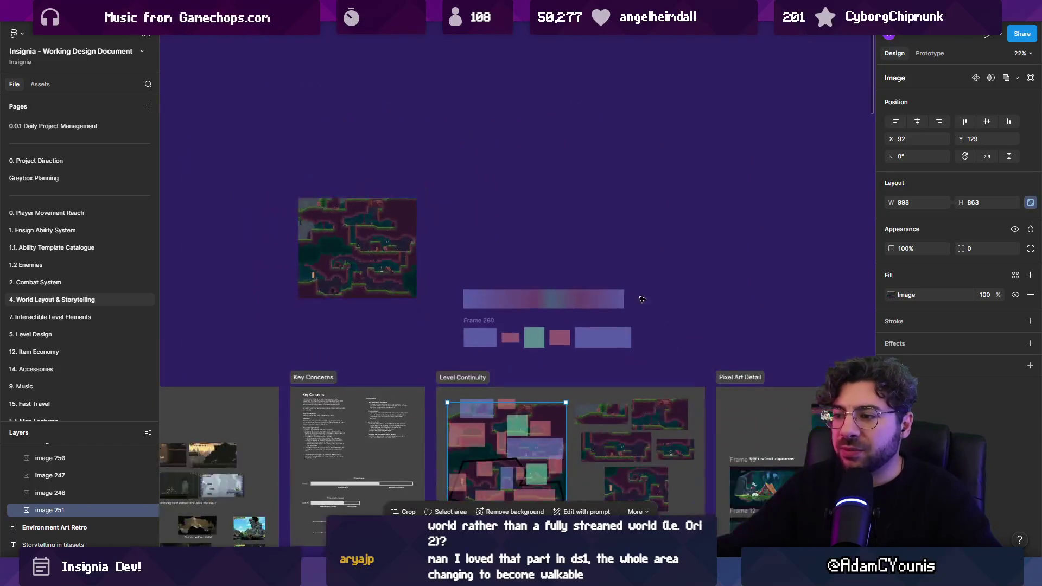
ctrl+scroll(334, 307, up, 3)
ctrl+scroll(334, 307, up, 5)
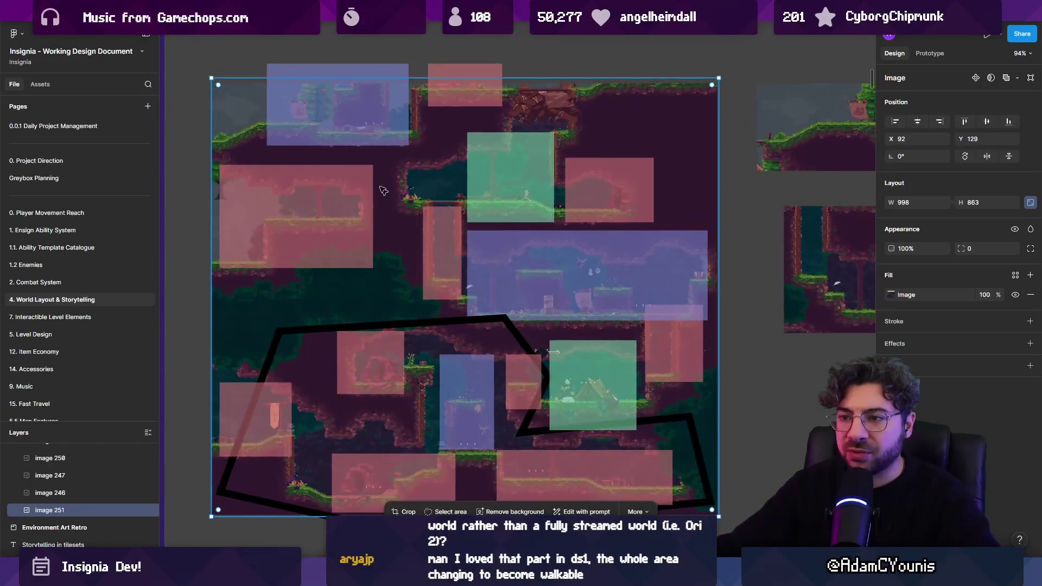
Select the room overlay rectangles in turn, finishing on the blue one.
click(327, 112)
click(510, 179)
click(586, 271)
click(592, 385)
click(471, 401)
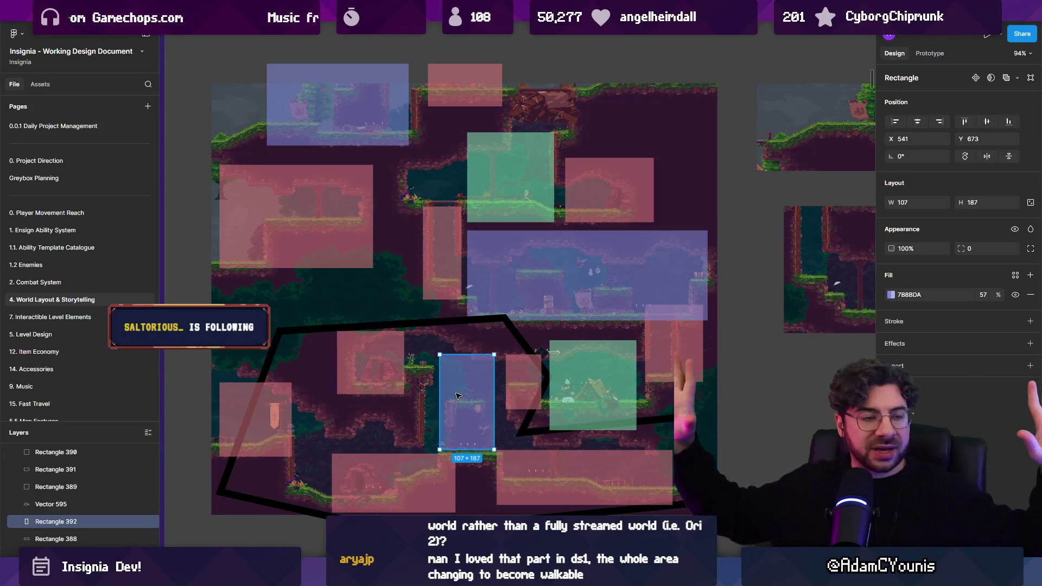
scroll(458, 396, down, 2)
scroll(489, 326, right, 10)
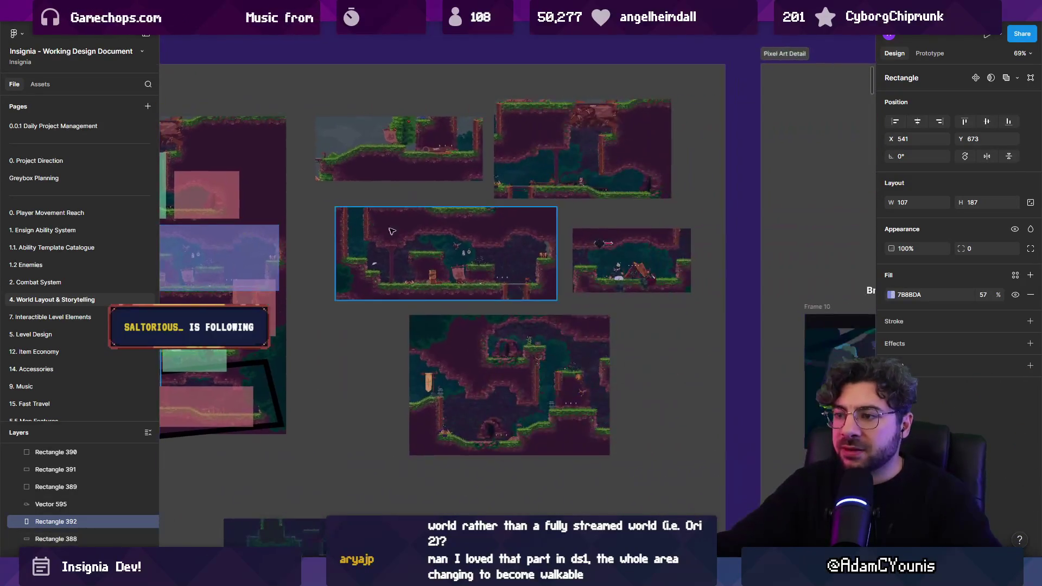
Try swapping the small and large map pieces, then undo to restore them.
scroll(534, 232, up, 2)
click(521, 157)
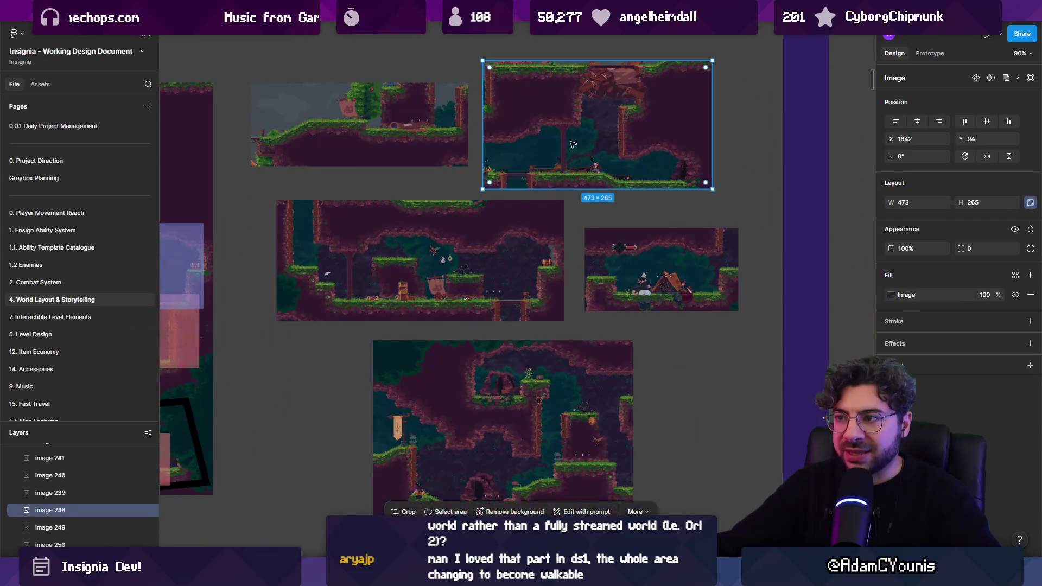
click(373, 140)
click(643, 277)
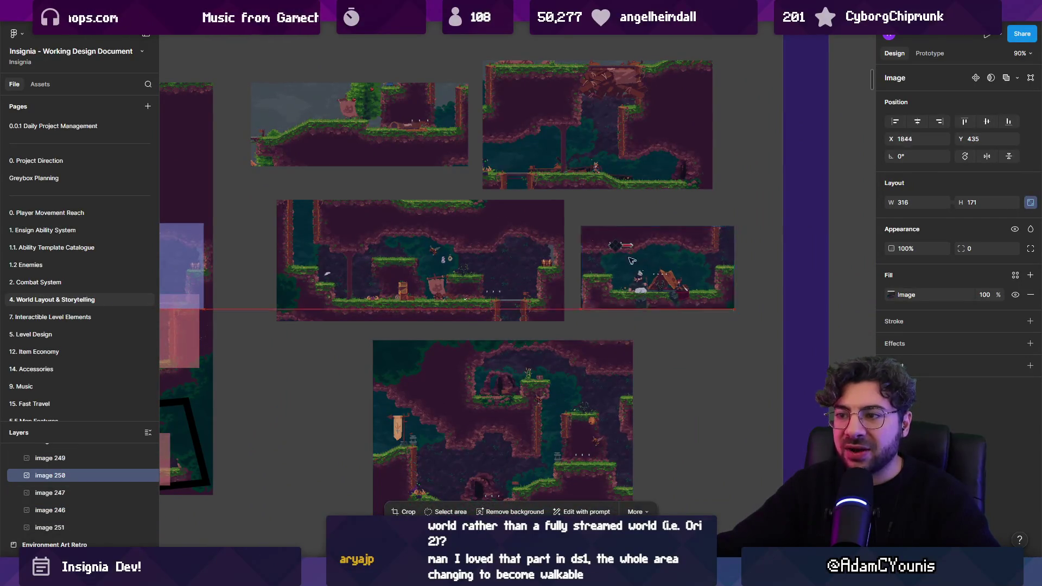
drag(644, 277, 313, 259)
drag(461, 255, 674, 261)
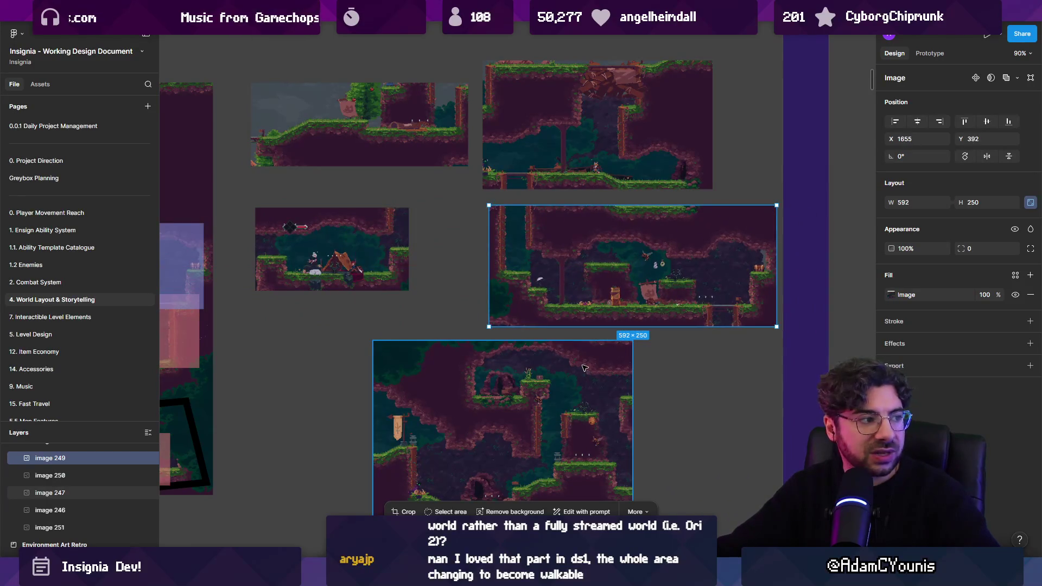
key(ctrl+z)
key(ctrl+z)
Zoom out of the board and return to the Unity room graph.
scroll(583, 358, down, 5)
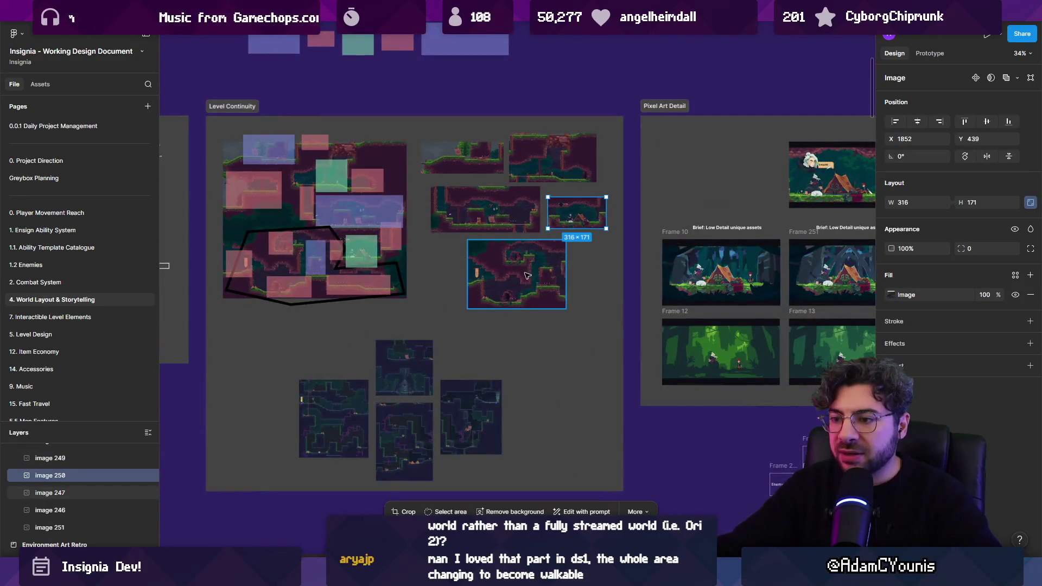
scroll(624, 279, down, 2)
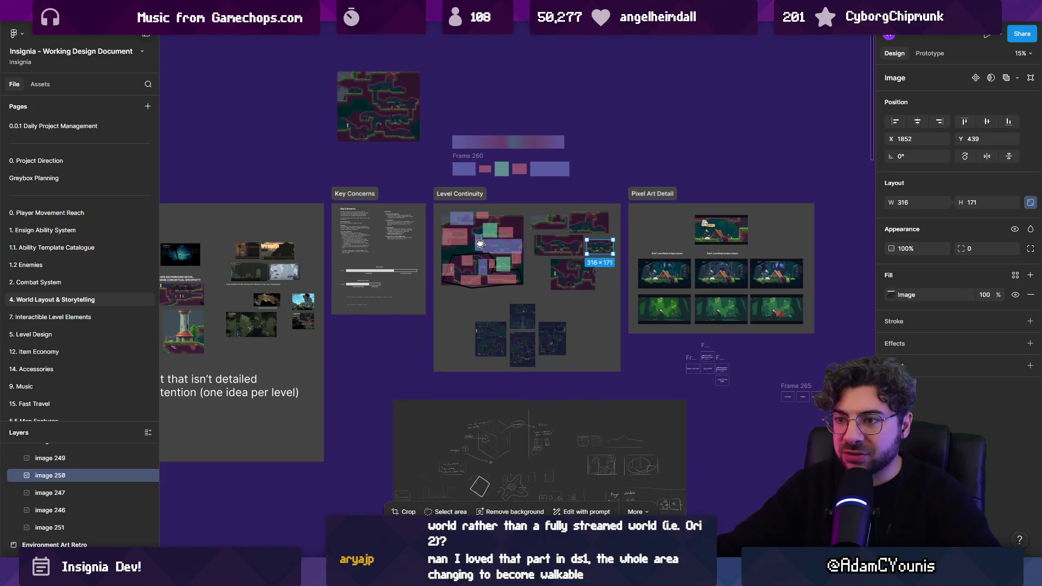
scroll(500, 239, left, 3)
key(alt+Tab)
scroll(460, 236, up, 5)
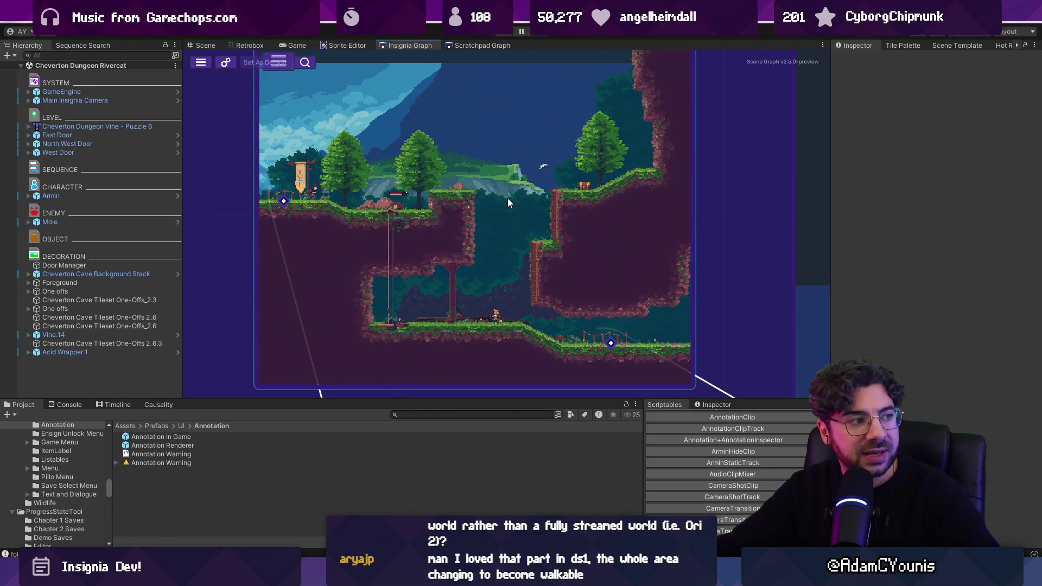
Zoom and pan across the Insignia Graph's room nodes, then return to the Sketchable room-layout sketch.
scroll(510, 200, down, 2)
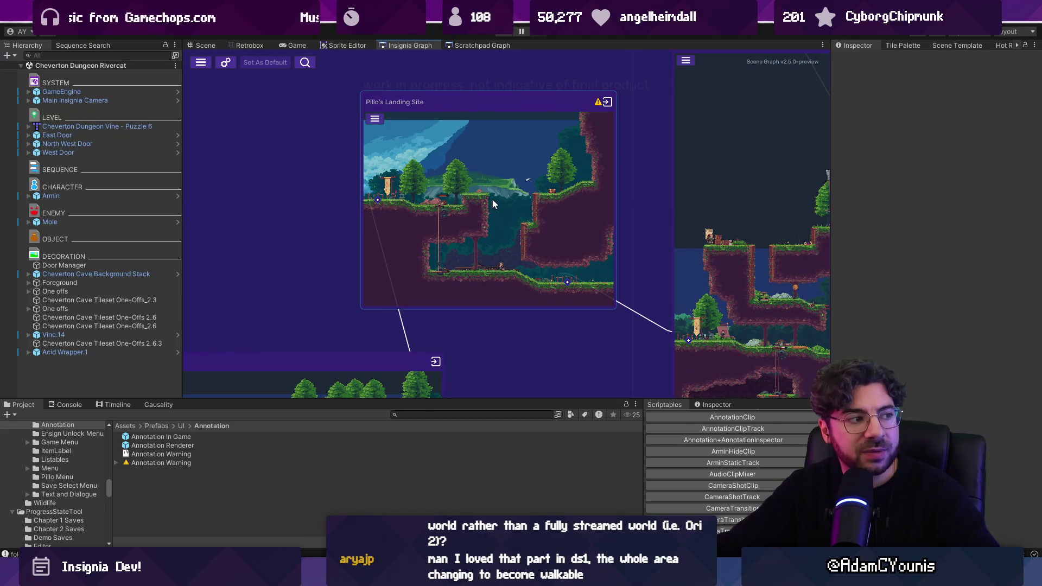
scroll(488, 215, up, 2)
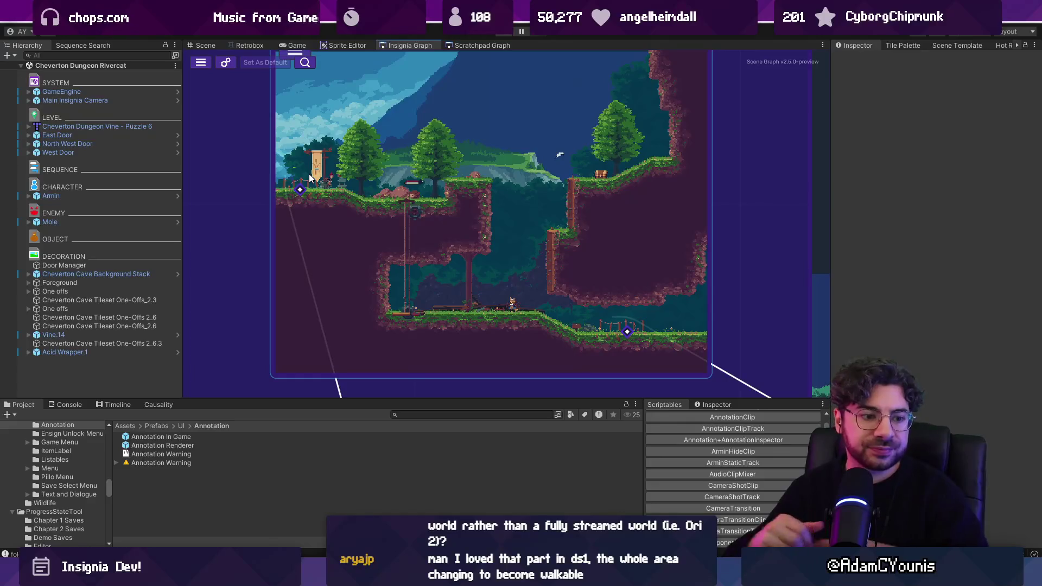
scroll(354, 152, down, 4)
scroll(354, 153, down, 6)
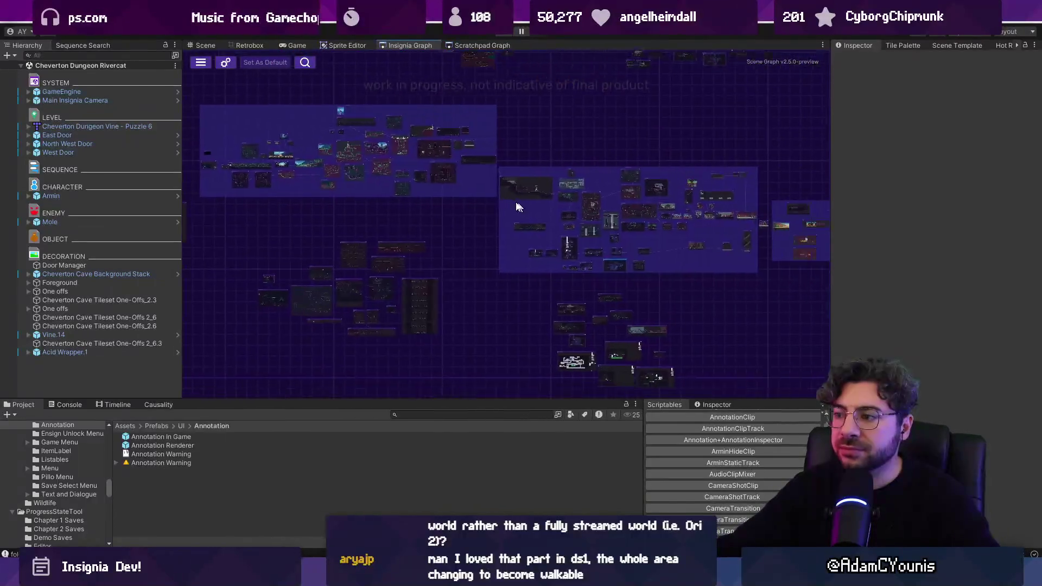
scroll(474, 231, up, 8)
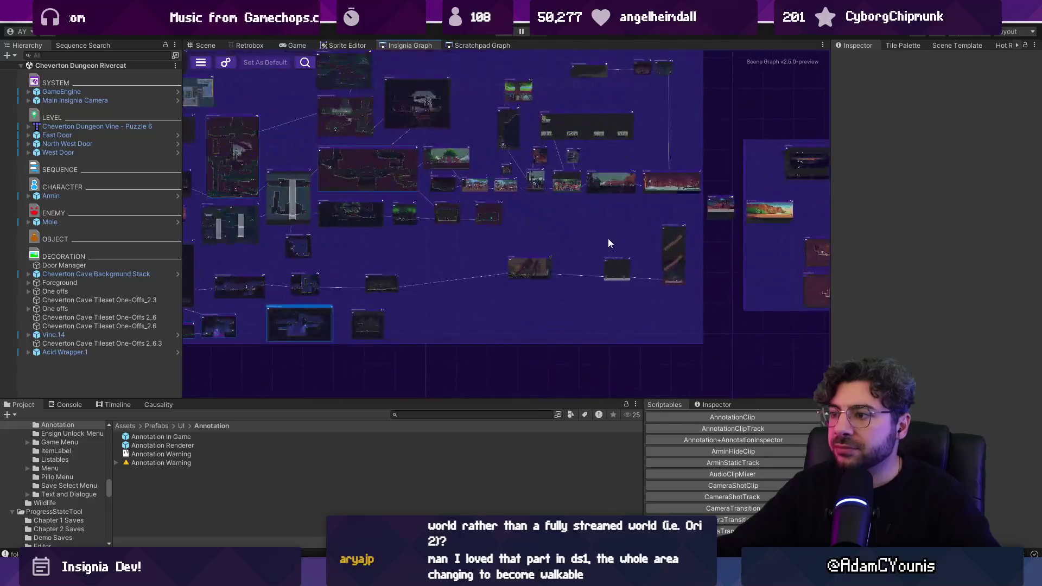
drag(440, 235, 535, 232)
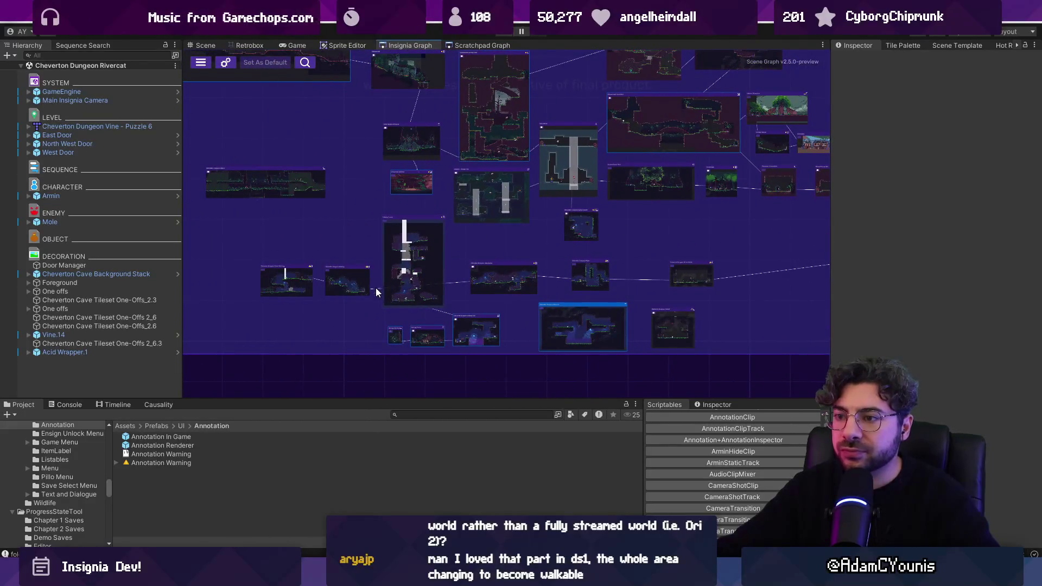
key(alt+Tab)
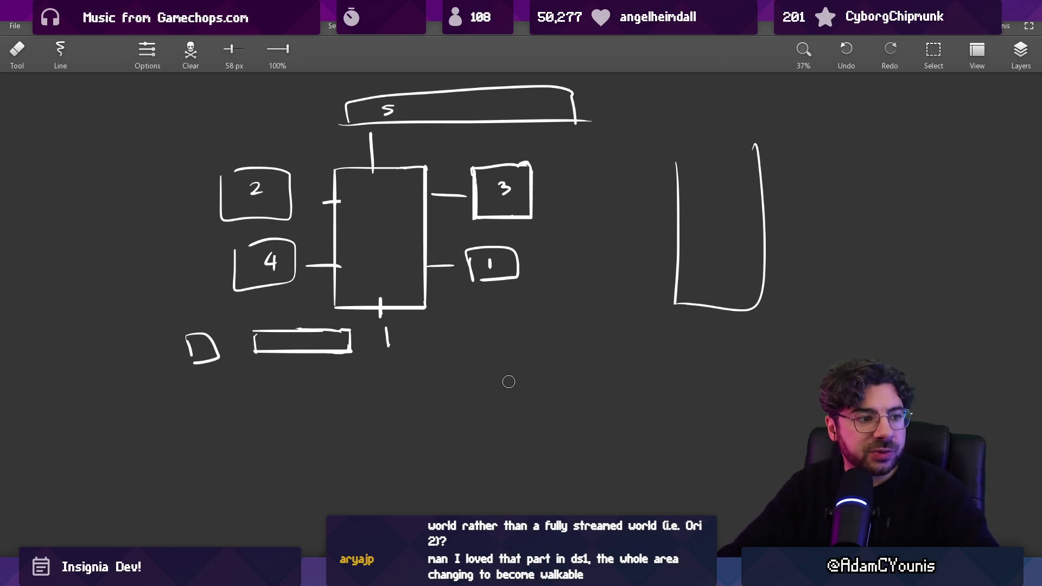
Reposition the room sketch and shrink the eraser to 39 px, alternating between brush and eraser.
drag(540, 309, 581, 328)
key(bracketleft)
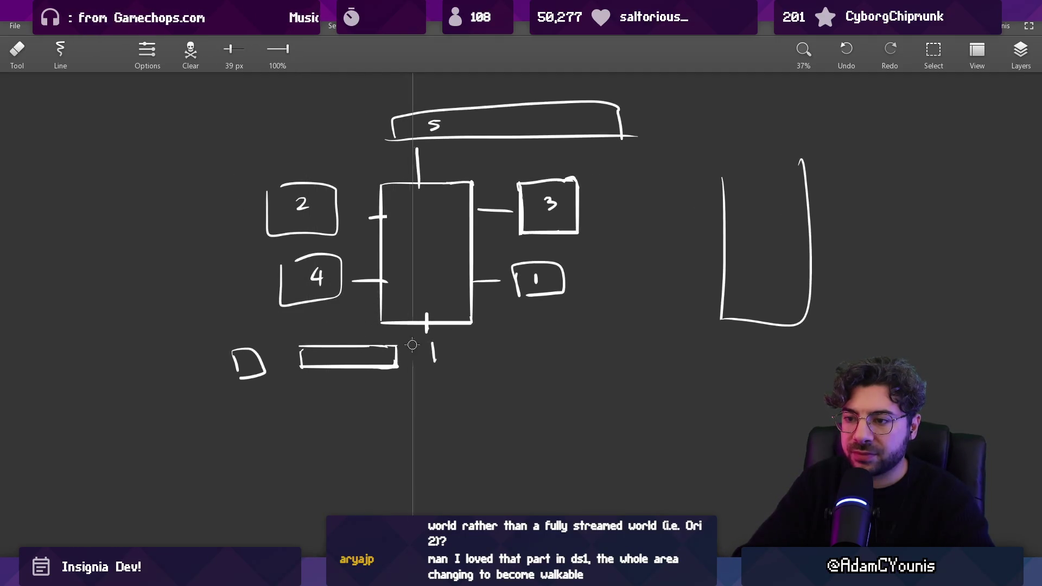
key(b)
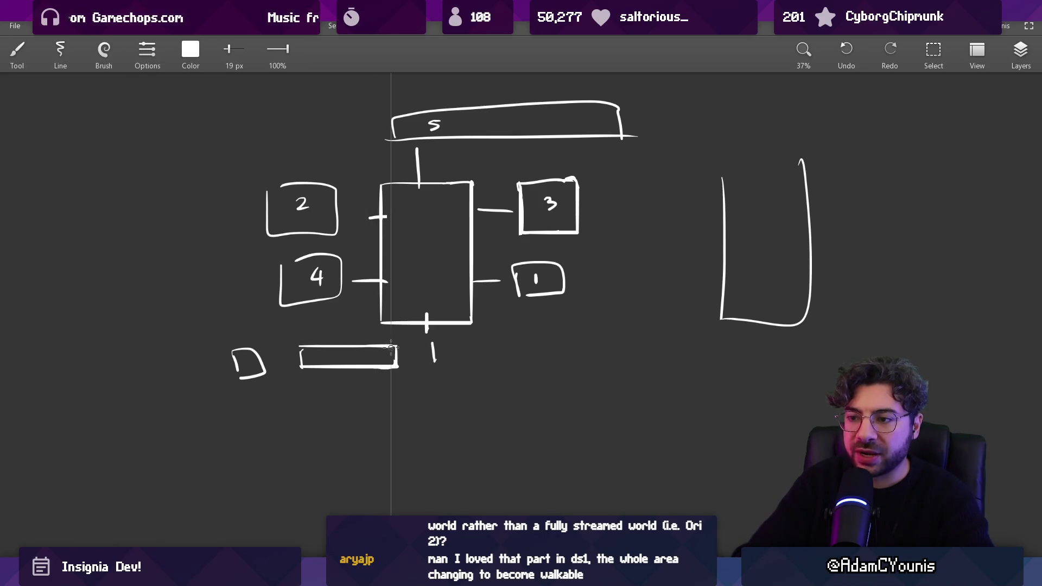
key(e)
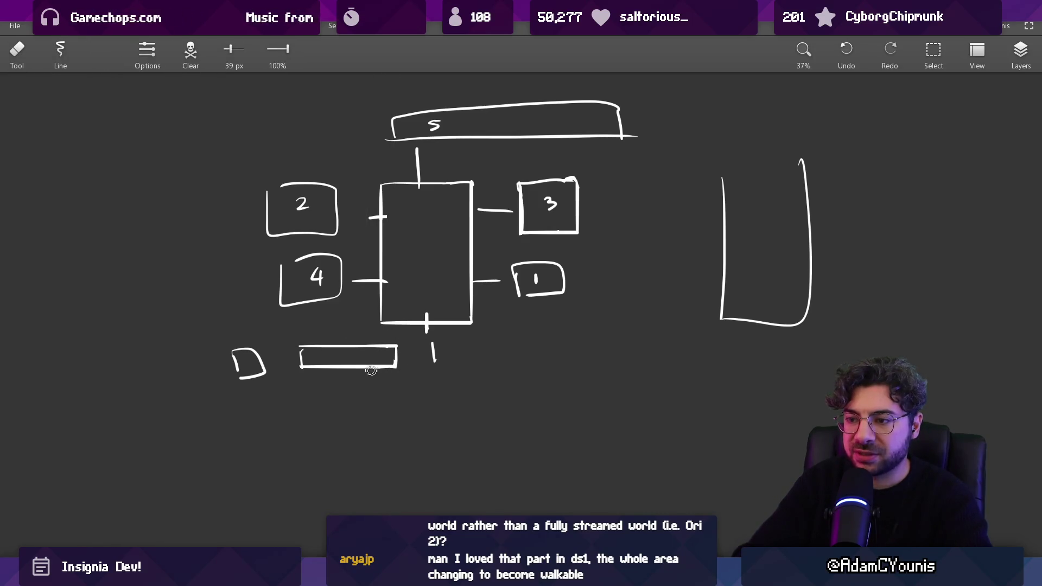
key(b)
key(e)
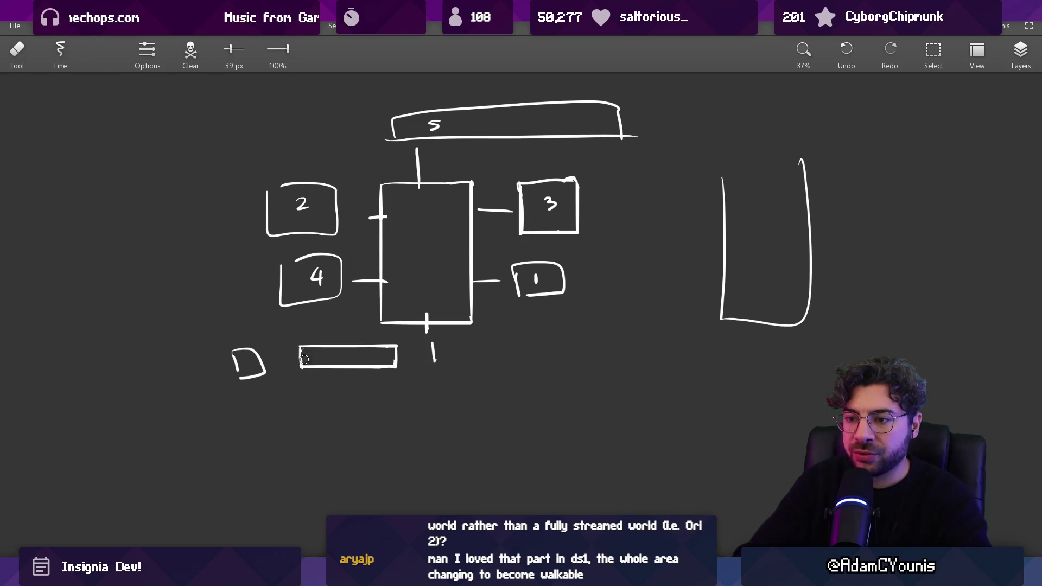
scroll(303, 364, up, 3)
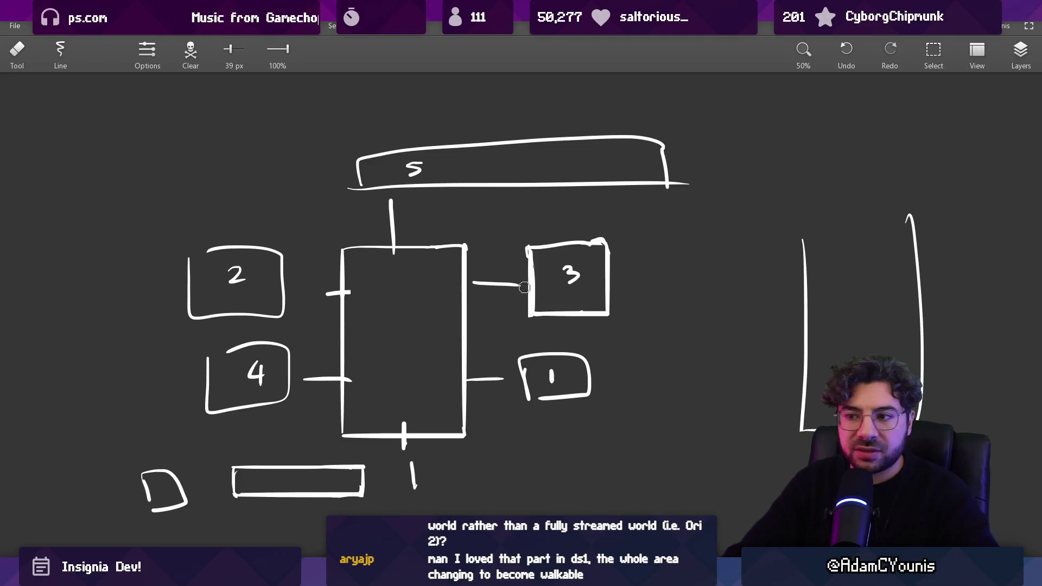
scroll(429, 325, down, 2)
Bolden the tick on the central room's bottom edge at 22 px, then scroll to blank canvas.
key(bracketleft)
key(bracketleft)
key(bracketleft)
drag(422, 402, 426, 376)
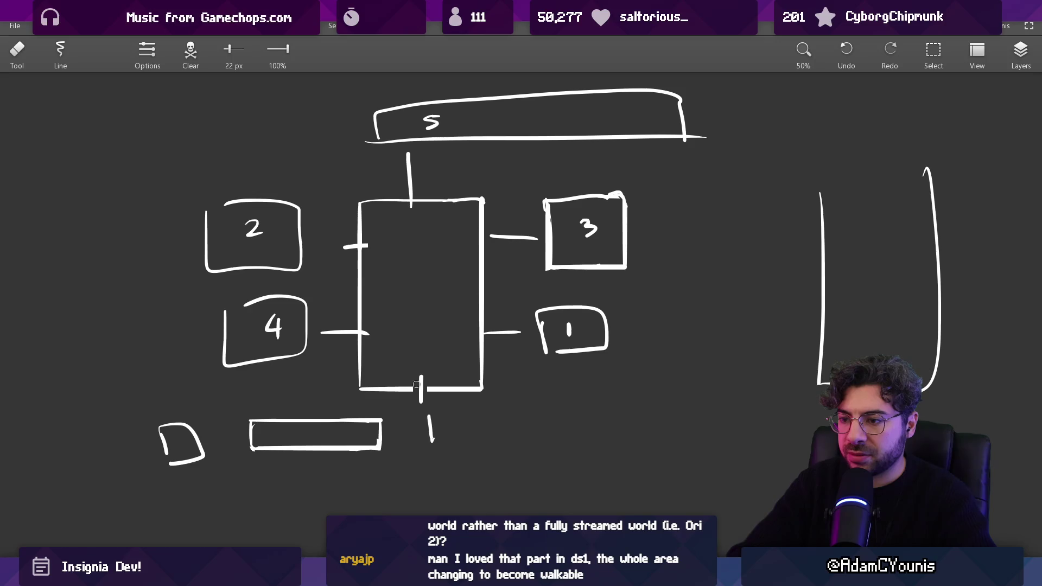
key(b)
scroll(419, 387, up, 2)
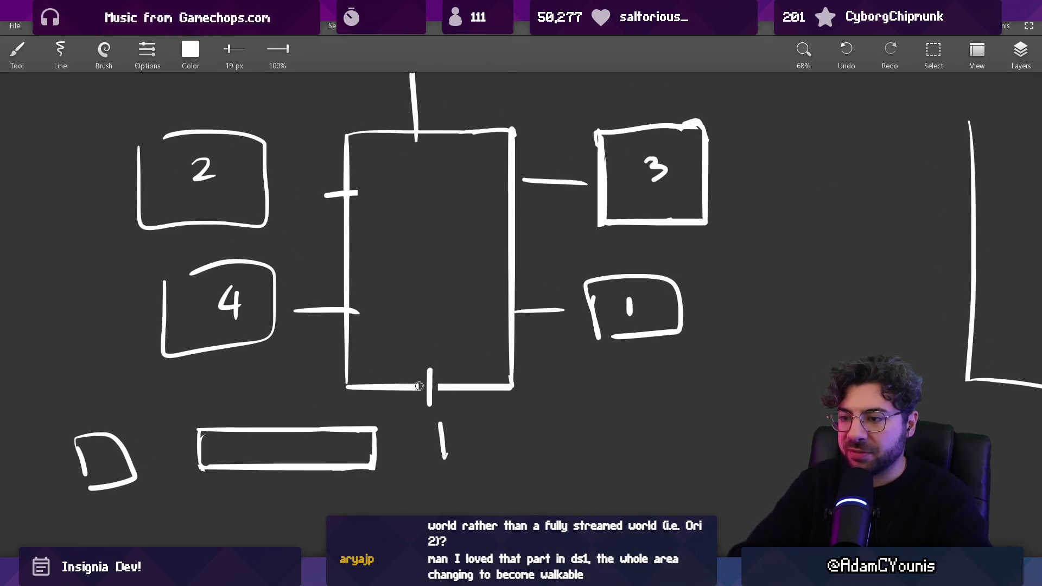
scroll(447, 349, down, 3)
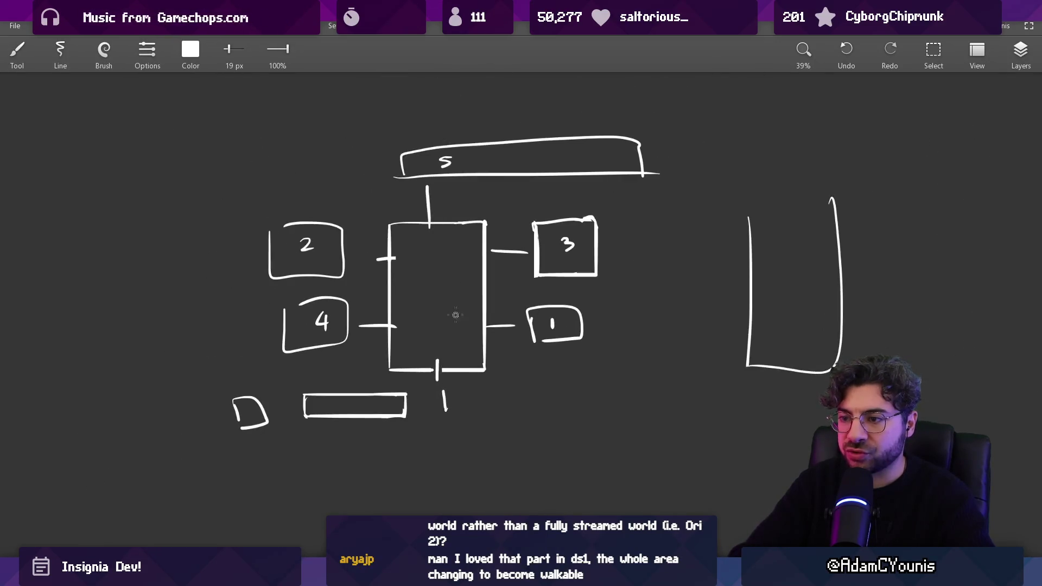
scroll(453, 272, down, 10)
scroll(465, 234, up, 2)
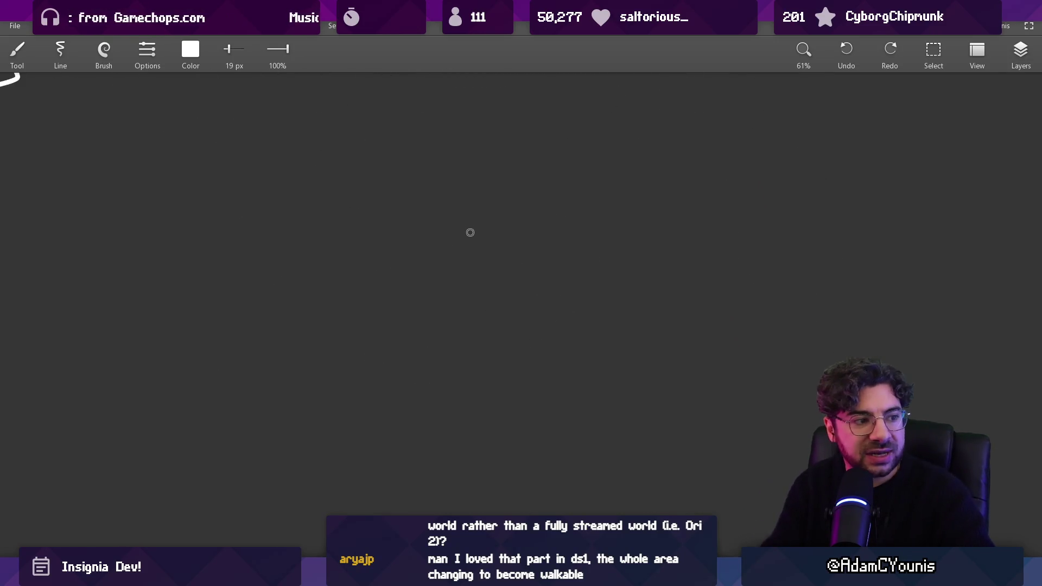
Discard the trial strokes and set the brush colour to pink (hue 310°, saturation 57%).
scroll(432, 268, up, 10)
scroll(506, 349, up, 2)
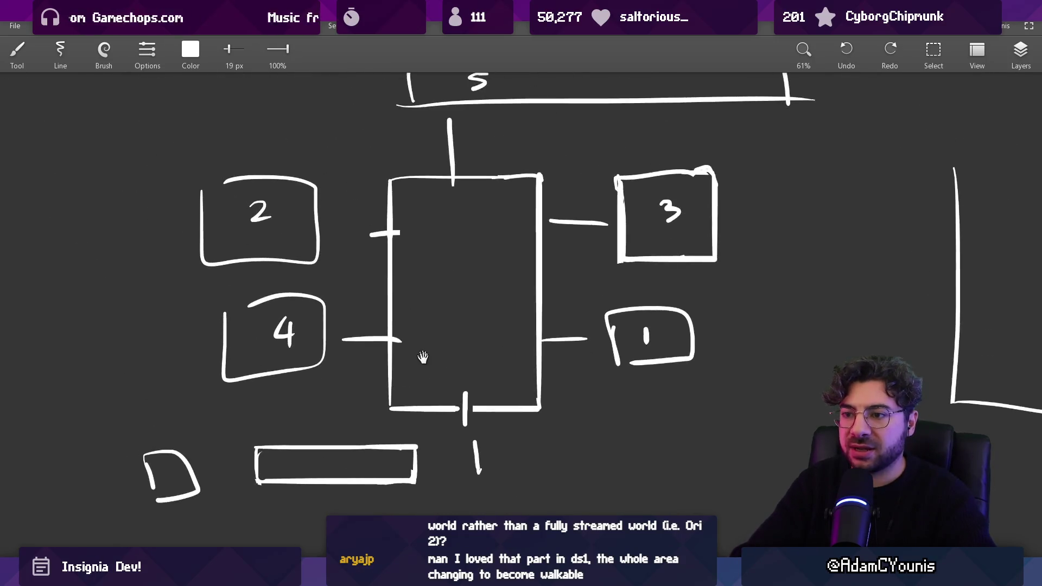
scroll(473, 268, down, 8)
mouse_move(411, 255)
mouse_down()
mouse_move(418, 443)
mouse_move(434, 437)
mouse_up()
key(ctrl+z)
key(ctrl+z)
key(ctrl+z)
click(191, 50)
drag(209, 123, 249, 122)
click(200, 155)
click(239, 123)
click(221, 242)
Draw four thick pink vertical acid strokes below the room diagram.
scroll(432, 282, up, 3)
drag(412, 269, 450, 459)
drag(444, 265, 482, 475)
drag(491, 263, 502, 475)
drag(505, 261, 525, 486)
Switch the brush back to white and draw a small figure left of the pink strokes.
click(191, 50)
mouse_move(200, 156)
mouse_down()
mouse_move(228, 155)
mouse_move(125, 155)
mouse_up()
click(249, 241)
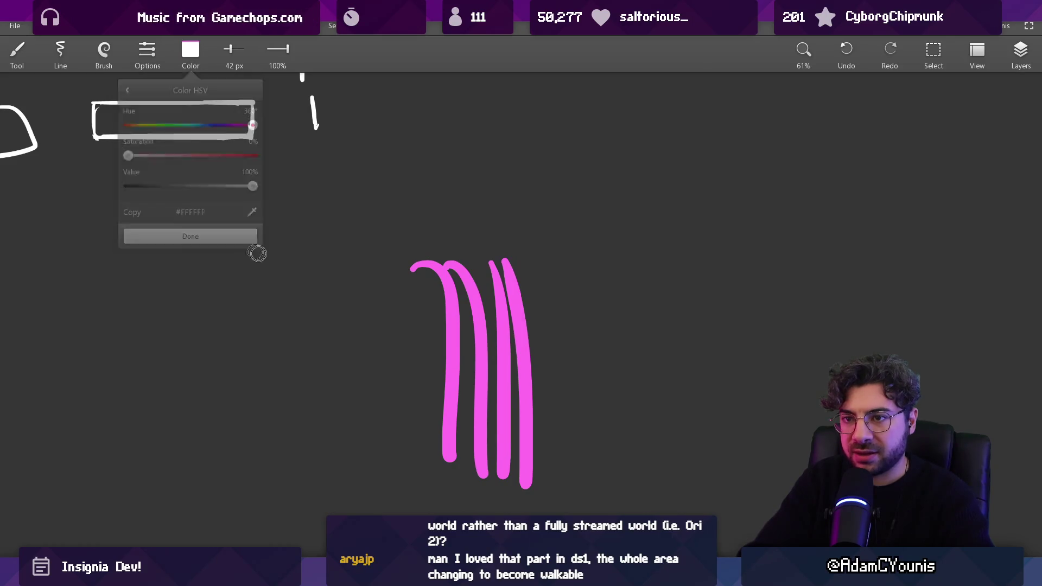
scroll(318, 380, down, 3)
mouse_move(279, 383)
mouse_down()
mouse_move(286, 434)
mouse_move(280, 384)
mouse_up()
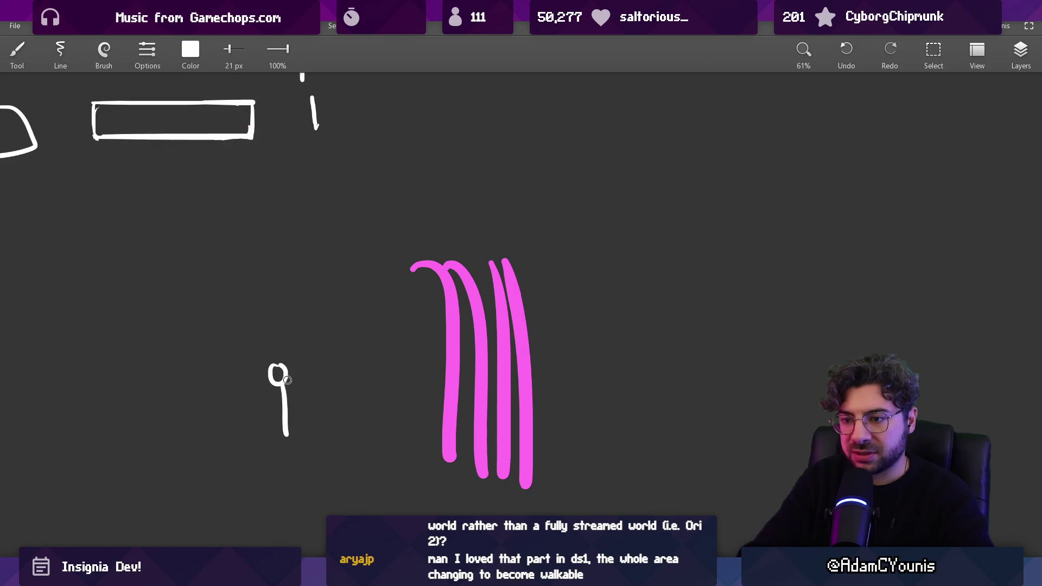
drag(288, 325, 293, 341)
click(299, 357)
Sketch a white cup shape over the pink lines, undoing the stray leftward arrow.
drag(428, 359, 352, 312)
scroll(353, 318, down, 2)
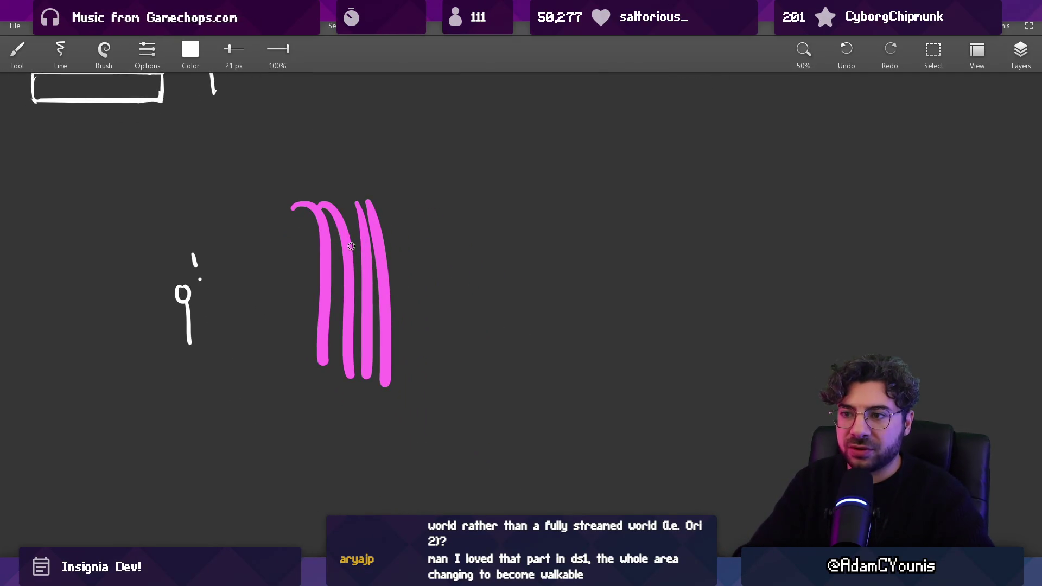
mouse_move(450, 311)
mouse_down()
mouse_move(286, 308)
mouse_move(288, 321)
mouse_up()
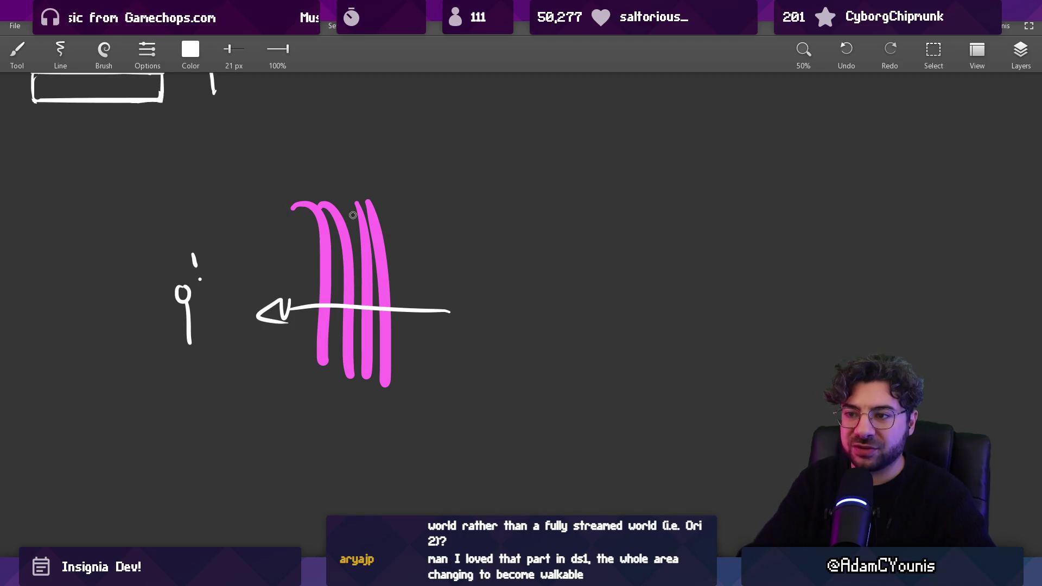
key(ctrl+z)
key(ctrl+z)
drag(308, 207, 316, 267)
mouse_move(365, 229)
mouse_down()
mouse_move(287, 267)
mouse_move(264, 239)
mouse_up()
key(ctrl+z)
key(ctrl+z)
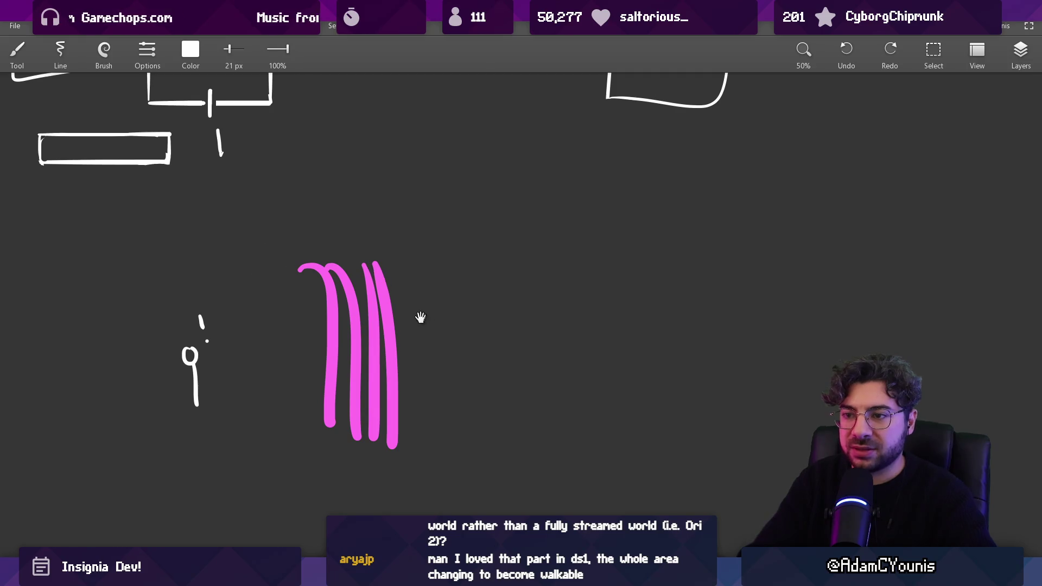
scroll(367, 188, down, 2)
Select the figure and pink acid strokes and place a copy to the right.
key(s)
drag(204, 223, 447, 414)
drag(361, 321, 696, 339)
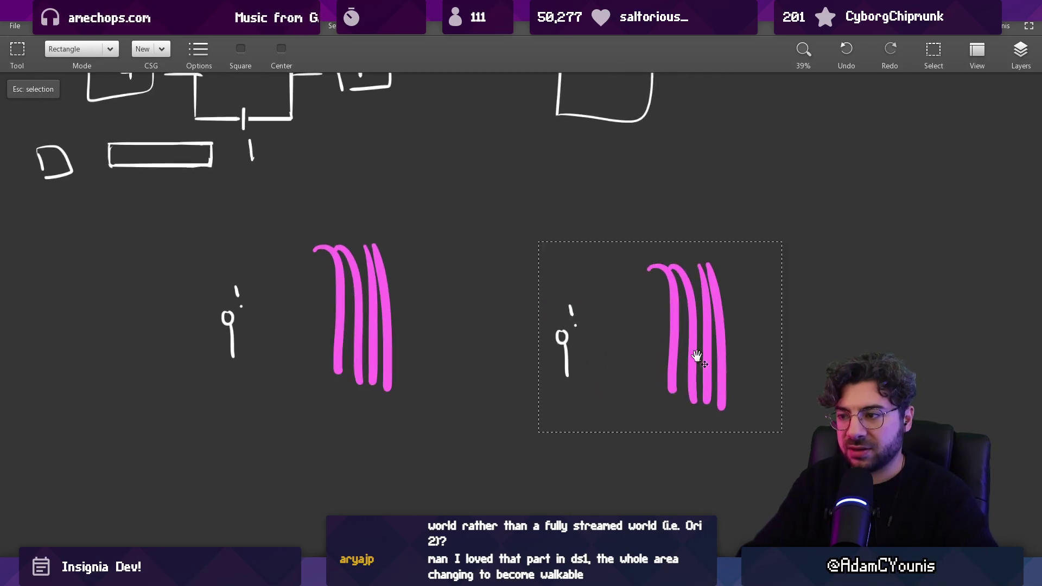
Duplicate the figure and acid to the right and erase the pink lines from the copy.
scroll(696, 340, right, 3)
key(b)
key(e)
mouse_move(553, 234)
mouse_down()
mouse_move(622, 284)
mouse_move(533, 255)
mouse_up()
Draw a white ledge on the copy with pink acid strokes stacked above it.
key(b)
mouse_move(448, 234)
mouse_down()
mouse_move(505, 234)
mouse_move(569, 177)
mouse_up()
alt+click(269, 257)
mouse_move(408, 229)
mouse_down()
mouse_move(543, 225)
mouse_move(405, 216)
mouse_move(405, 191)
mouse_move(524, 177)
mouse_up()
scroll(532, 253, down, 2)
scroll(532, 253, up, 2)
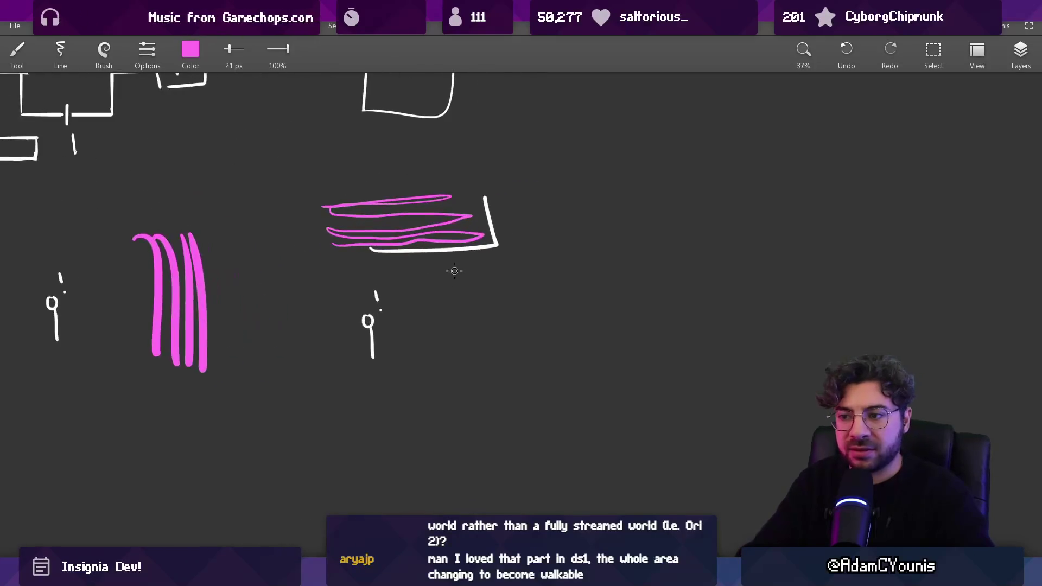
Add a white arrow pointing right from the copied figure, removing a stray line.
drag(409, 330, 577, 306)
key(ctrl+z)
alt+click(504, 242)
mouse_move(429, 336)
mouse_down()
mouse_move(570, 326)
mouse_move(554, 342)
mouse_move(490, 353)
mouse_up()
scroll(528, 340, down, 1)
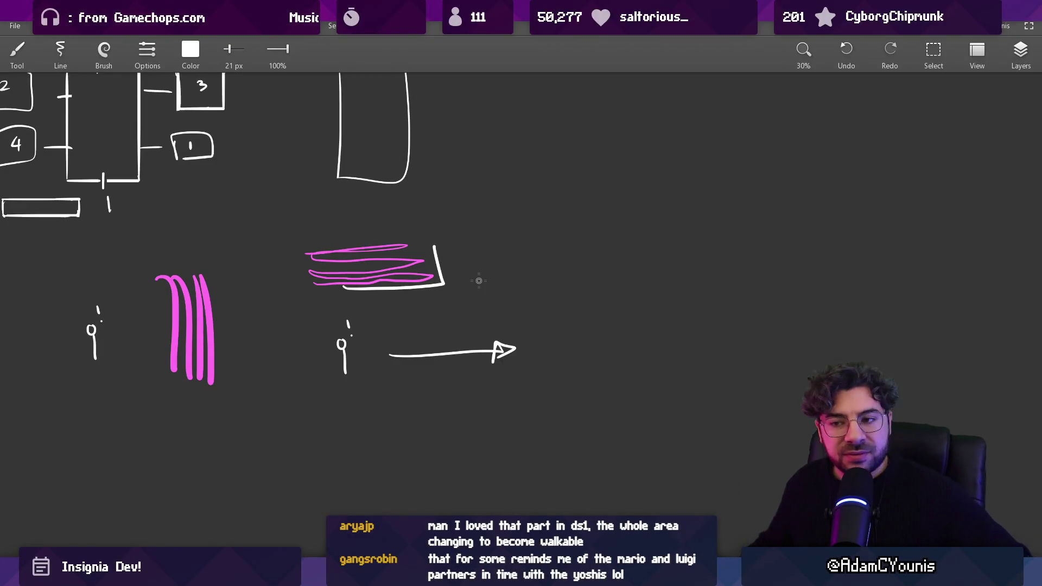
scroll(450, 217, down, 3)
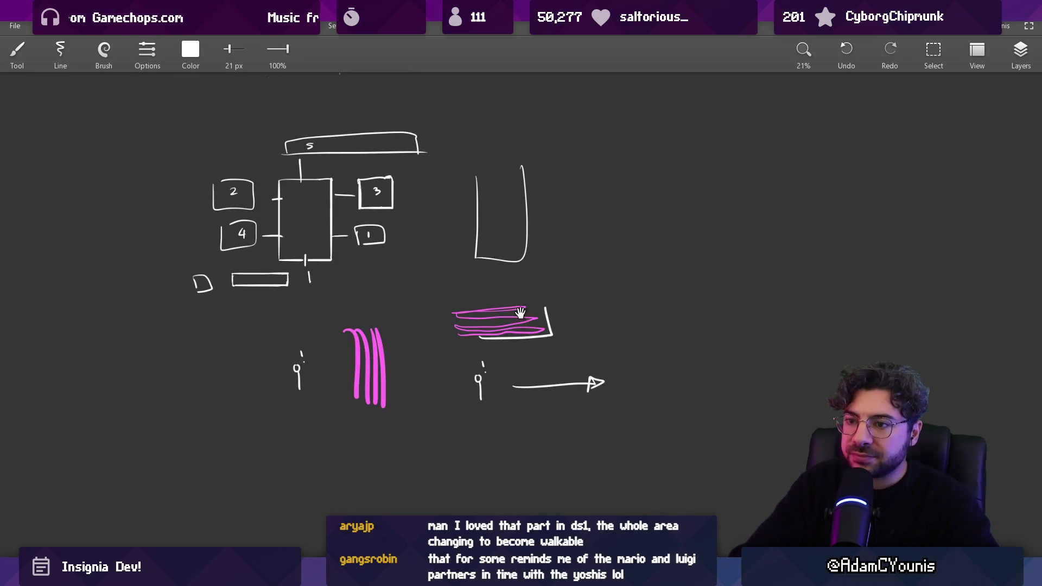
mouse_move(435, 218)
mouse_down()
mouse_move(480, 273)
mouse_move(471, 273)
mouse_up()
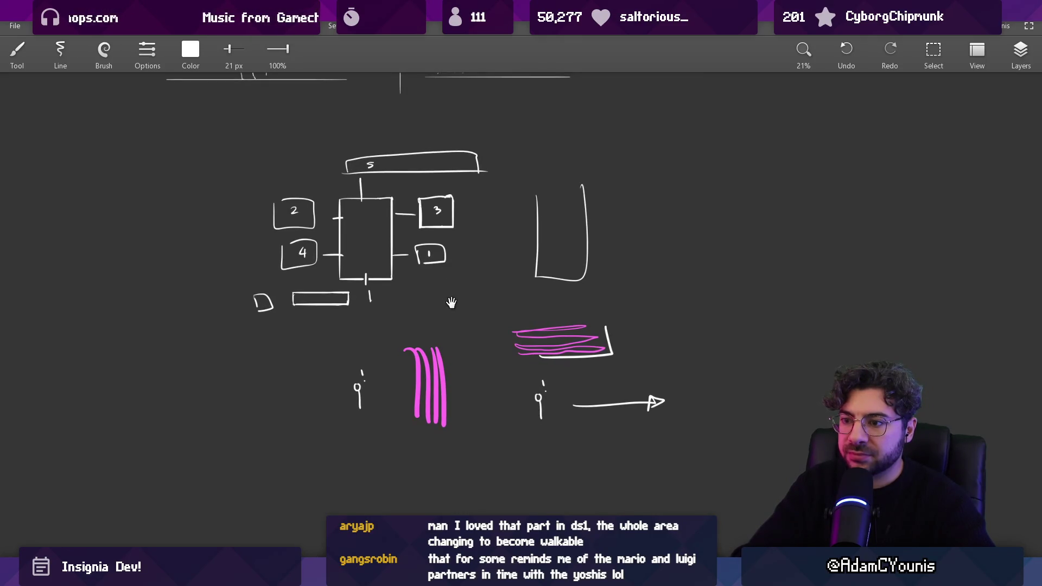
scroll(450, 298, down, 2)
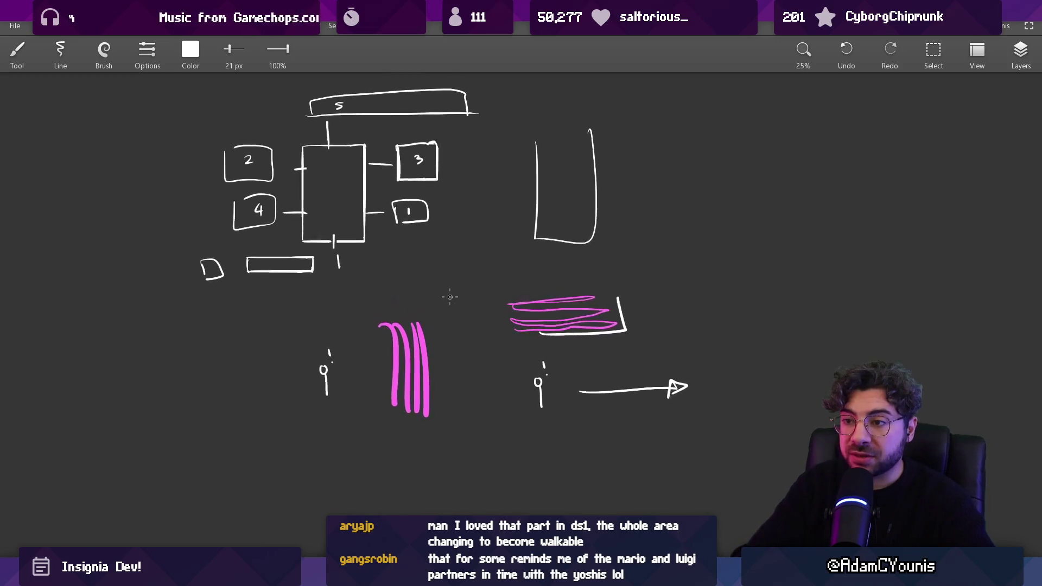
scroll(466, 332, up, 3)
scroll(466, 331, right, 2)
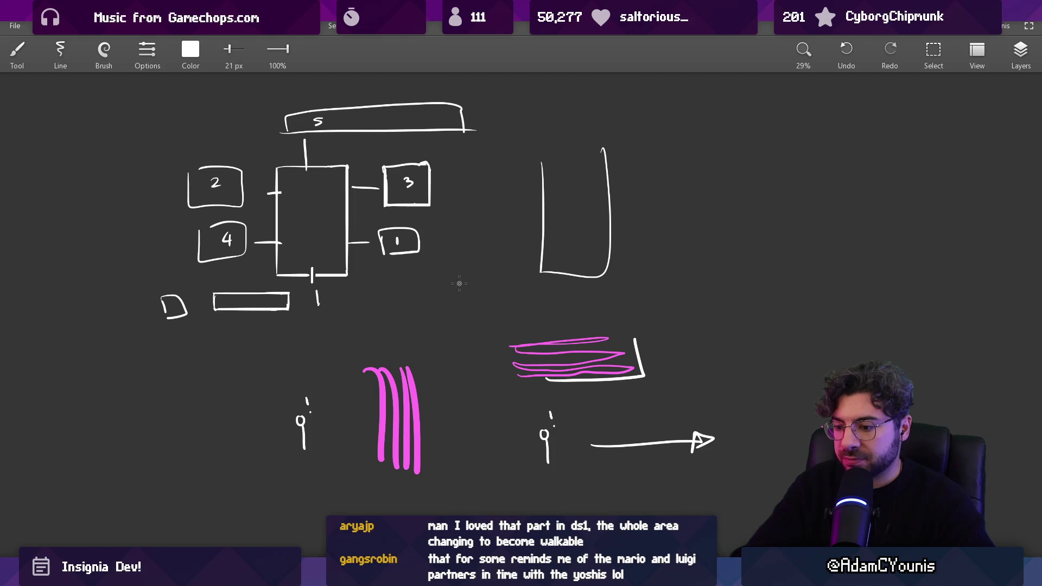
mouse_move(474, 302)
mouse_down()
mouse_move(505, 310)
mouse_move(445, 264)
mouse_up()
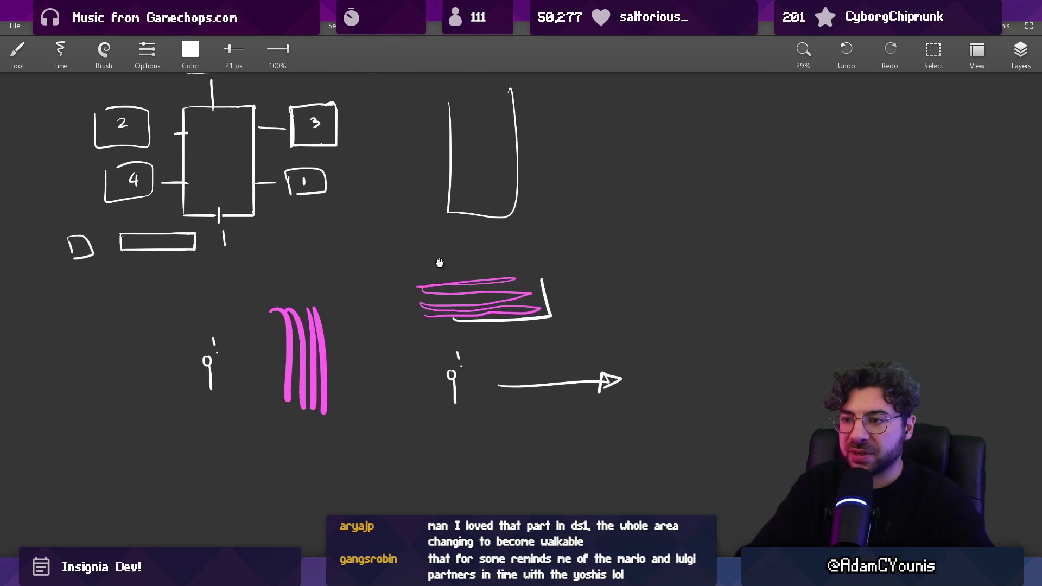
scroll(367, 295, right, 10)
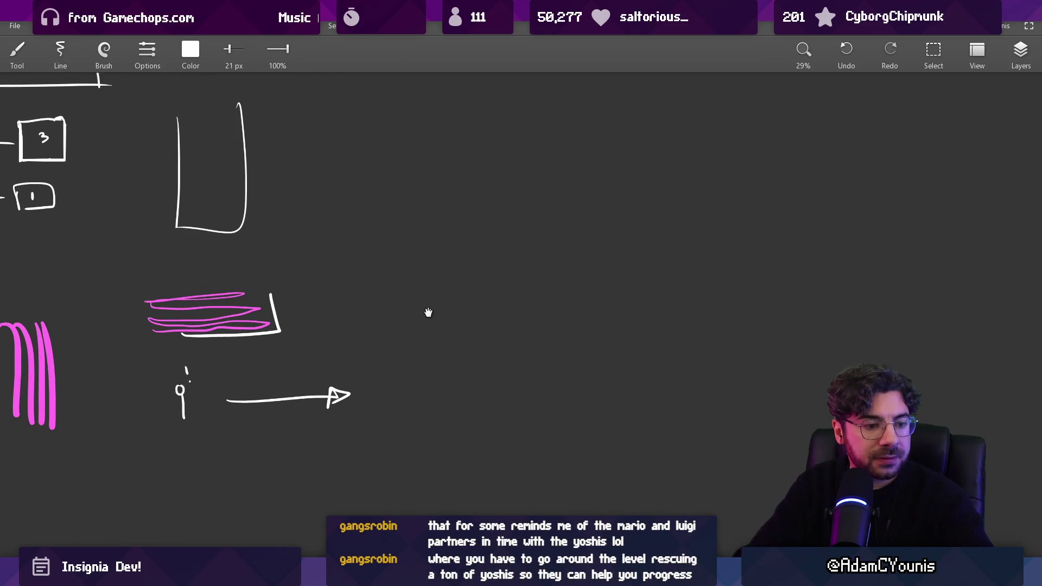
Enlarge the brush slightly and draw a new long L-shaped white ledge.
scroll(428, 311, right, 1)
key(bracketright)
key(bracketright)
mouse_move(387, 223)
mouse_down()
mouse_move(388, 253)
mouse_move(661, 269)
mouse_move(661, 318)
mouse_up()
scroll(597, 296, right, 1)
key(ctrl+z)
drag(188, 347, 190, 350)
mouse_move(372, 231)
mouse_down()
mouse_move(469, 255)
mouse_move(594, 251)
mouse_move(356, 223)
mouse_move(641, 250)
mouse_move(651, 286)
mouse_up()
key(ctrl+z)
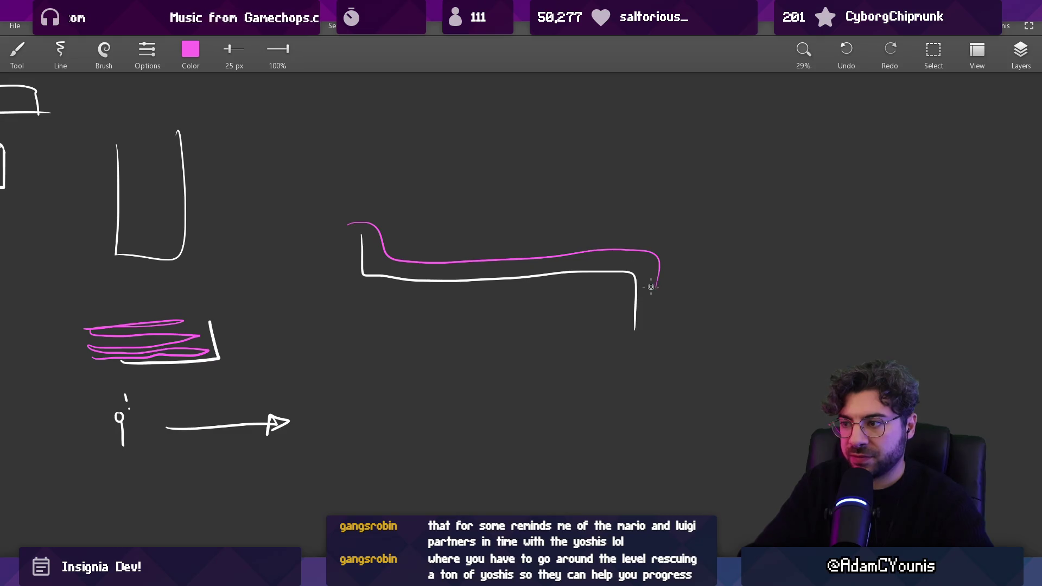
Draw the box's left, top and right sides on the ledge, with pink zigzag acid beside it.
drag(540, 281, 542, 282)
drag(472, 182, 473, 234)
drag(476, 181, 552, 258)
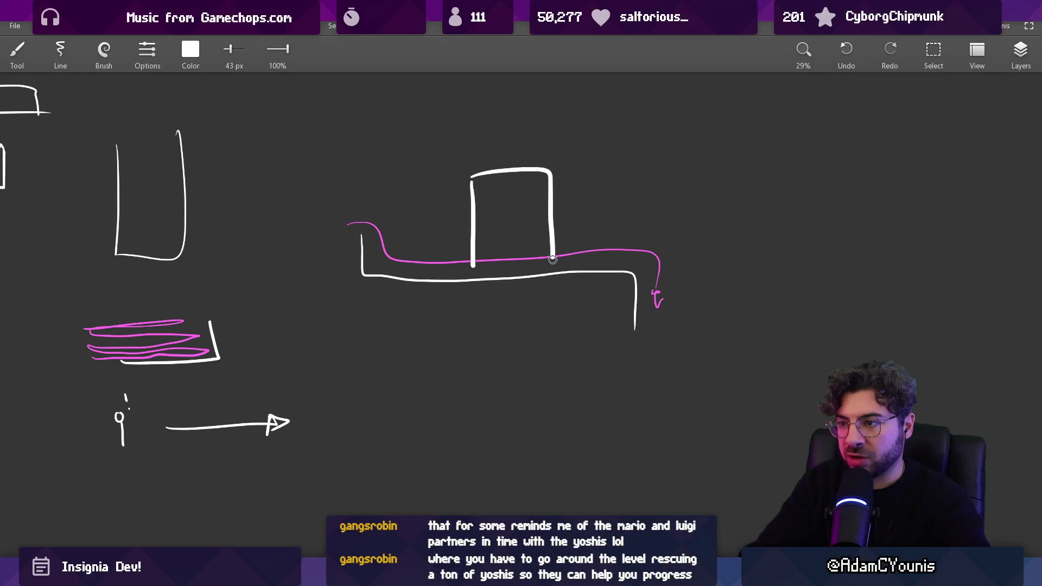
mouse_move(437, 274)
mouse_down()
mouse_move(380, 239)
mouse_move(372, 217)
mouse_up()
drag(539, 194, 554, 194)
key(e)
mouse_move(608, 234)
mouse_down()
mouse_move(570, 246)
mouse_move(654, 307)
mouse_up()
click(624, 276)
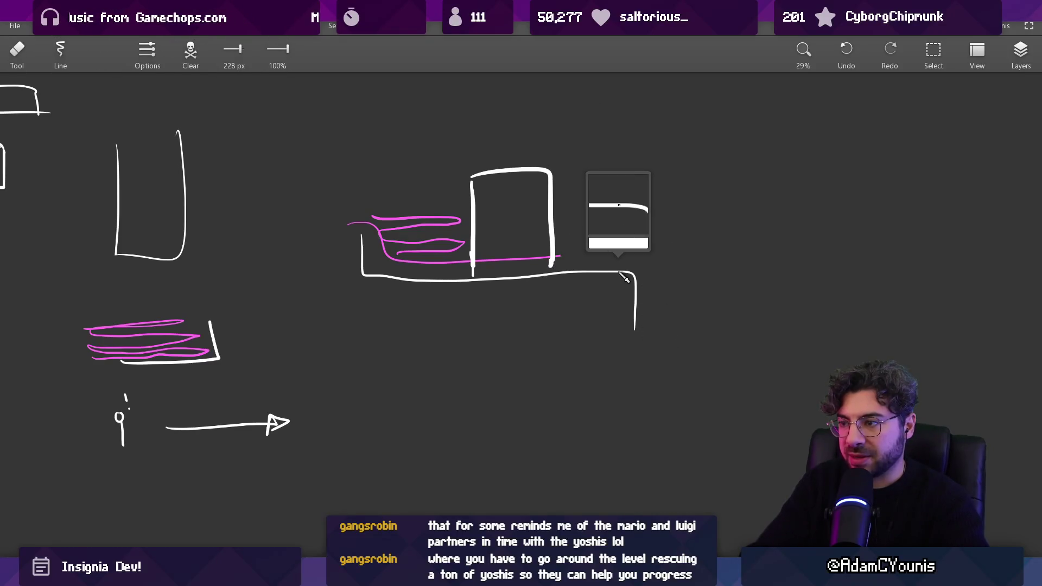
Close the box's bottom edge and fill it with diagonal cross-hatching.
mouse_move(636, 262)
mouse_down()
mouse_move(574, 243)
mouse_move(526, 162)
mouse_move(607, 241)
mouse_up()
key(ctrl+z)
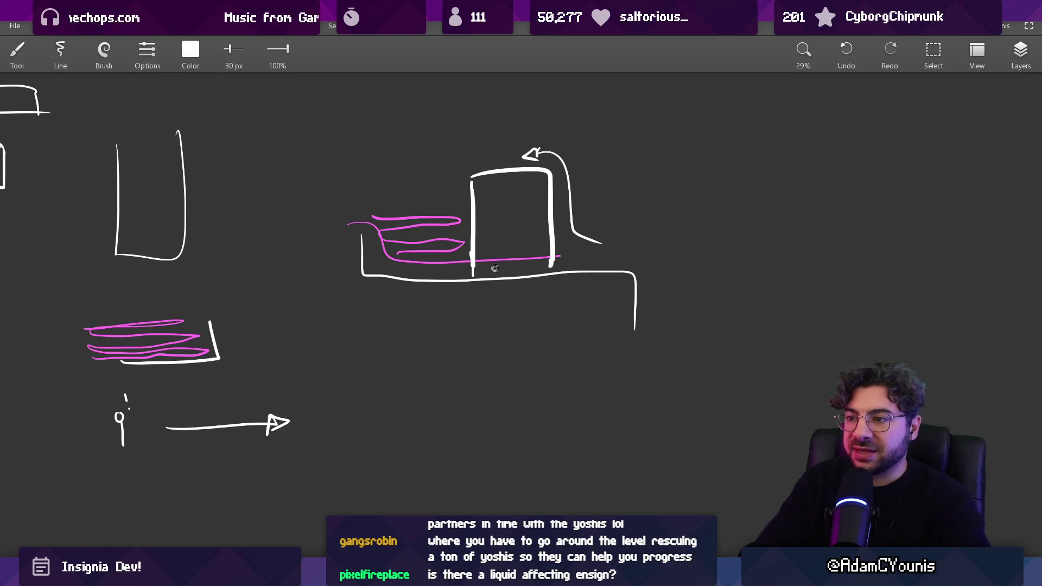
drag(475, 272, 553, 260)
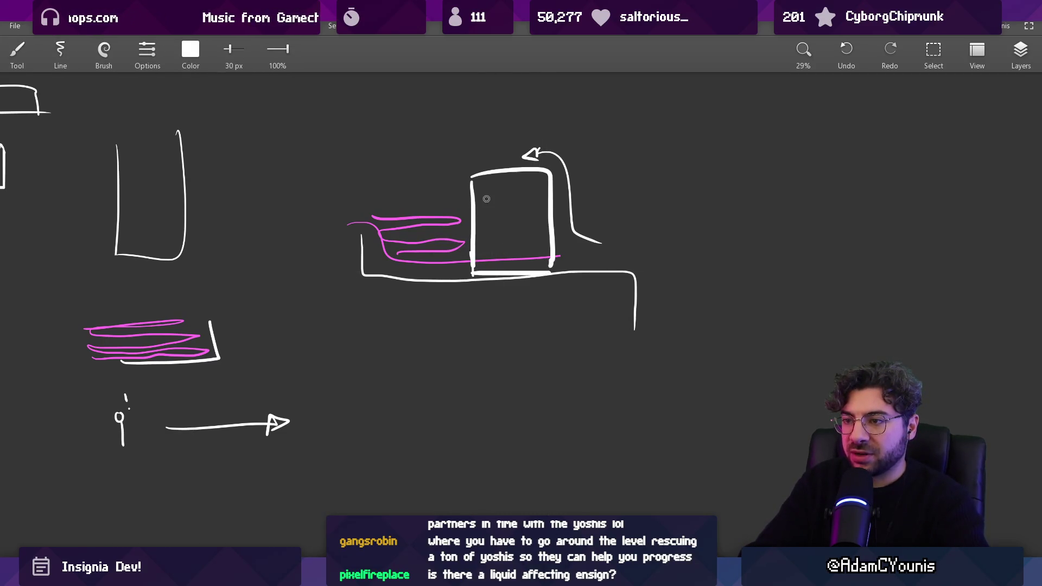
mouse_move(474, 187)
mouse_down()
mouse_move(537, 209)
mouse_move(538, 266)
mouse_move(537, 212)
mouse_up()
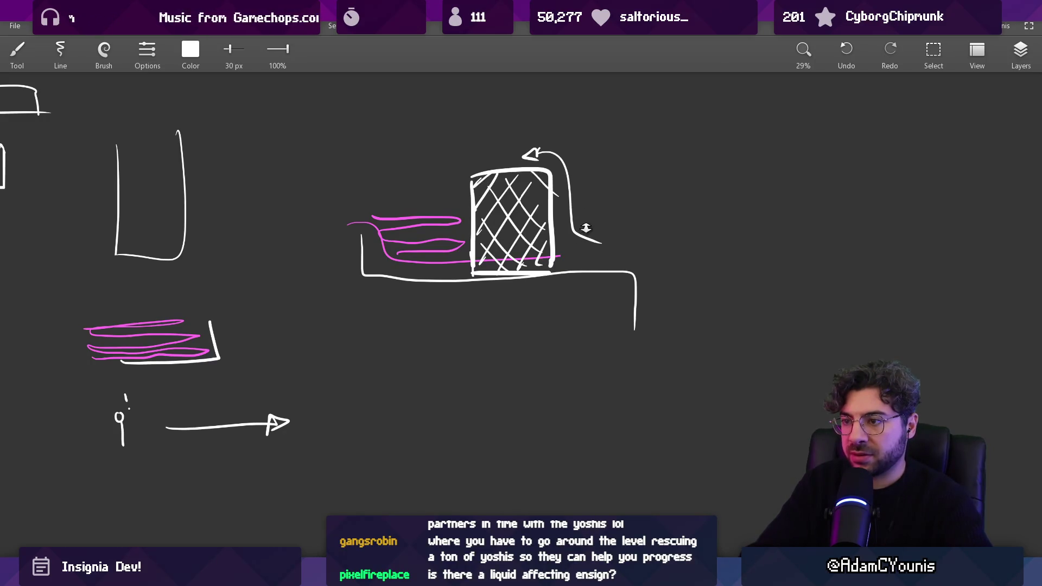
Draw a vertical rod rising from the box with a dot on top.
scroll(584, 229, down, 2)
drag(573, 185, 572, 234)
click(574, 183)
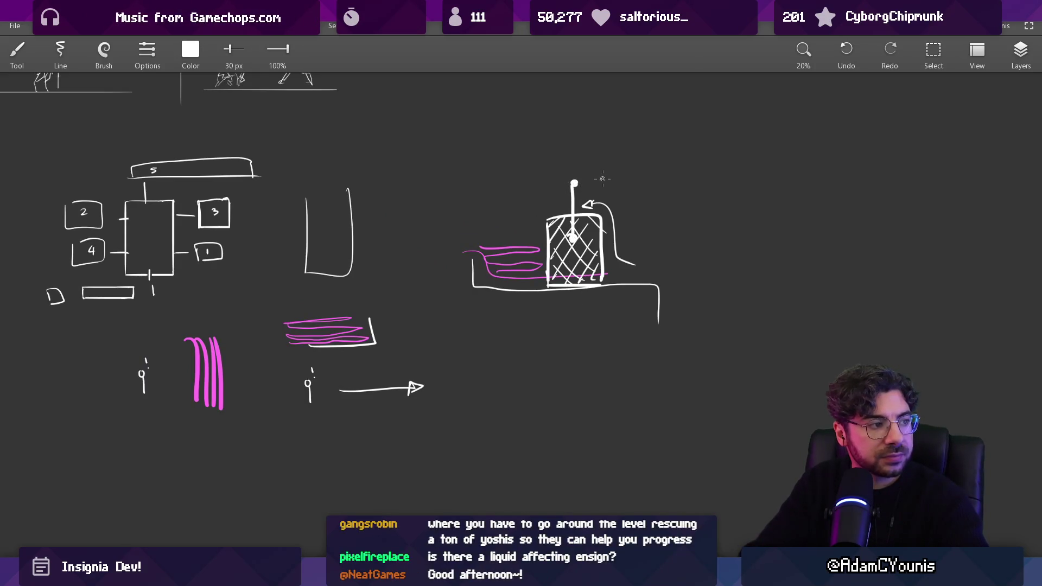
scroll(585, 190, up, 3)
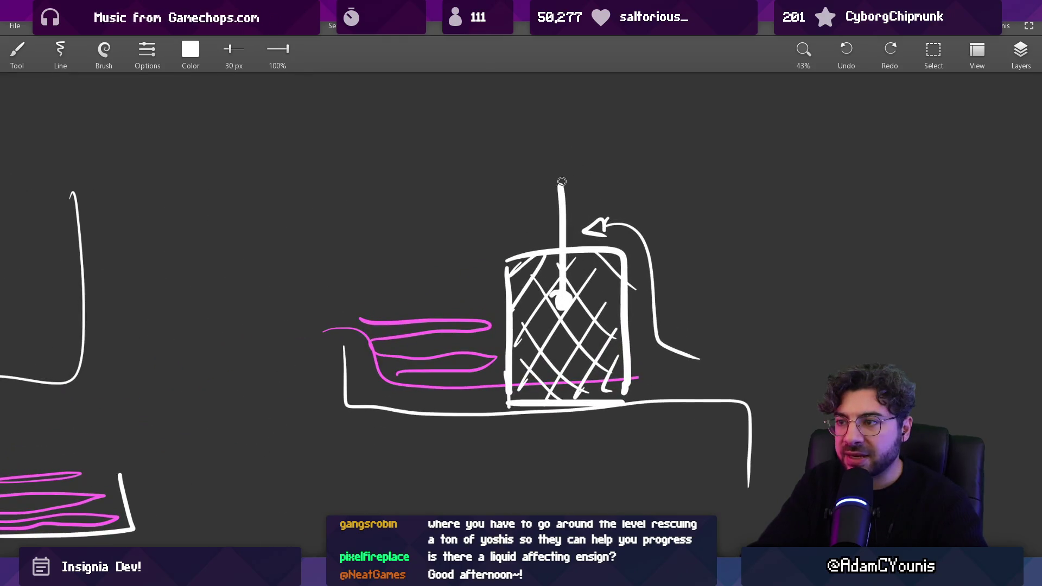
click(563, 180)
scroll(620, 298, down, 3)
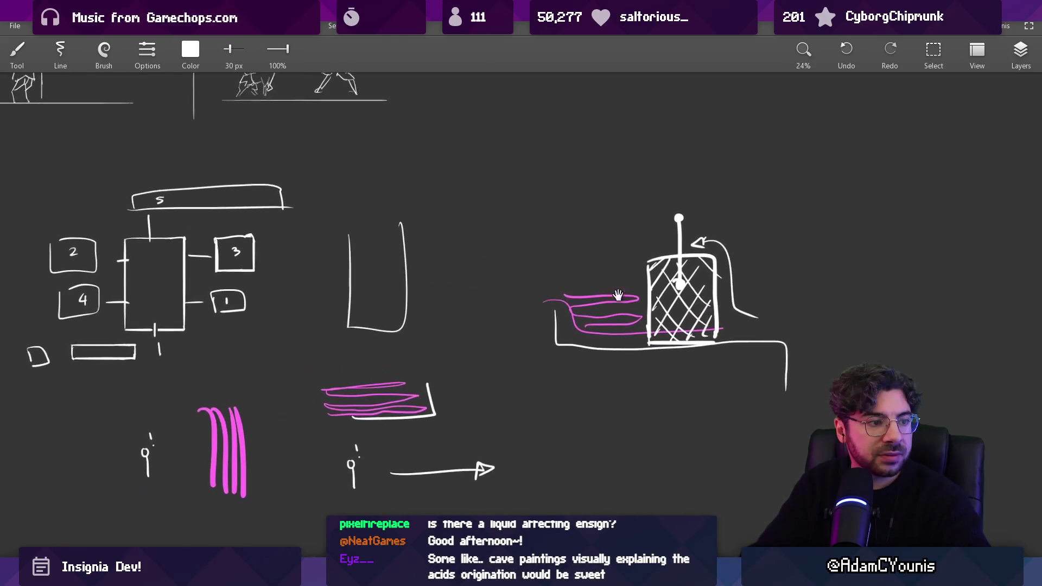
scroll(621, 298, up, 1)
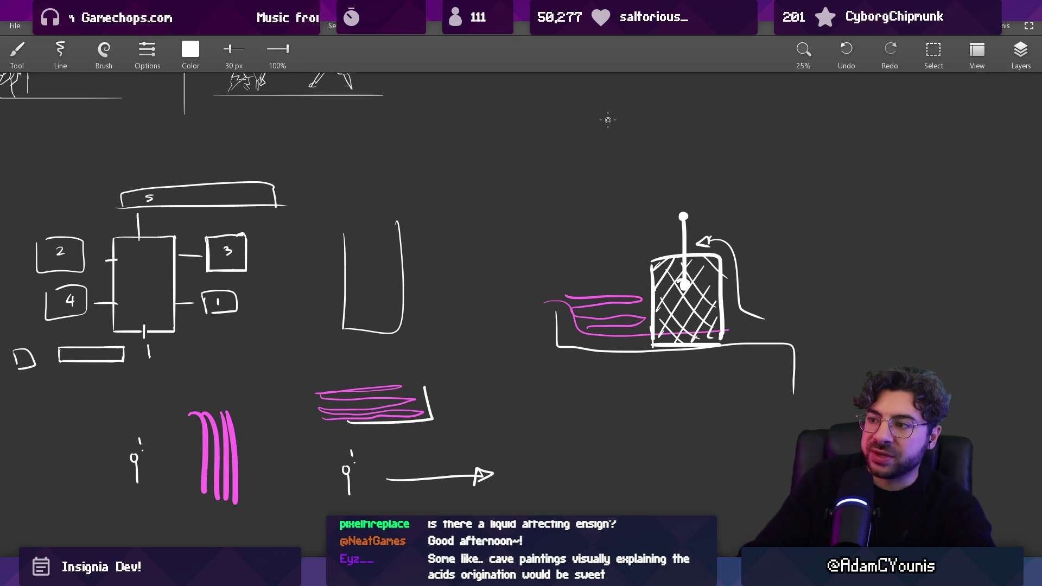
scroll(570, 252, down, 5)
Add another diagonal hatch line inside the cage and pan out to the wider sketch.
mouse_move(563, 365)
mouse_down()
mouse_move(599, 339)
mouse_move(557, 317)
mouse_up()
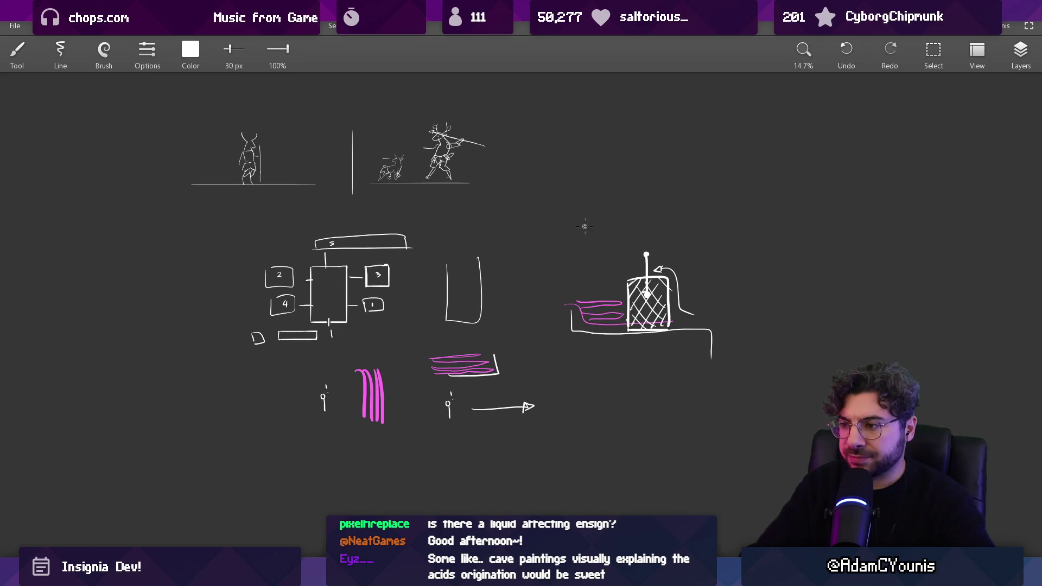
drag(622, 277, 557, 282)
scroll(566, 278, up, 4)
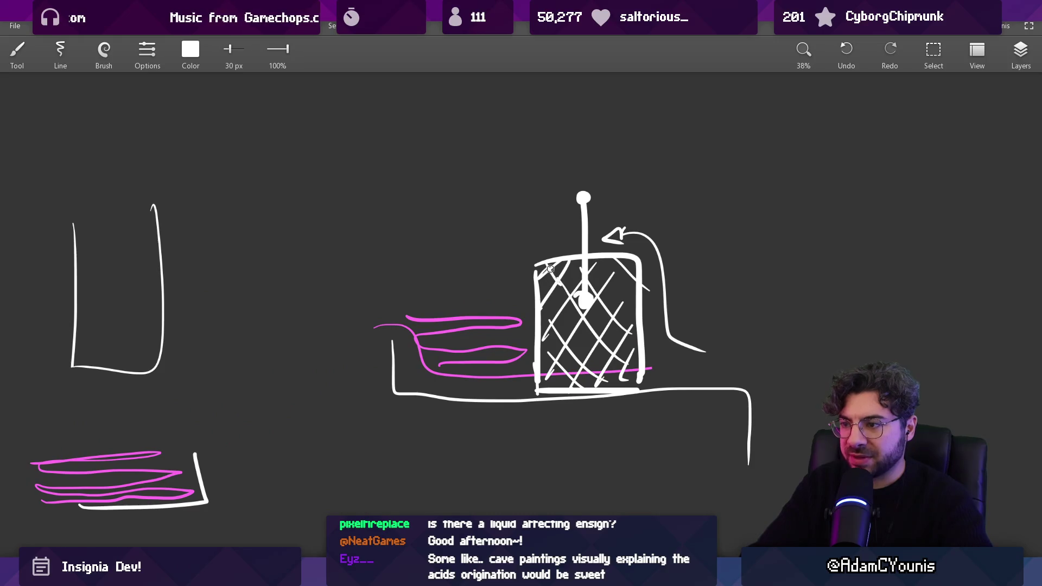
drag(592, 258, 636, 309)
scroll(643, 258, down, 2)
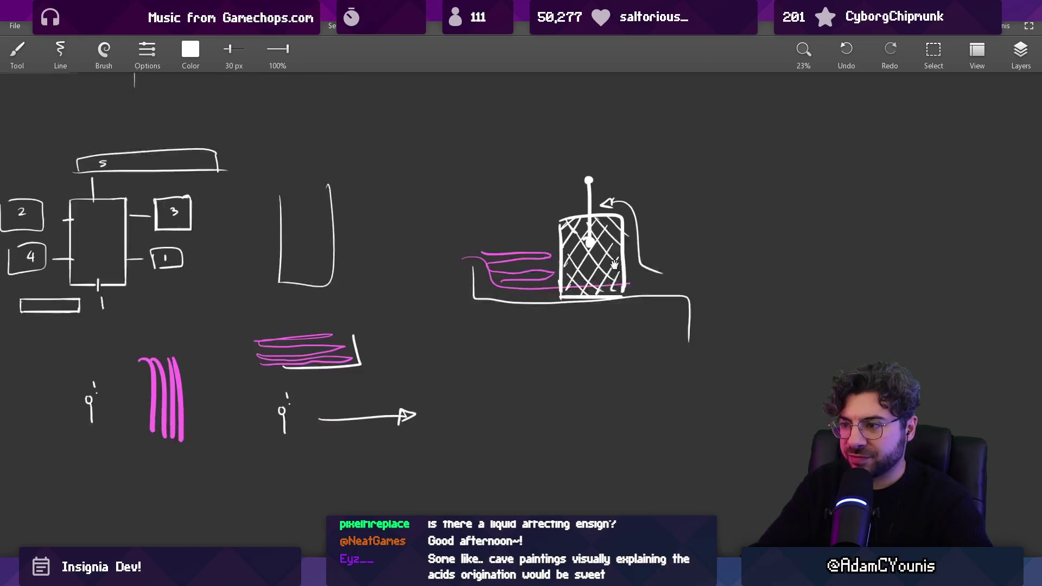
drag(630, 260, 726, 294)
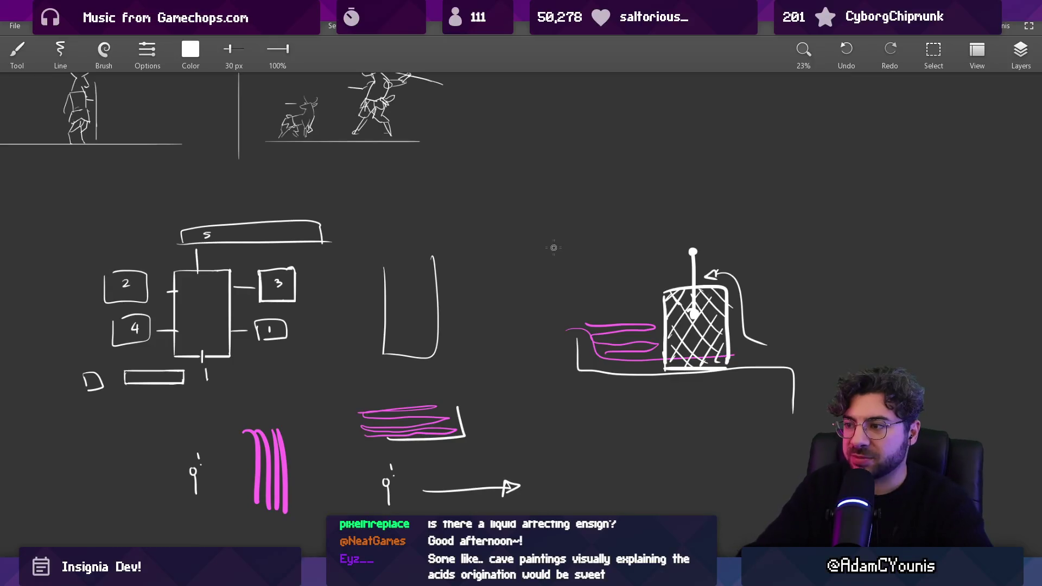
Zoom in on the second stick figure beside the arrow, trying a small squiggle that is undone.
scroll(554, 260, down, 1)
mouse_move(537, 276)
mouse_down()
mouse_move(528, 265)
mouse_move(552, 261)
mouse_move(581, 272)
mouse_move(612, 327)
mouse_move(647, 307)
mouse_move(557, 254)
mouse_move(580, 279)
mouse_up()
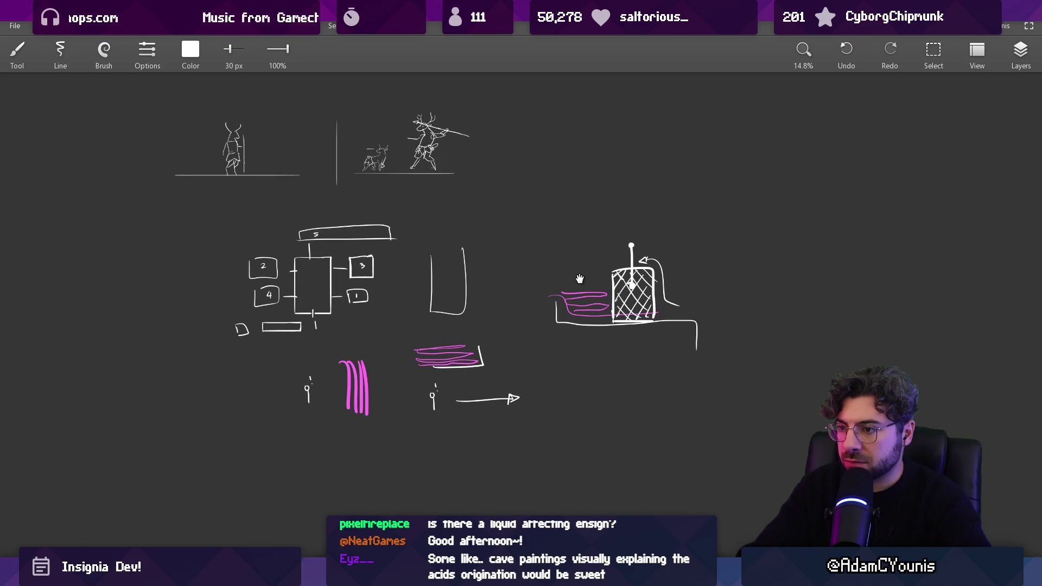
scroll(485, 359, up, 5)
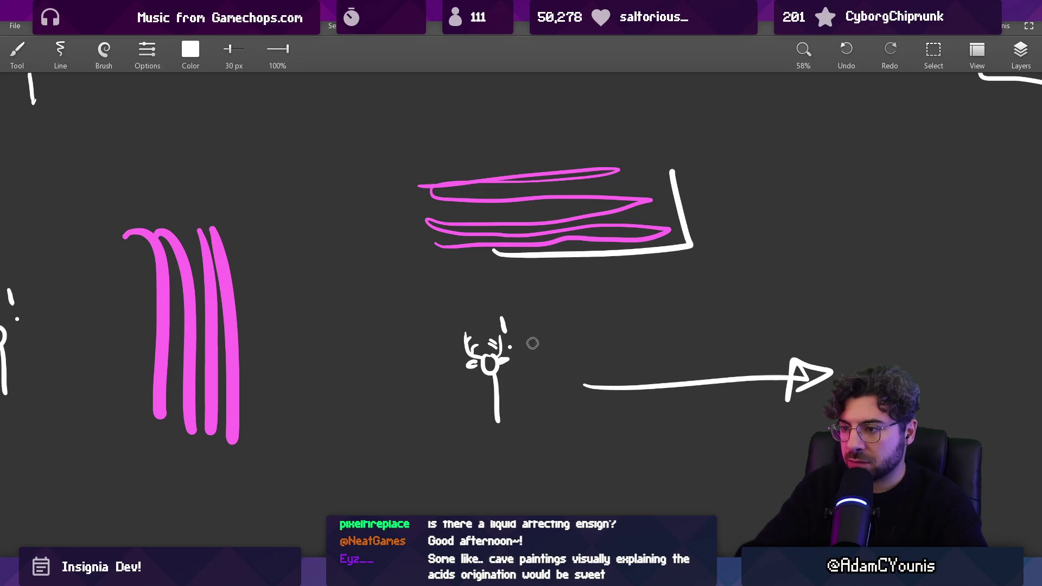
scroll(528, 346, down, 3)
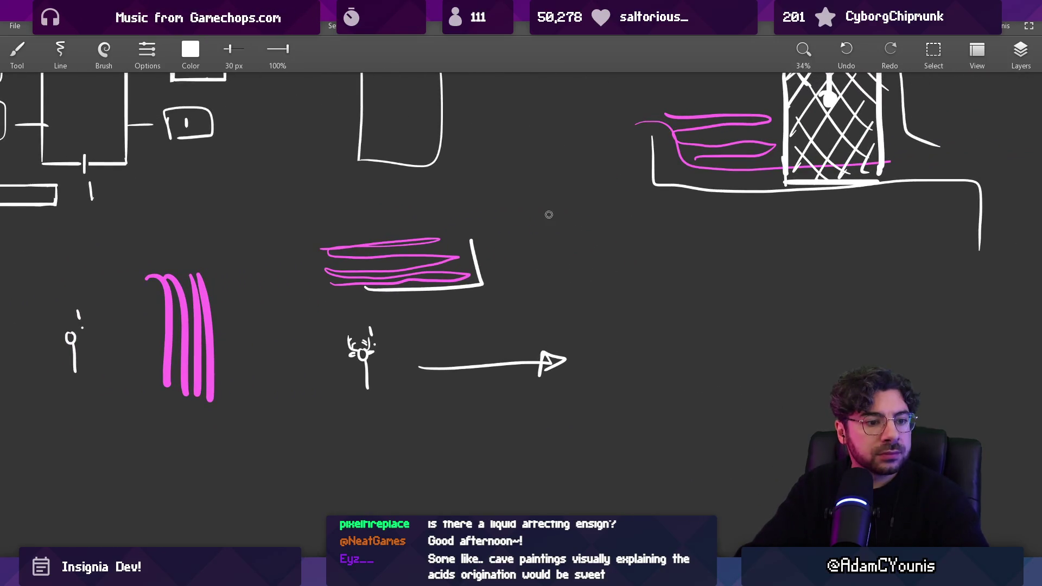
scroll(497, 355, down, 3)
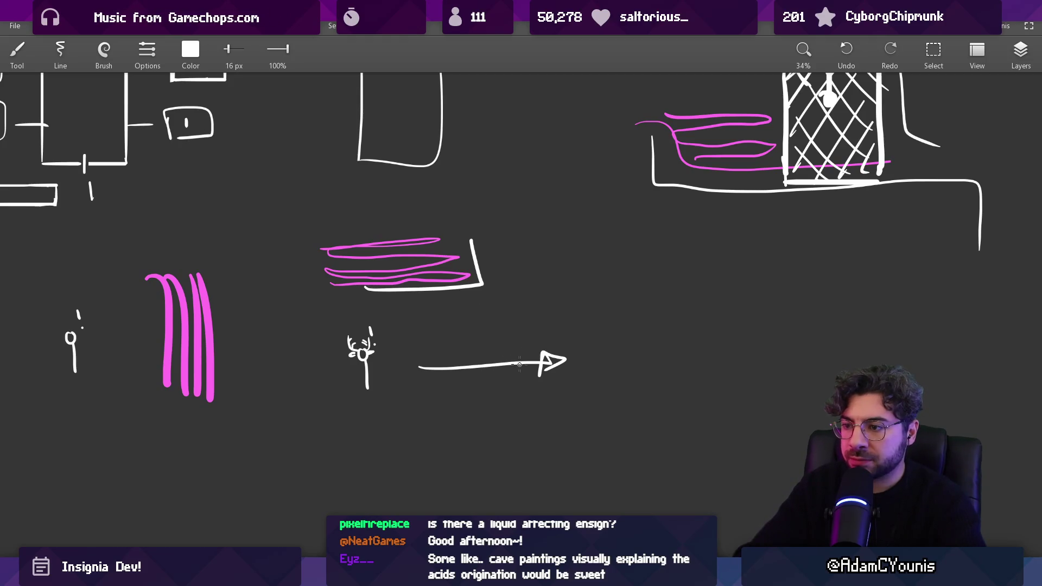
scroll(468, 348, up, 2)
drag(460, 348, 547, 339)
key(ctrl+z)
scroll(547, 340, down, 3)
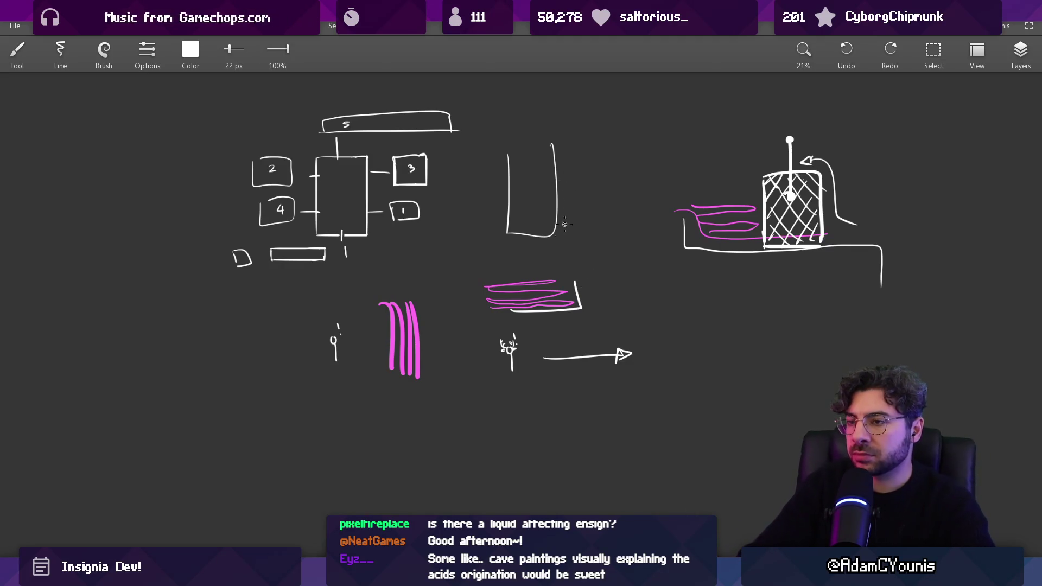
scroll(561, 264, up, 3)
Undo the first label attempt below the figures and add a new drawing layer.
scroll(499, 309, up, 5)
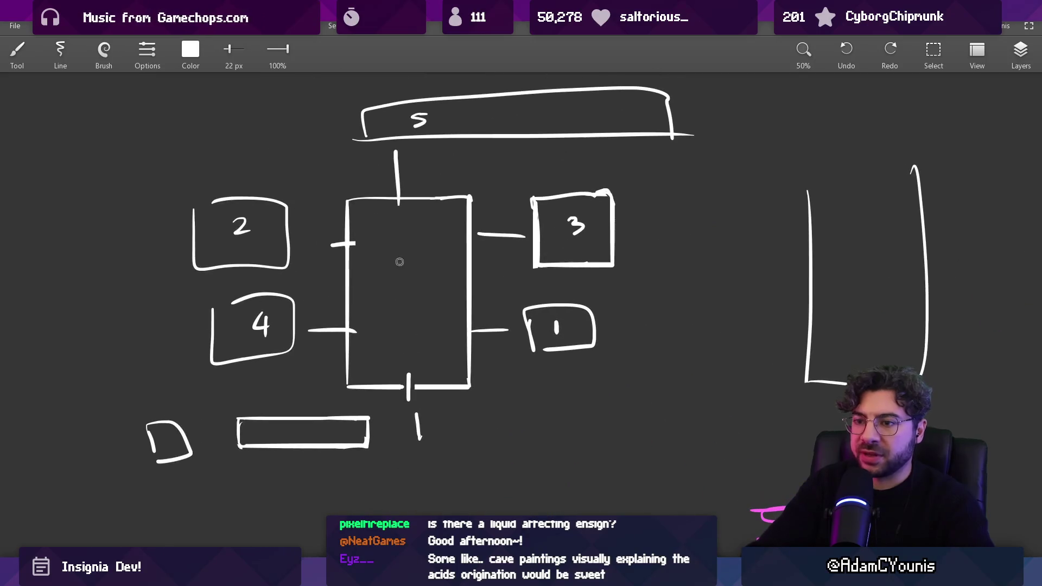
scroll(222, 333, down, 10)
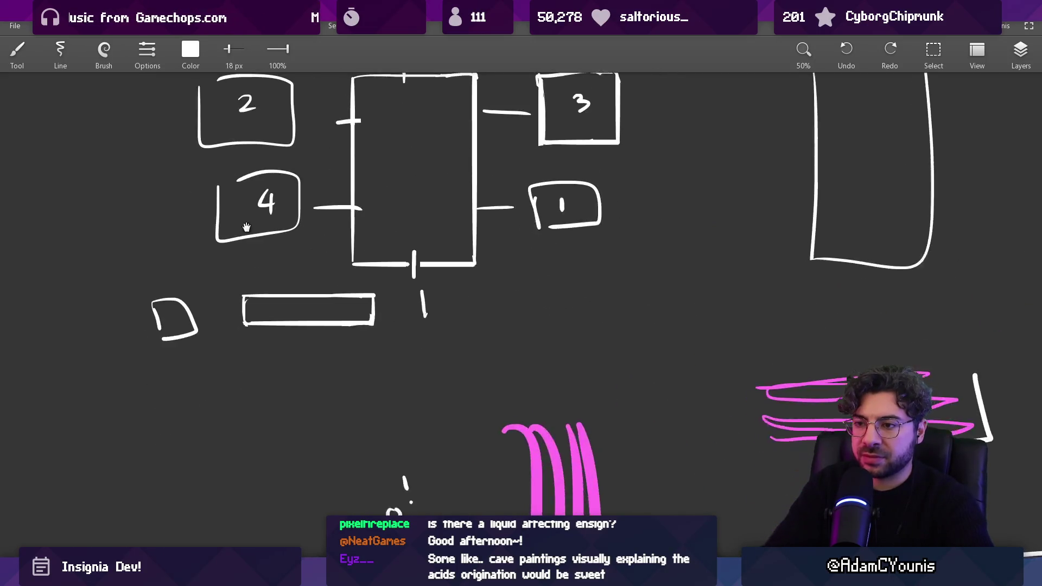
drag(448, 323, 452, 353)
key(ctrl+z)
key(ctrl+z)
key(ctrl+z)
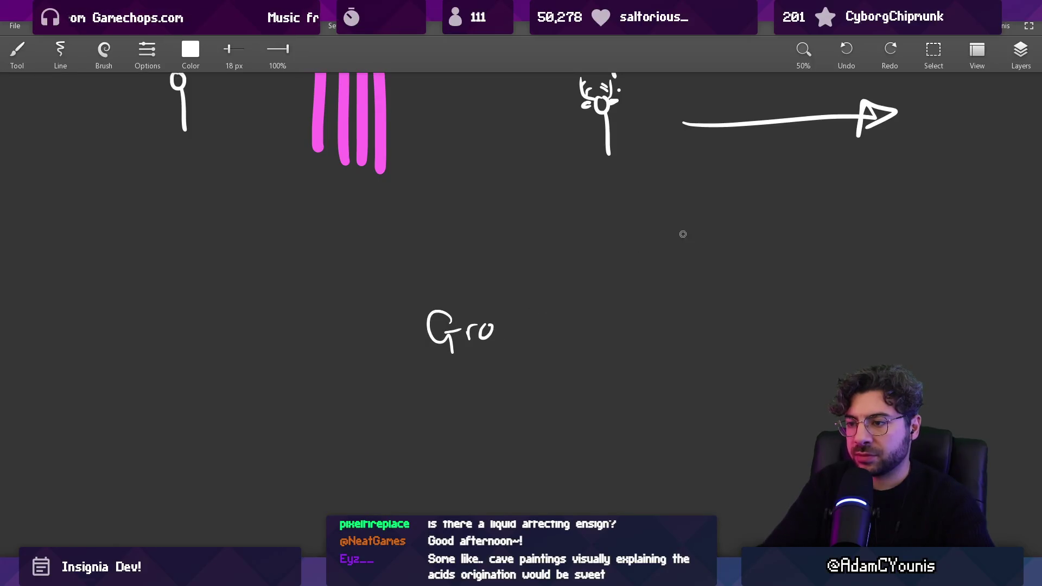
click(1020, 52)
click(897, 87)
click(435, 324)
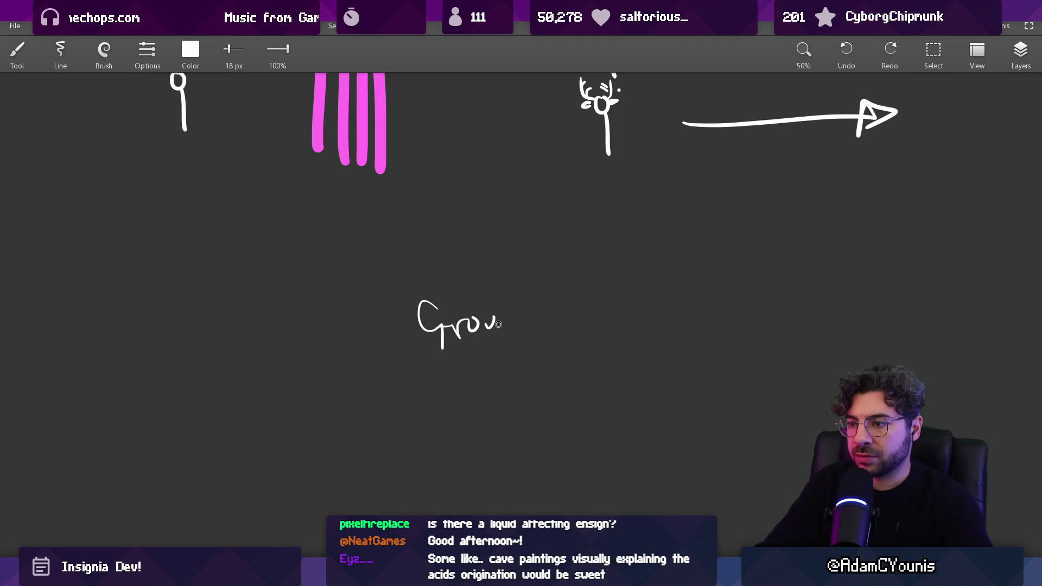
Handwrite 'of' after 'Groups', redrawing the f with a crossbar.
drag(576, 319, 580, 311)
drag(601, 291, 596, 324)
drag(594, 317, 609, 313)
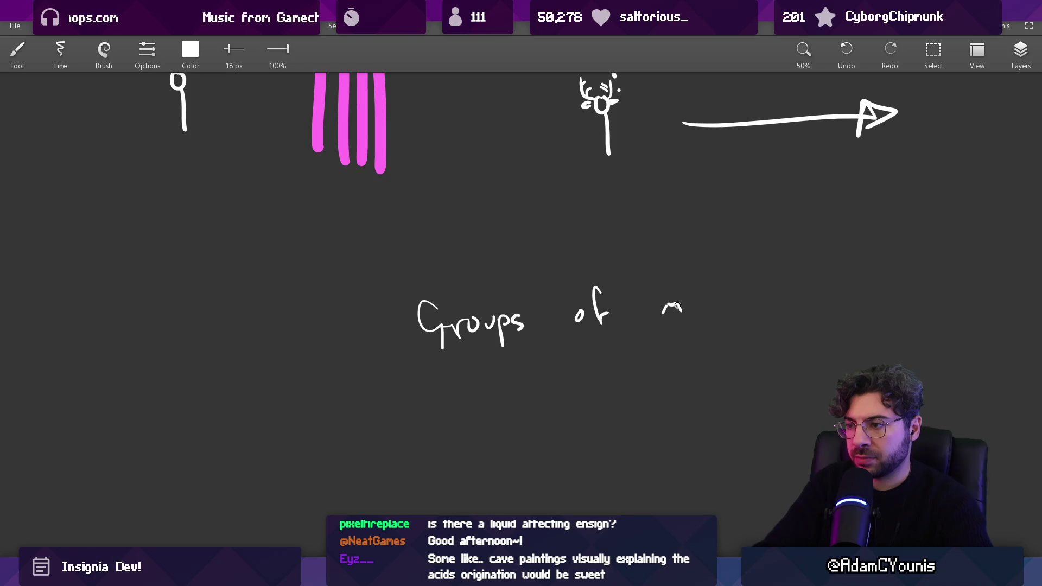
key(ctrl+z)
drag(704, 278, 692, 315)
drag(686, 299, 709, 301)
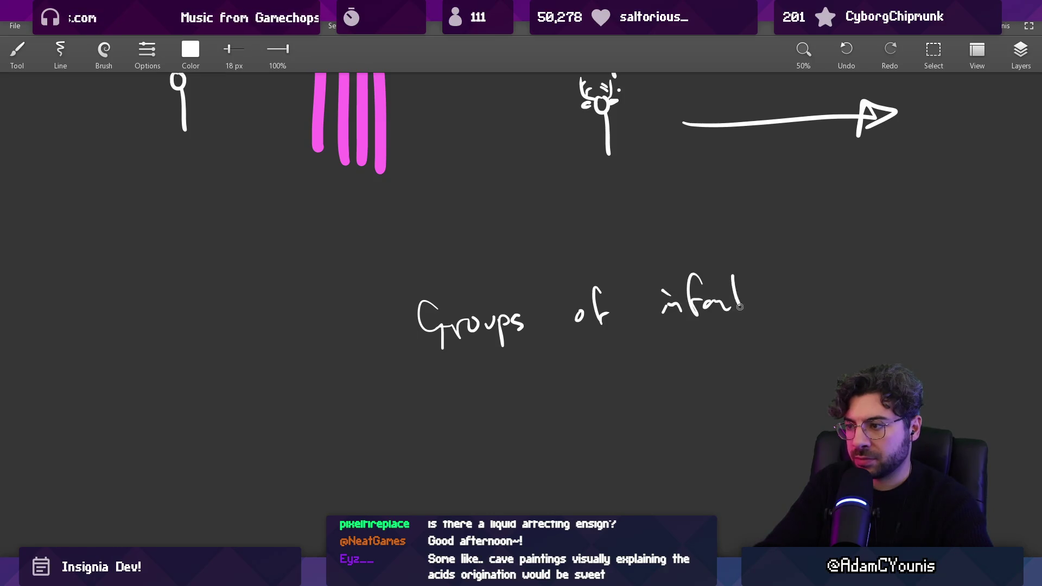
Zoom out to bring the numbered box diagram and other sketches into view.
scroll(731, 311, down, 3)
mouse_move(598, 321)
mouse_down()
mouse_move(538, 326)
mouse_move(529, 391)
mouse_move(533, 314)
mouse_move(592, 528)
mouse_up()
mouse_move(555, 370)
mouse_down()
mouse_move(565, 400)
mouse_move(544, 405)
mouse_up()
scroll(402, 272, up, 2)
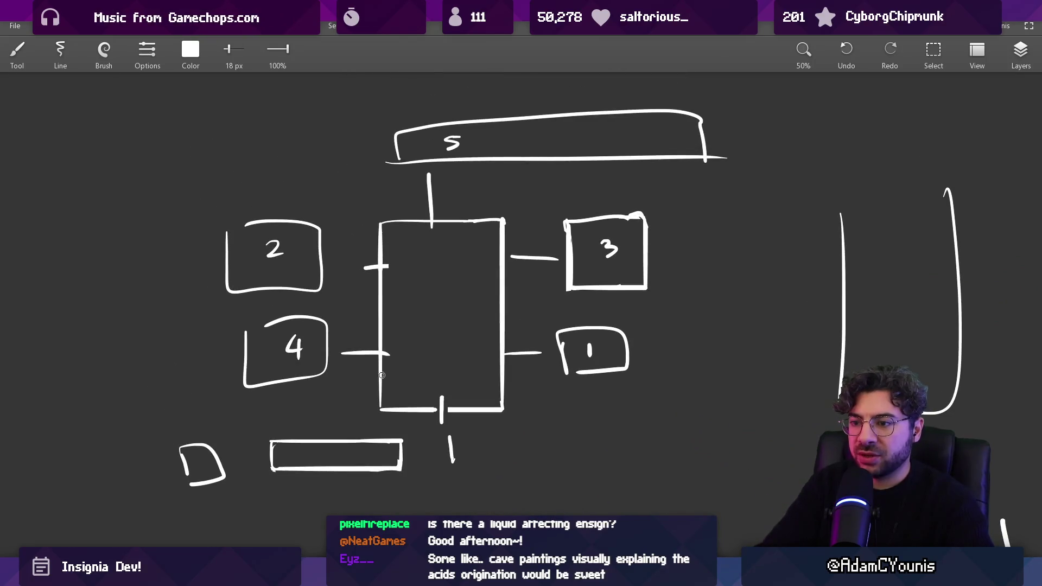
Switch to pink and draw an acid wave in the central room, undoing the arrow stroke.
key(x)
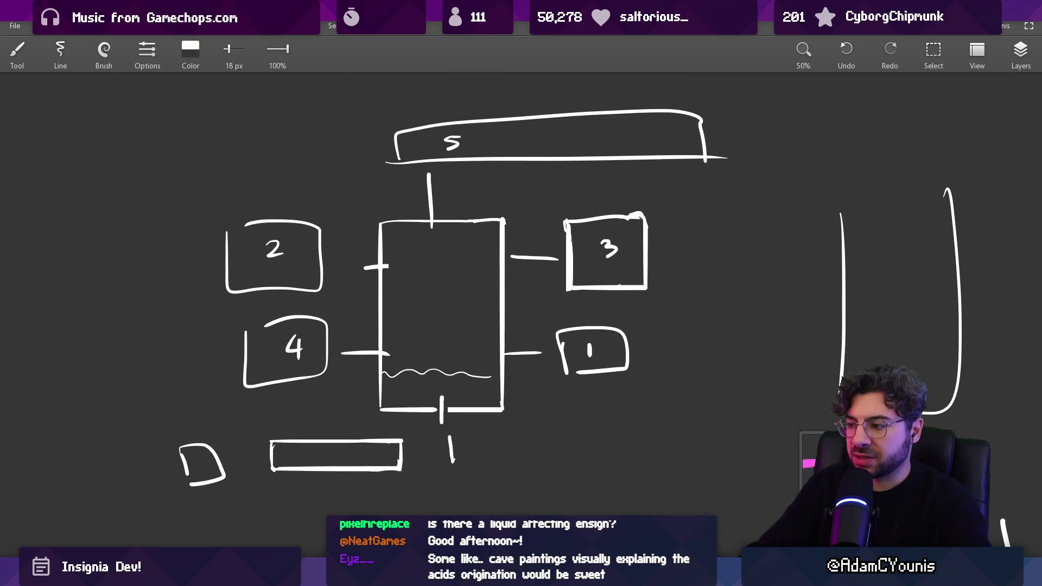
drag(394, 383, 453, 385)
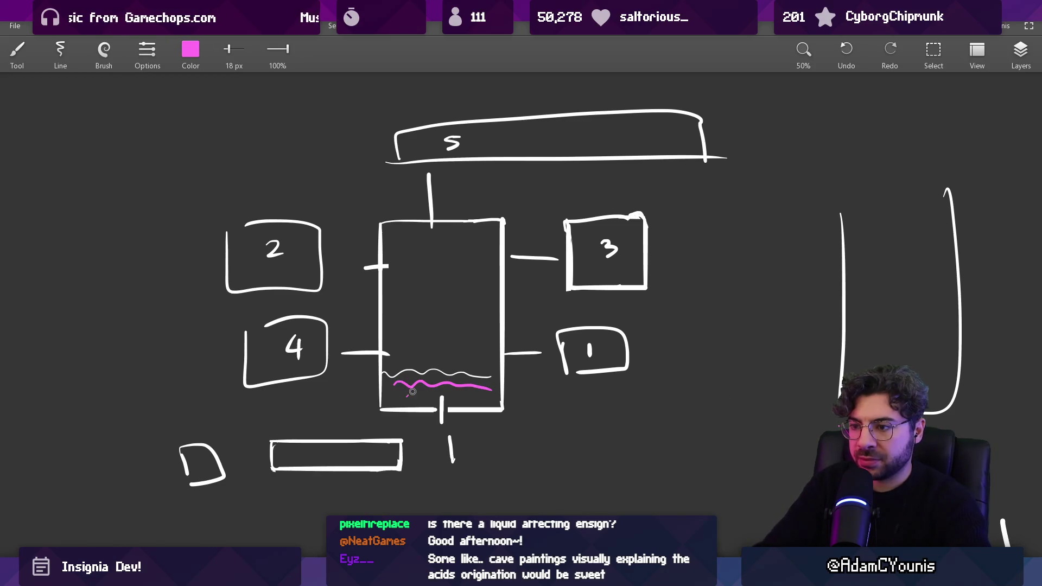
drag(433, 334, 453, 347)
key(ctrl+z)
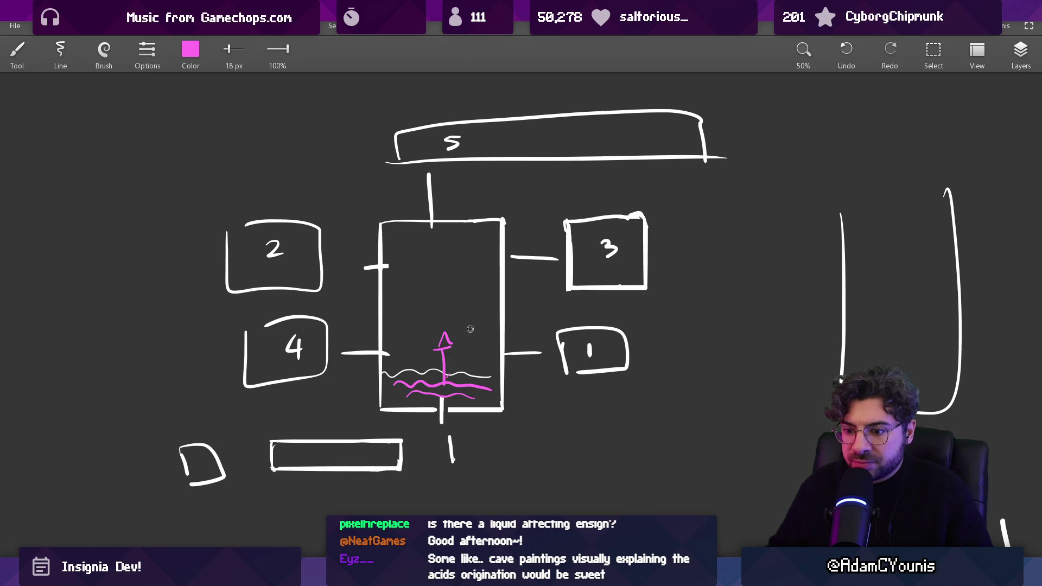
Touch up the white water line with a smaller eraser and brush, closing its gap.
key(e)
scroll(470, 329, up, 5)
key(bracketleft)
key(bracketleft)
key(bracketleft)
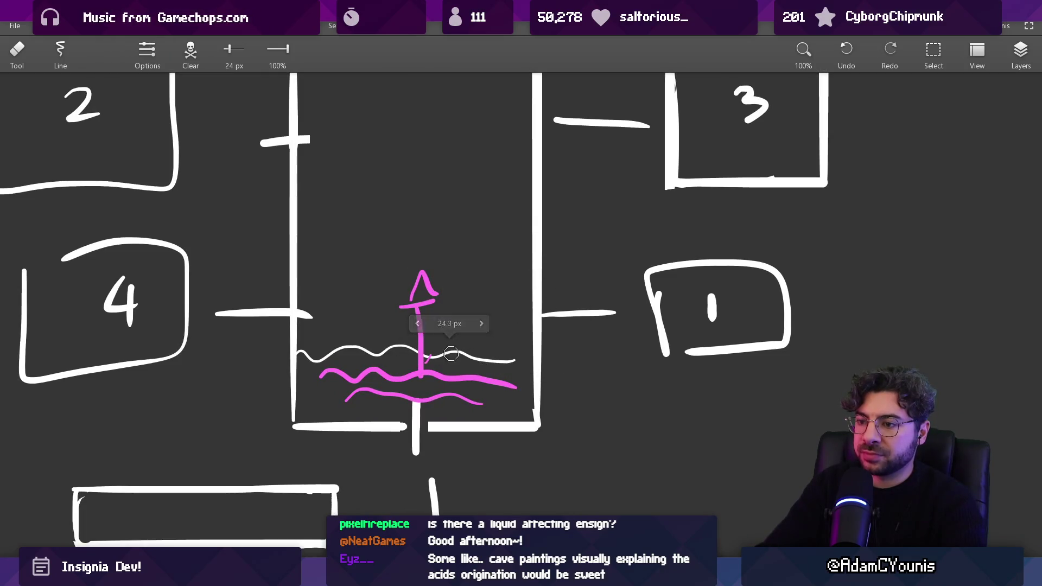
key(b)
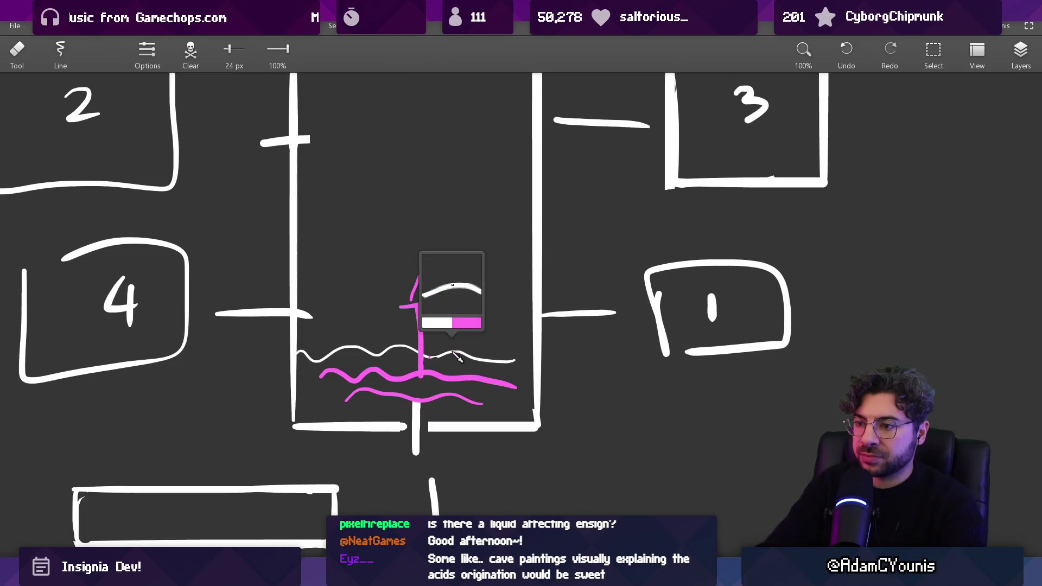
drag(424, 357, 486, 357)
key(e)
key(b)
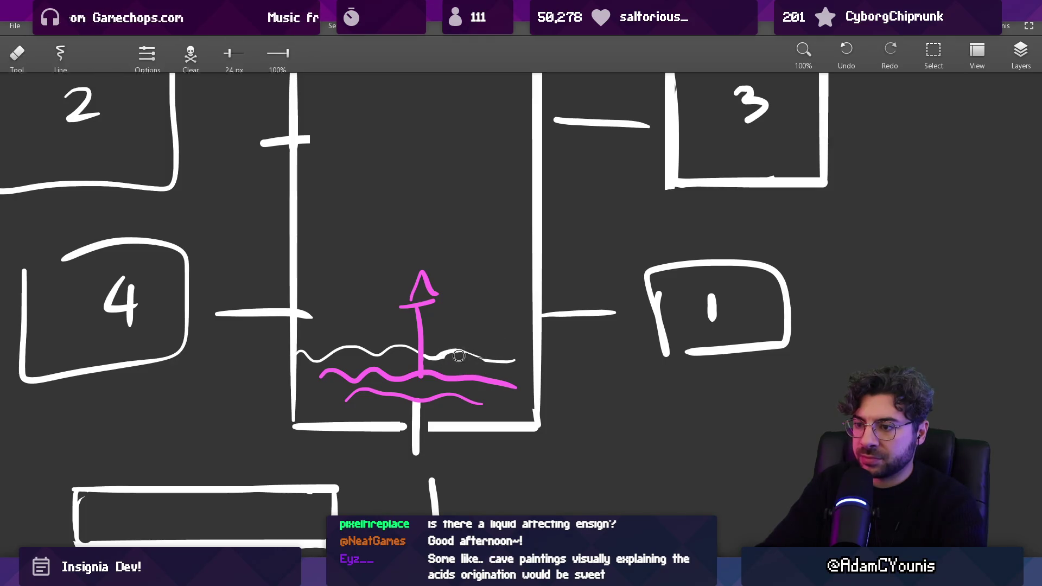
scroll(448, 361, down, 10)
scroll(448, 362, up, 3)
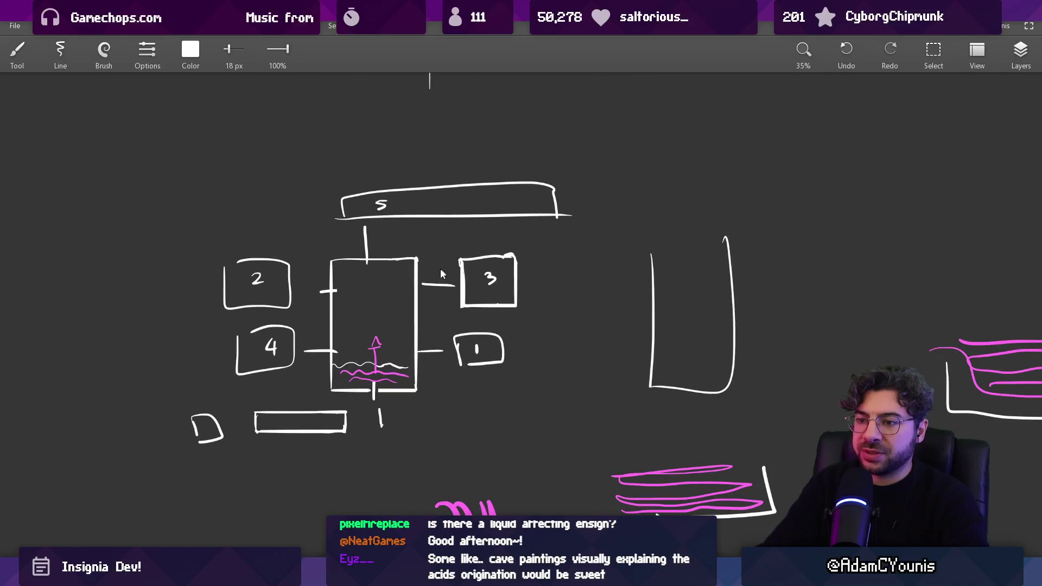
Dismiss the save file dialog and pick up the pink colour from the water lines.
key(ctrl+s)
key(Escape)
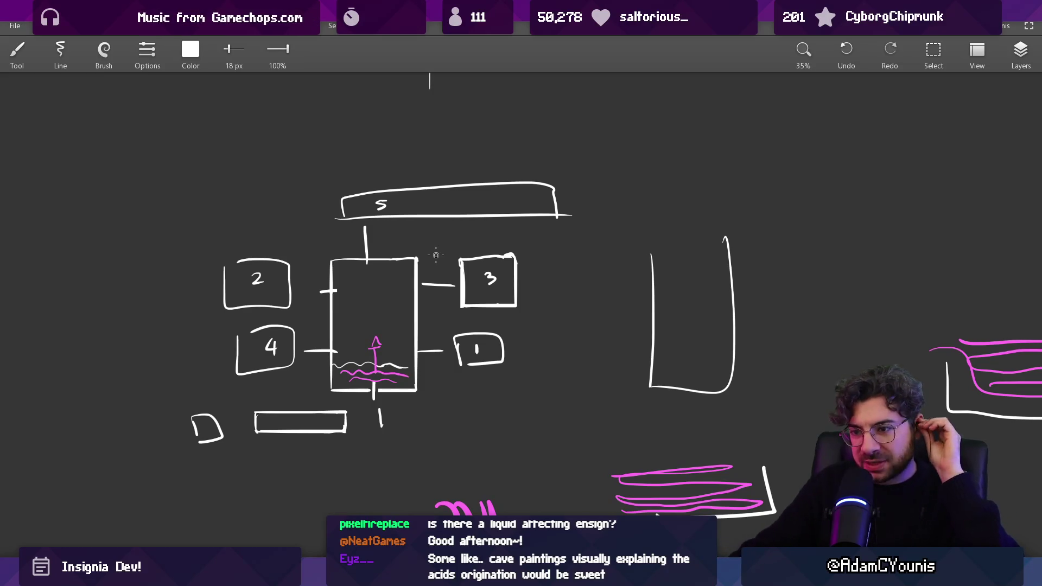
drag(392, 377, 398, 382)
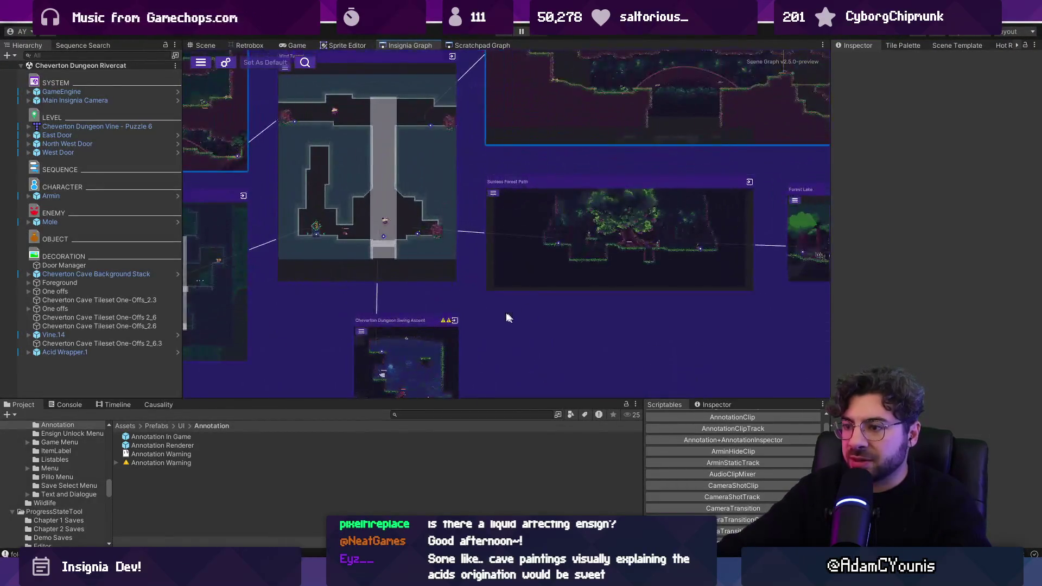
Zoom out the Insignia Graph, open Cheverton Dungeon Rivercat, and select the SEQUENCE spacer object.
scroll(542, 244, down, 3)
scroll(536, 184, down, 3)
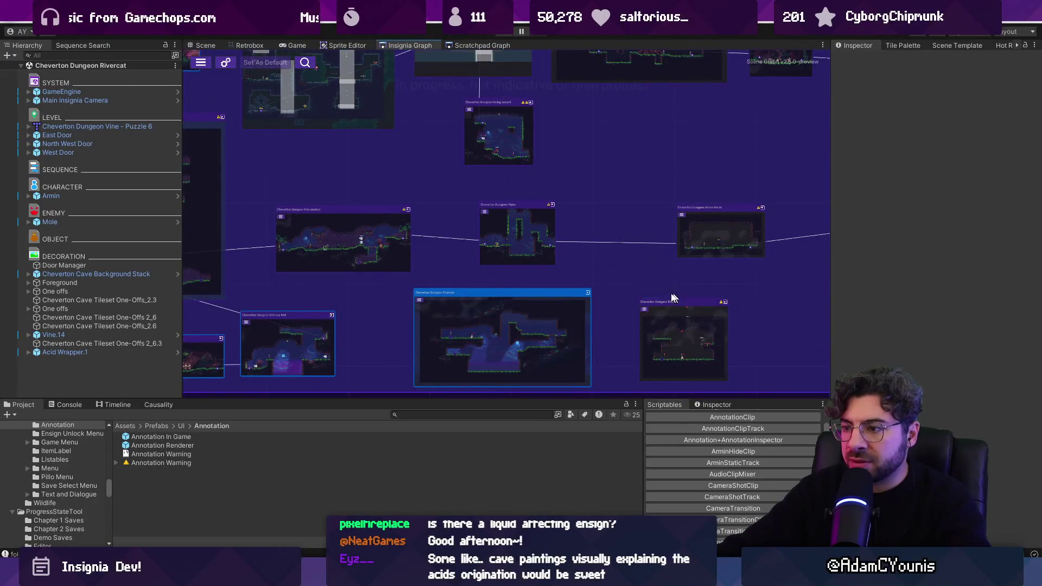
double_click(470, 319)
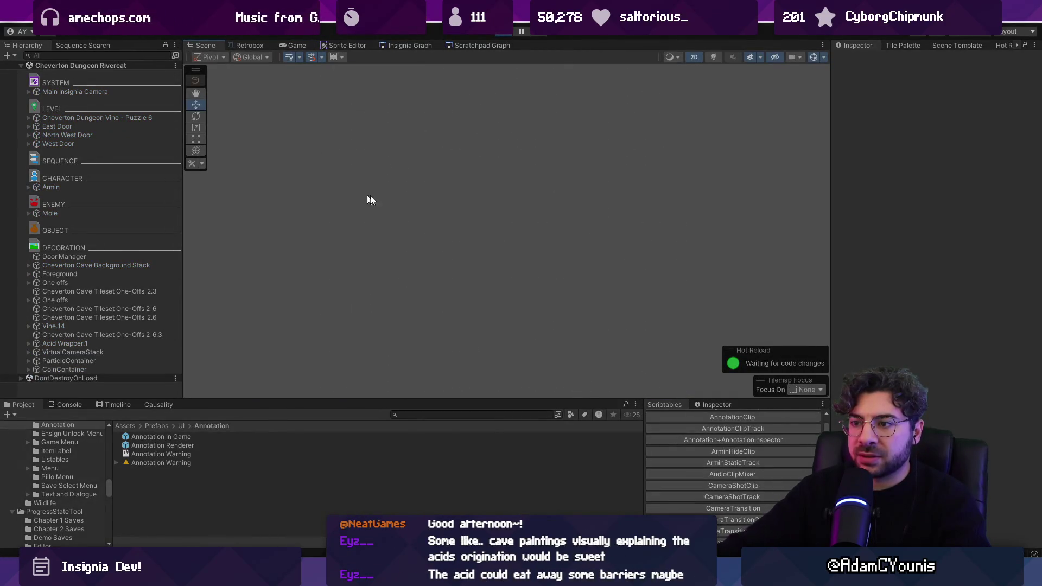
click(59, 154)
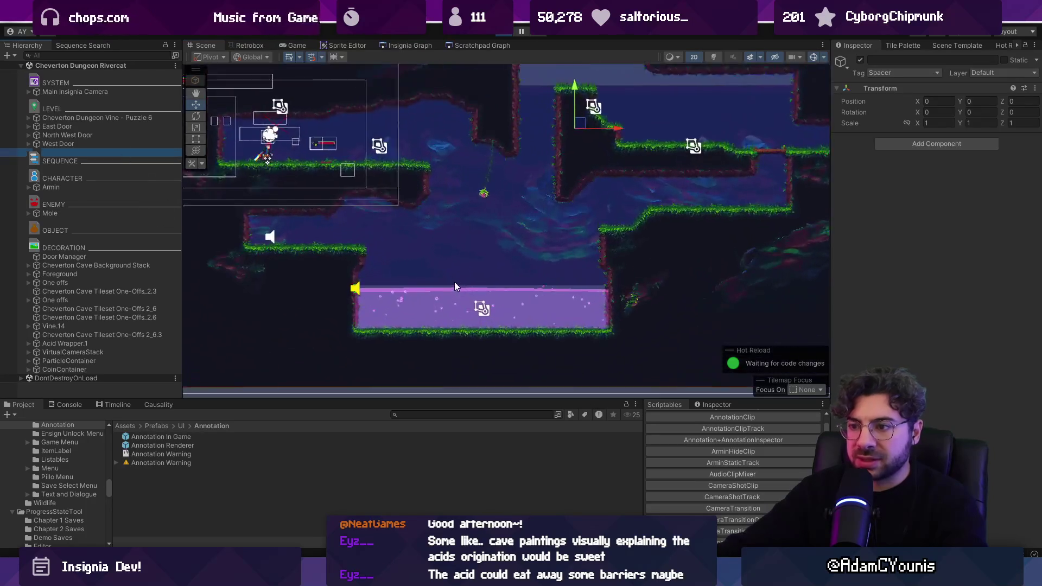
Pan the Scene view to the acid pool and left area, then start Play mode.
scroll(454, 287, up, 2)
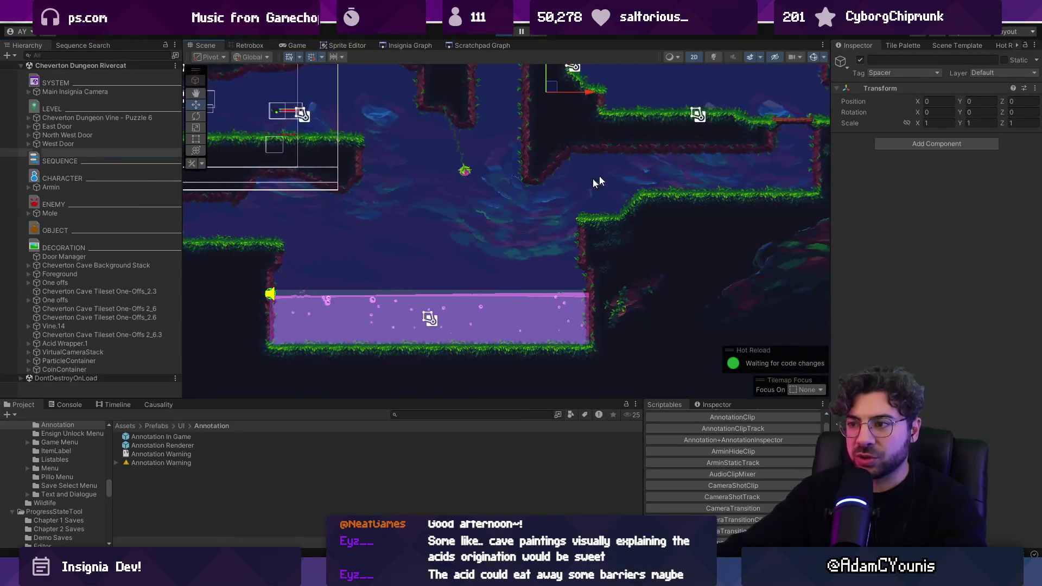
drag(646, 237, 440, 322)
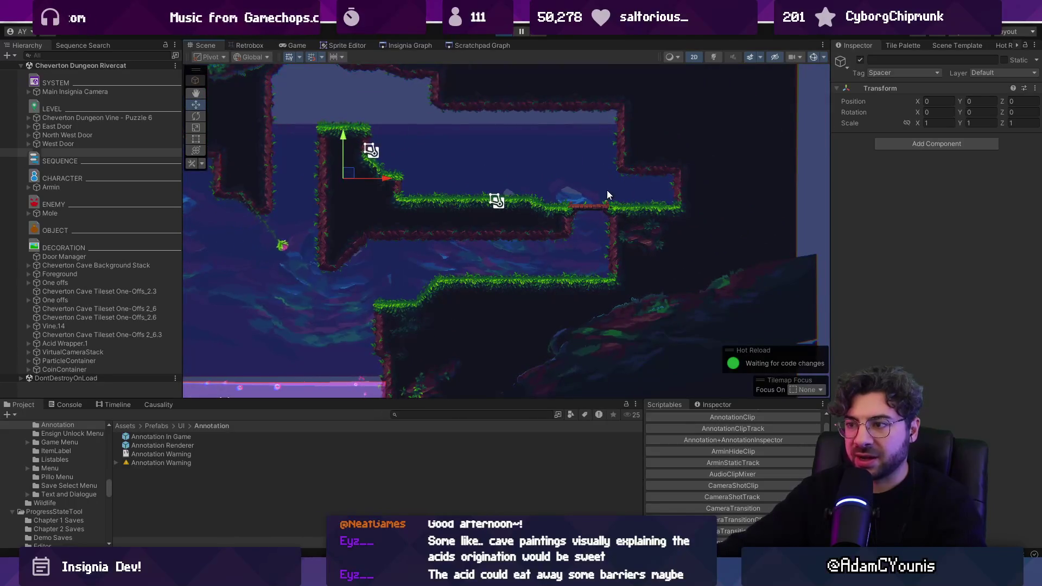
scroll(570, 216, down, 2)
drag(570, 216, 659, 224)
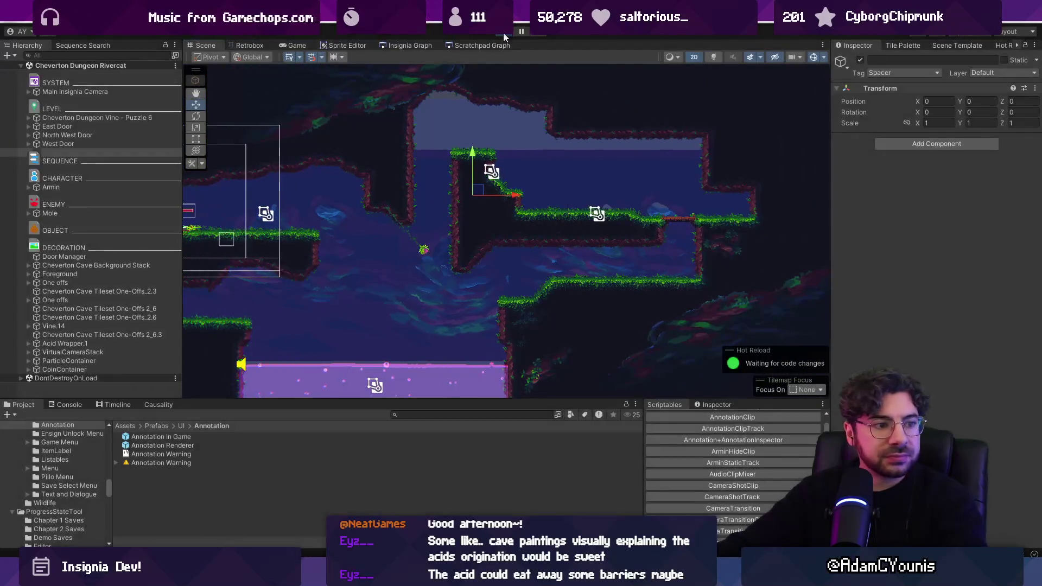
click(503, 32)
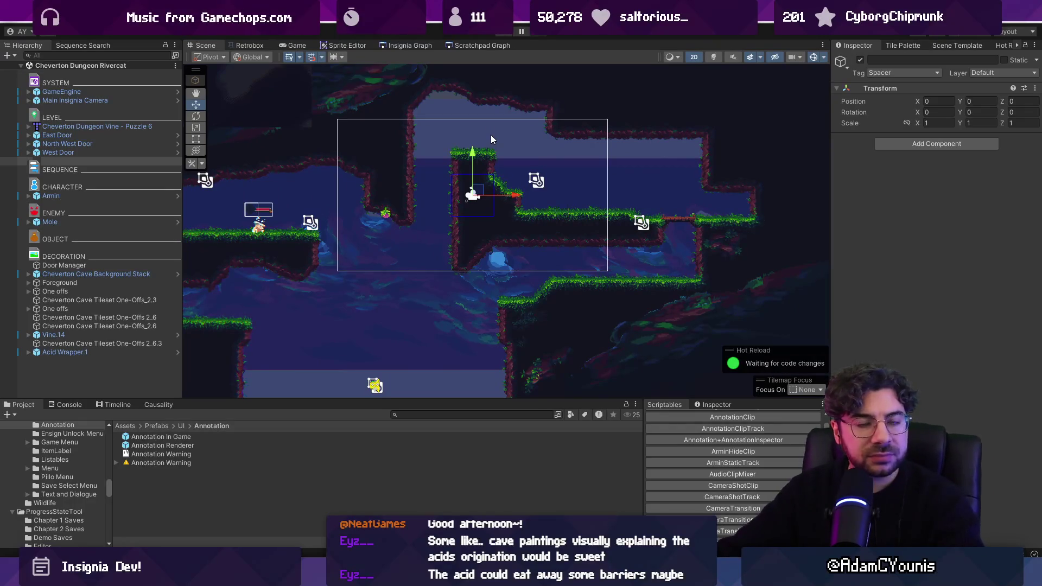
Shift the playing level view right and left, then enlarge the Rivercat preview in the Insignia Graph.
drag(497, 220, 610, 193)
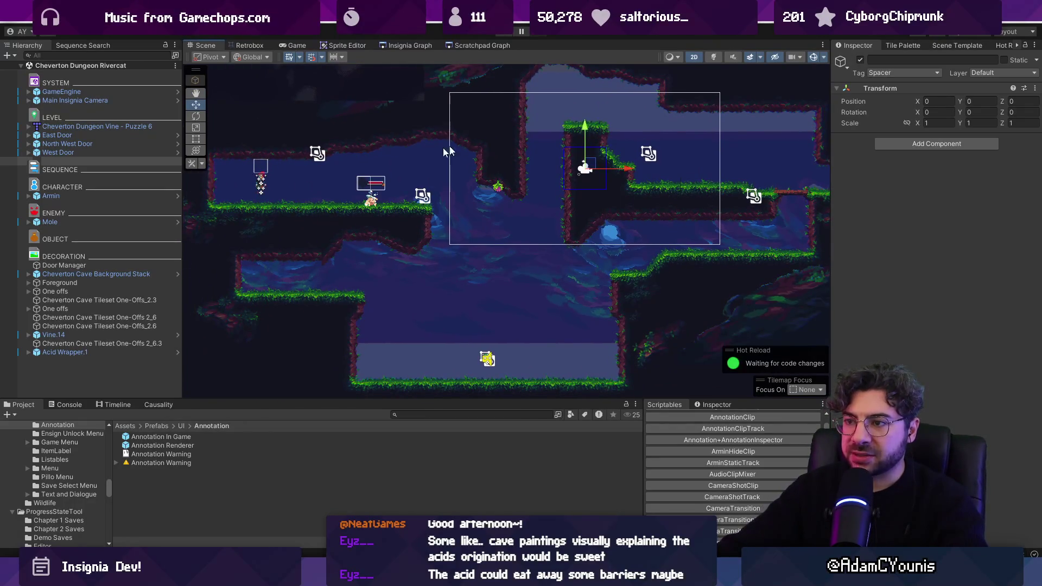
drag(782, 178, 568, 186)
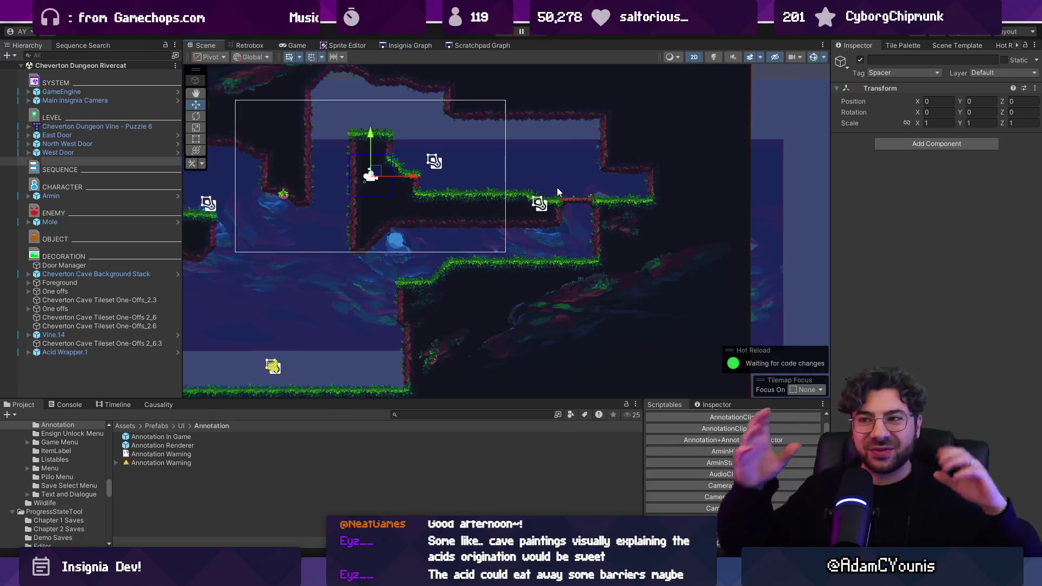
click(410, 47)
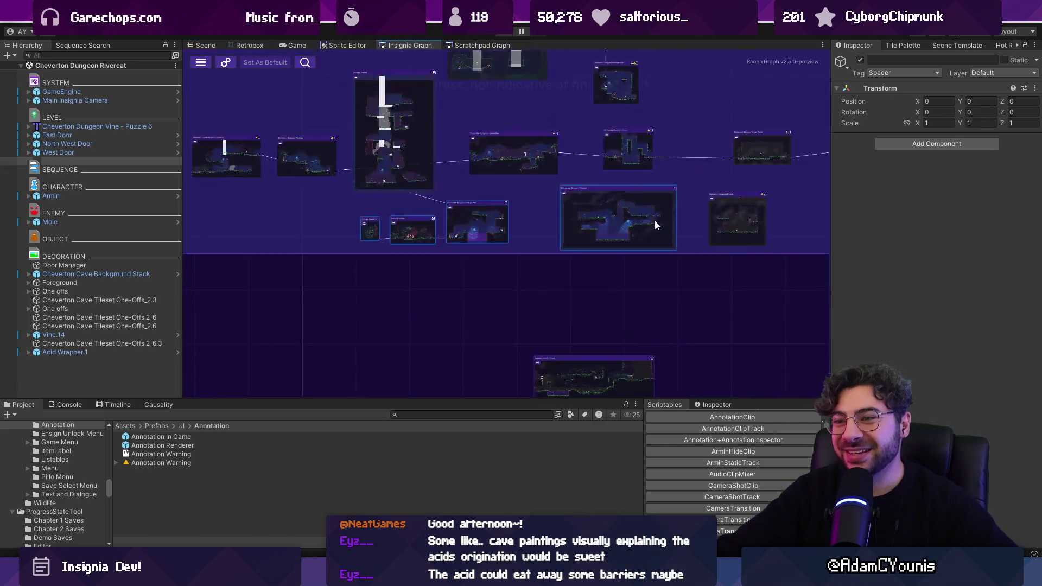
double_click(639, 212)
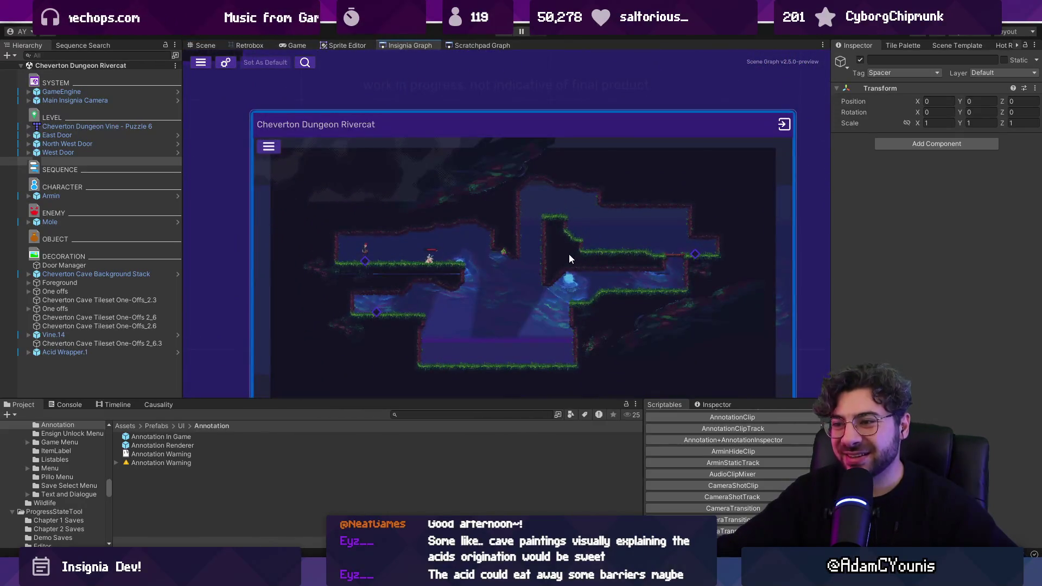
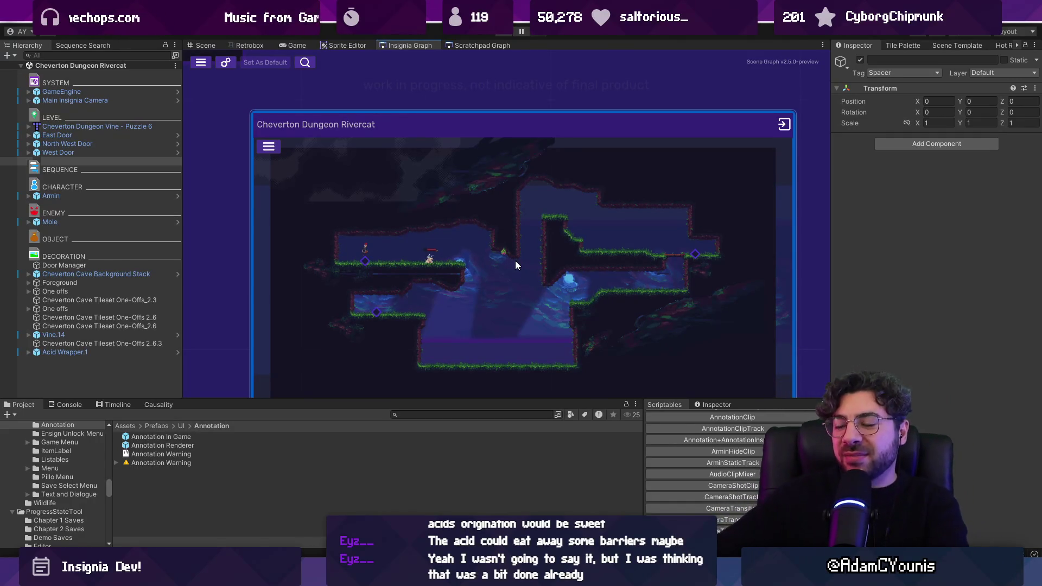
Zoom around the Cheverton Dungeon room graph and frame the Rivercat room node.
scroll(516, 260, down, 5)
scroll(695, 249, down, 2)
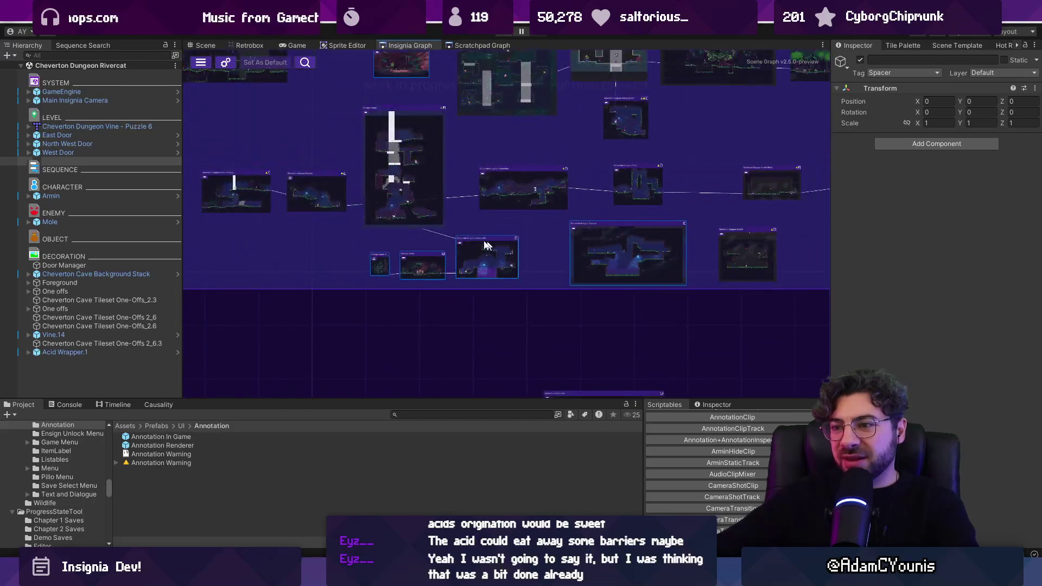
scroll(458, 235, up, 5)
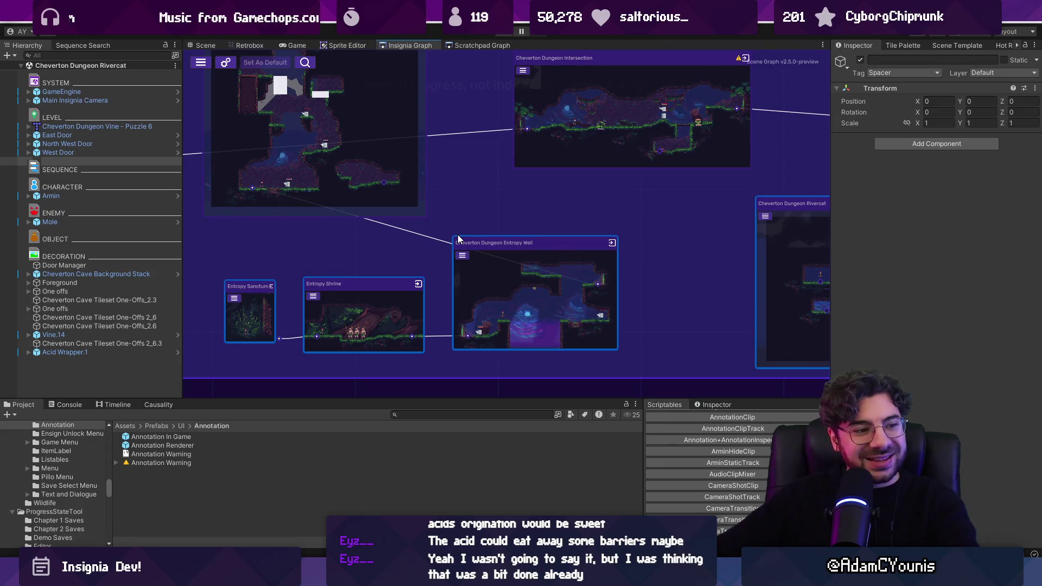
scroll(480, 247, down, 2)
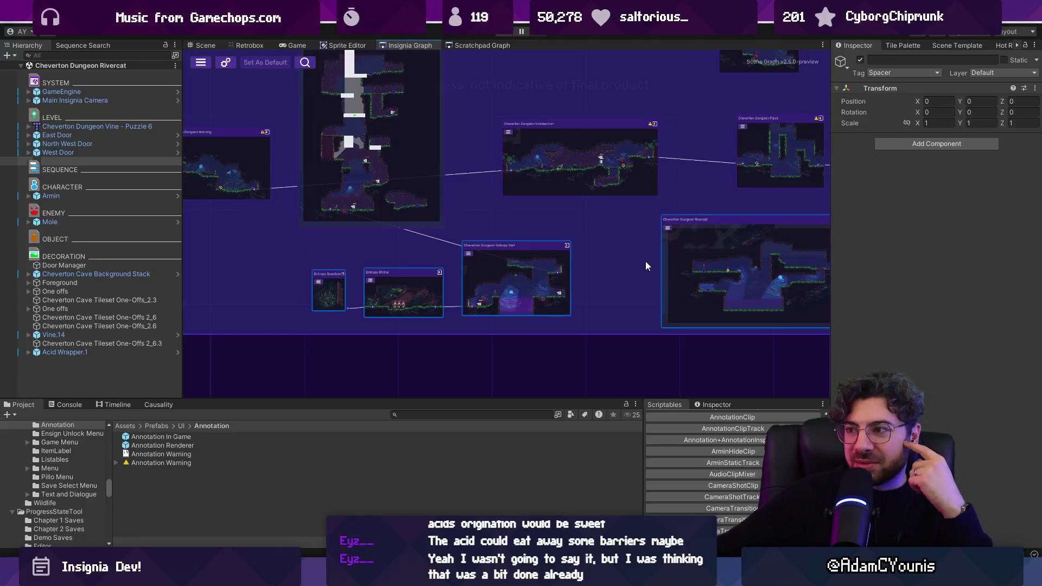
key(f)
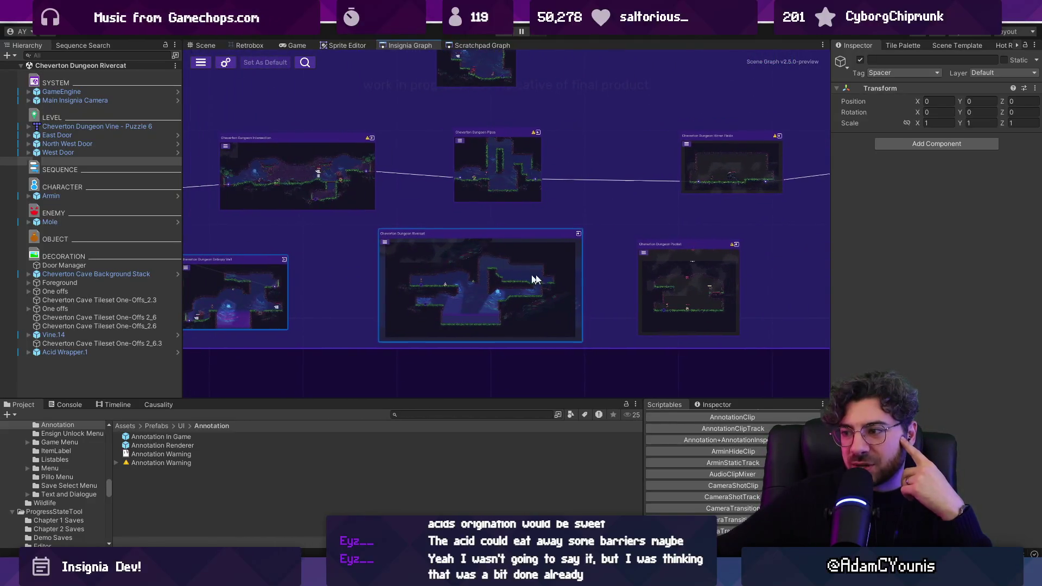
scroll(508, 279, down, 3)
scroll(390, 247, up, 2)
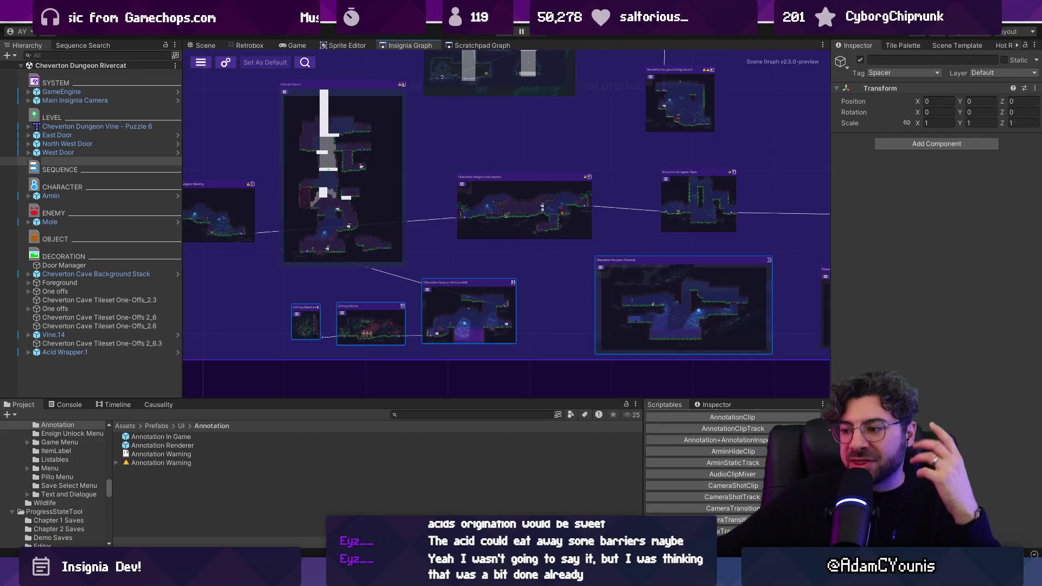
Switch to the sketching app showing the numbered room-layout sketch.
key(alt+Tab)
key(alt+Tab)
scroll(622, 462, down, 5)
scroll(622, 462, up, 4)
Area-select the whole room-layout sketch, copy it and paste it into the Figma document.
scroll(623, 461, down, 1)
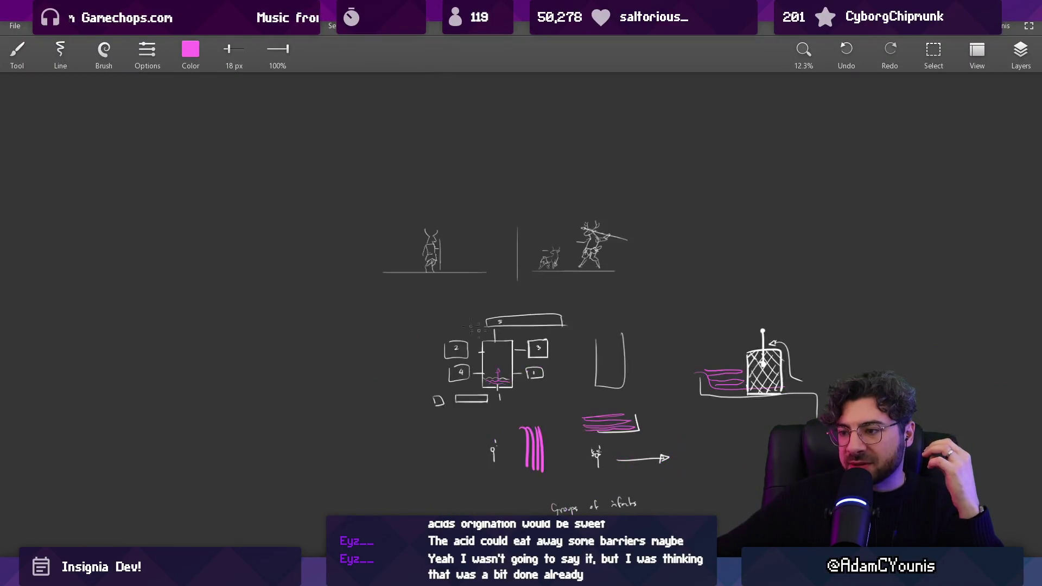
scroll(692, 457, up, 2)
scroll(756, 499, up, 1)
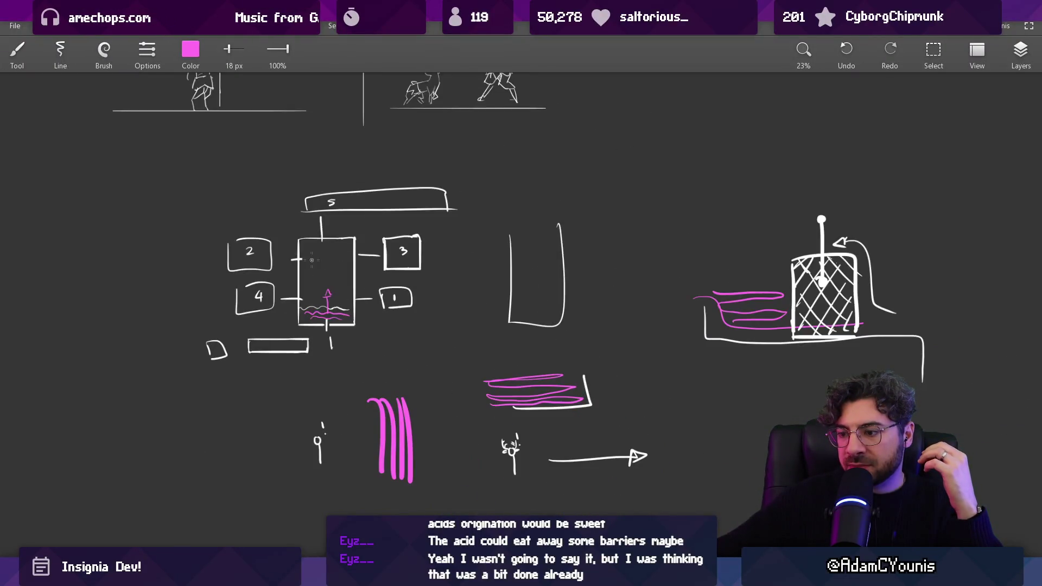
scroll(312, 260, down, 1)
scroll(689, 421, up, 1)
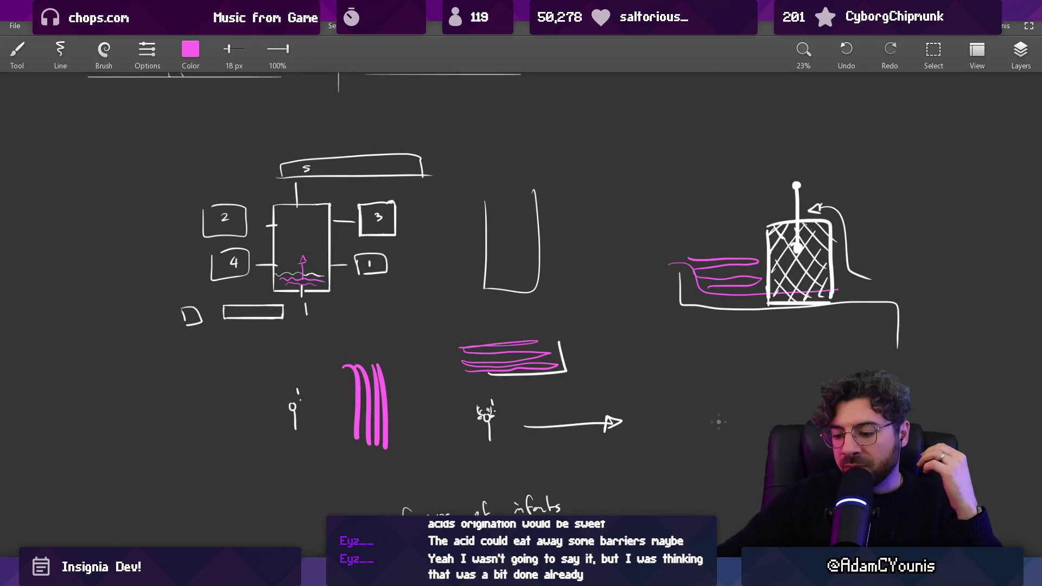
key(s)
mouse_move(144, 132)
mouse_down()
mouse_move(906, 513)
mouse_move(910, 535)
mouse_up()
key(Escape)
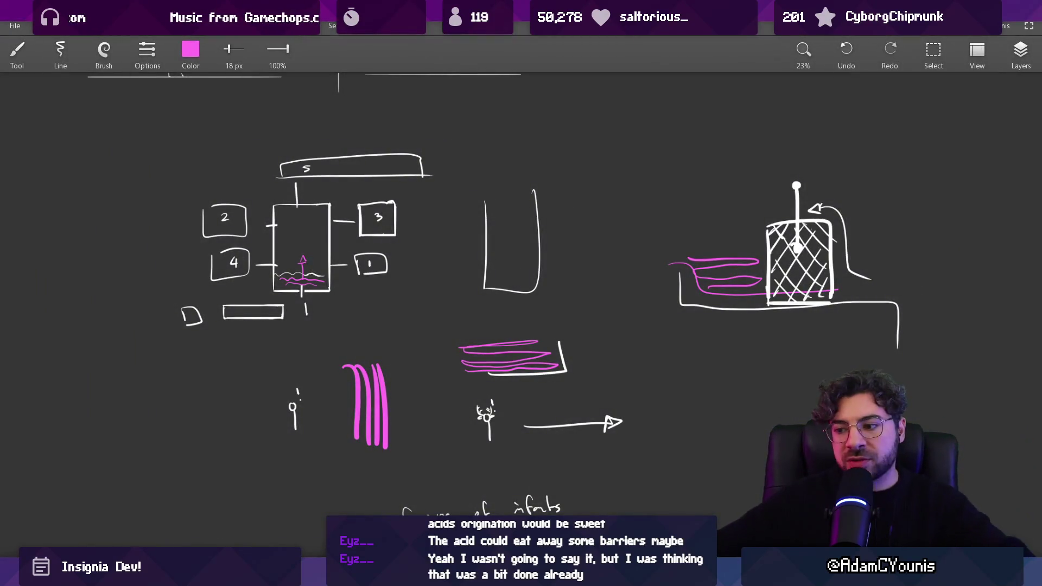
key(alt+Tab)
key(ctrl+v)
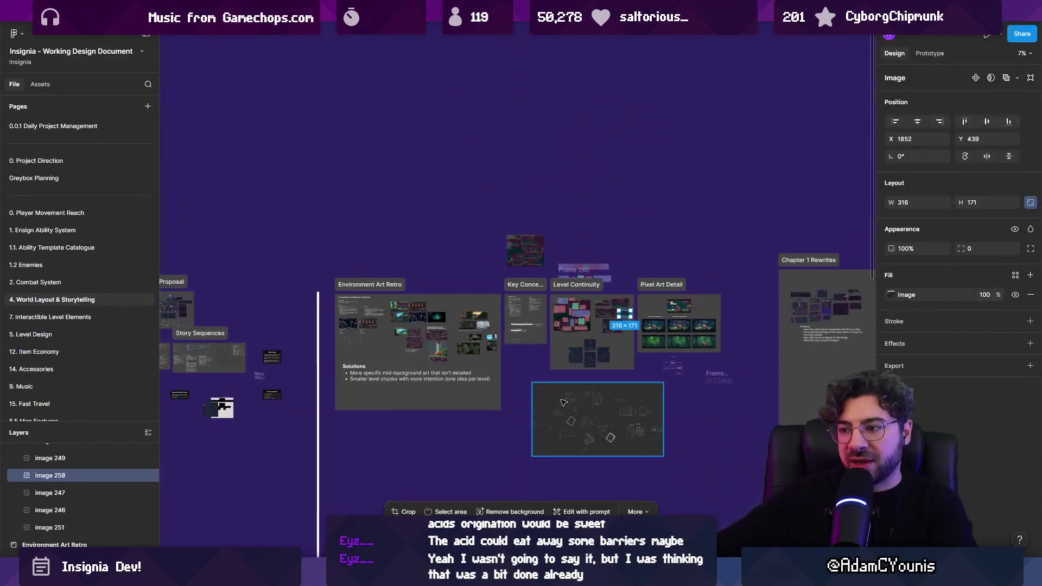
scroll(455, 318, up, 2)
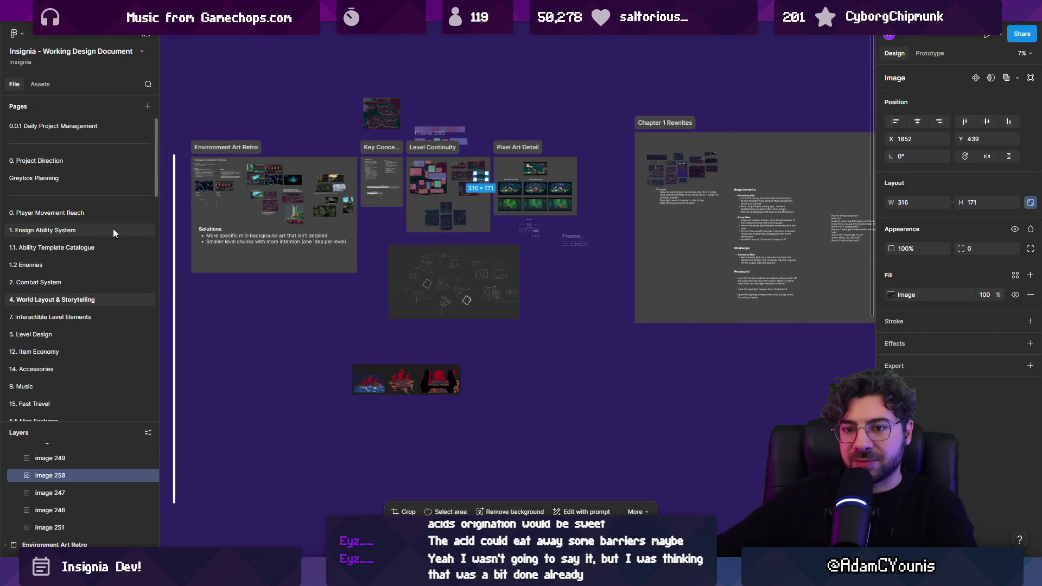
click(148, 84)
text(duyngeon)
click(148, 86)
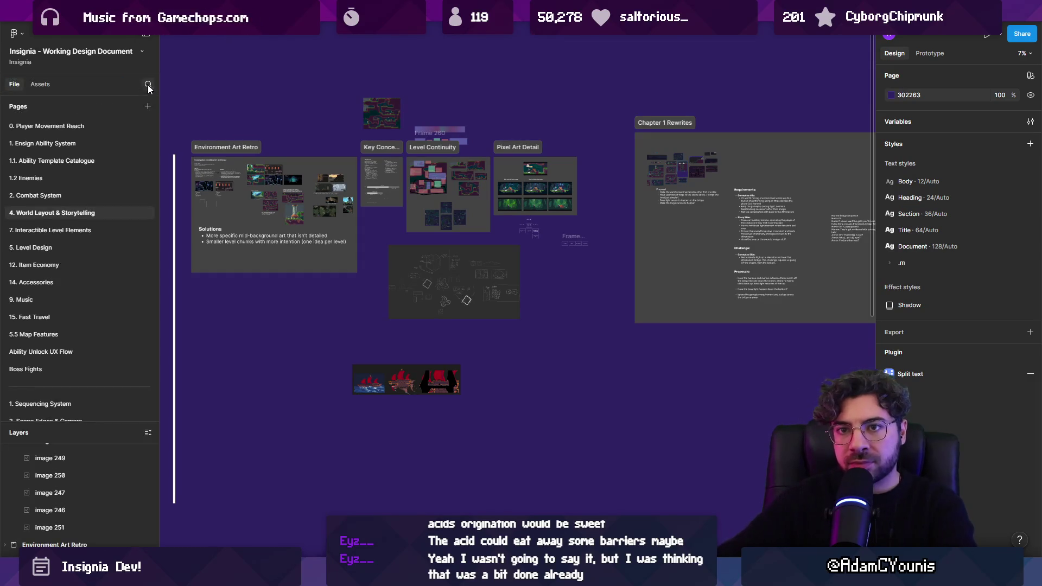
scroll(103, 256, down, 10)
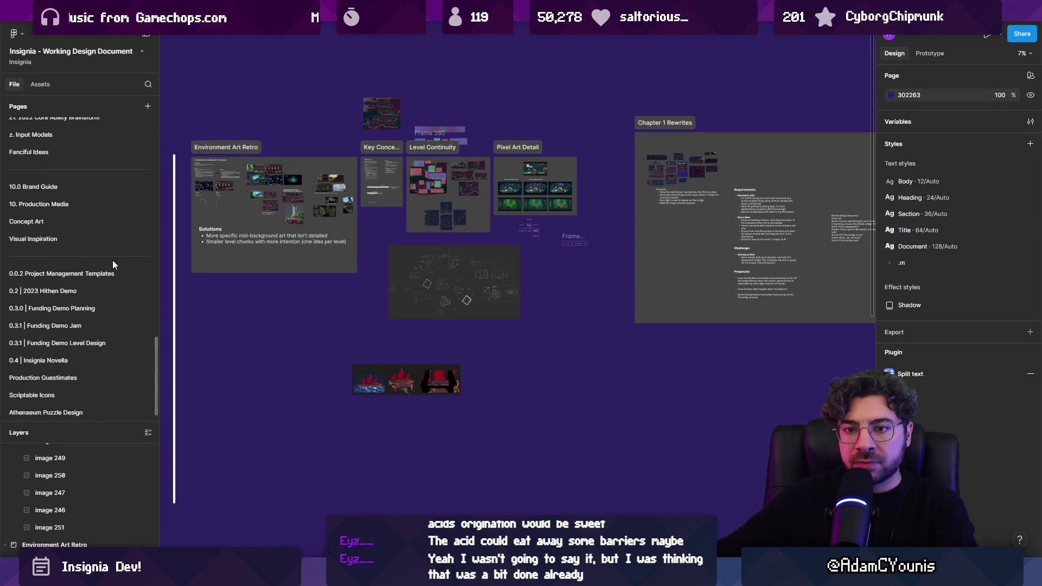
click(148, 84)
text(cheverton dfung)
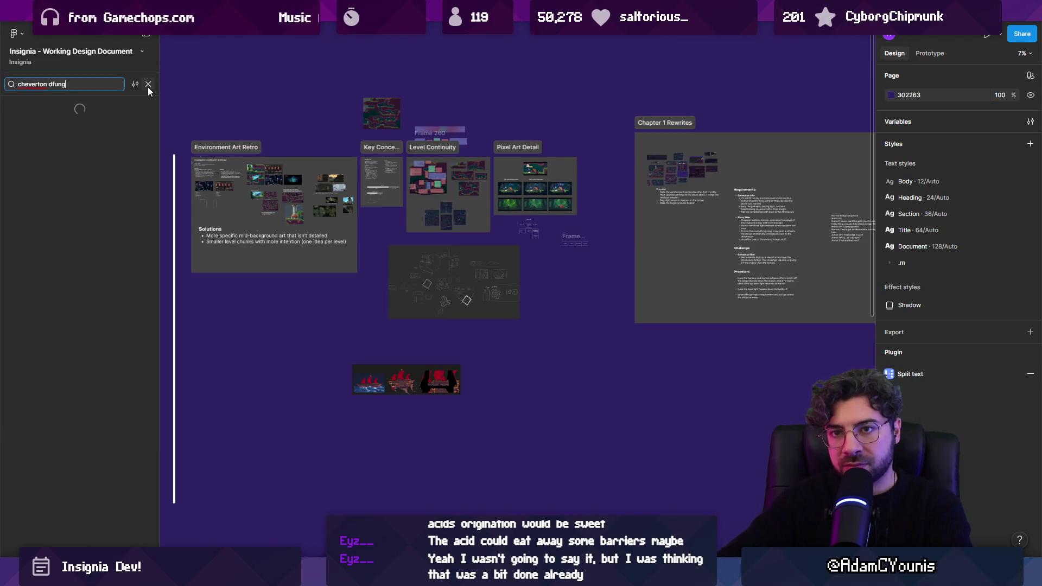
key(ctrl+a)
text(dungeon)
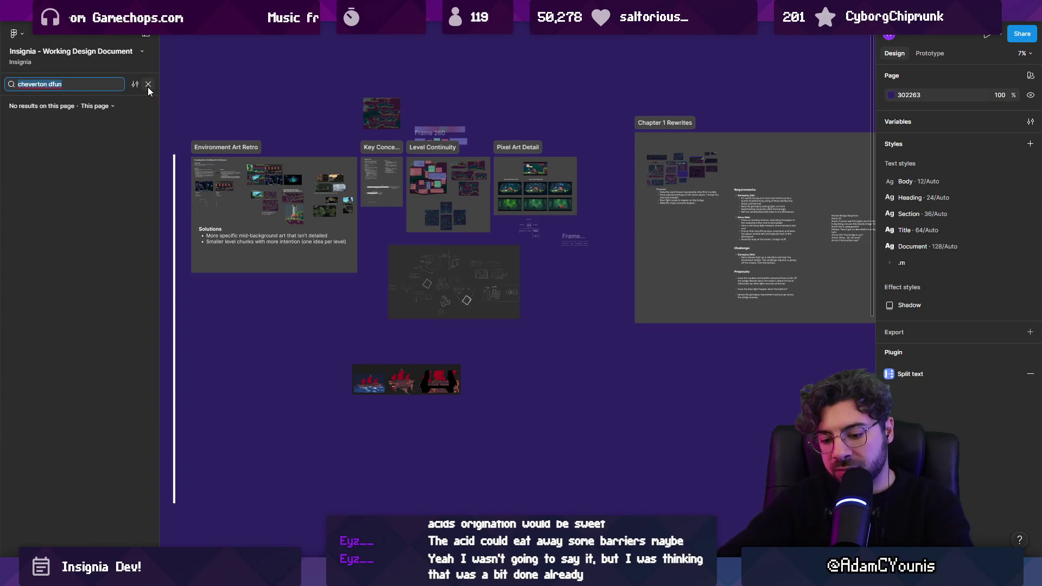
key(Return)
key(Return)
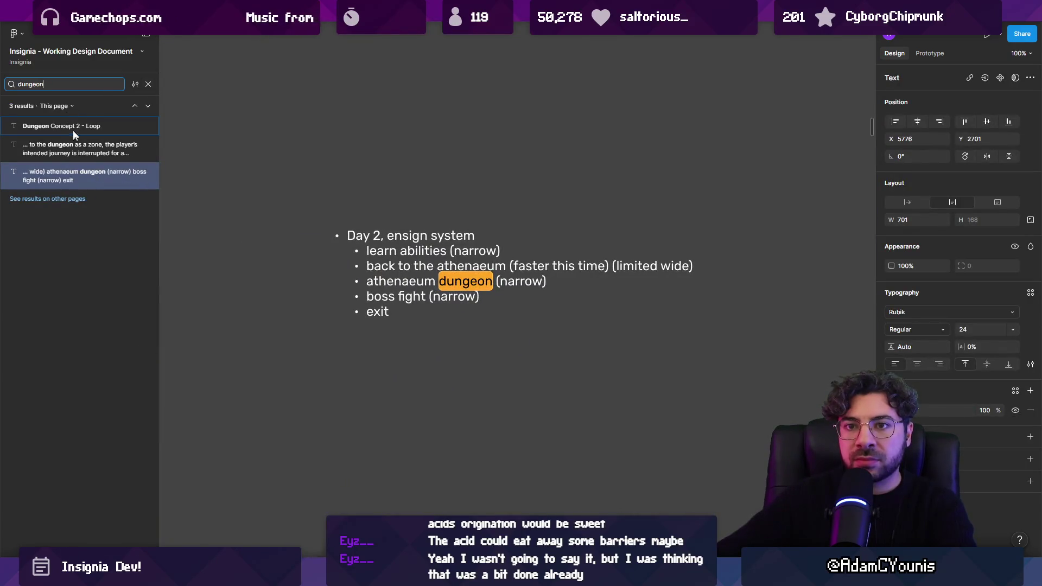
click(73, 199)
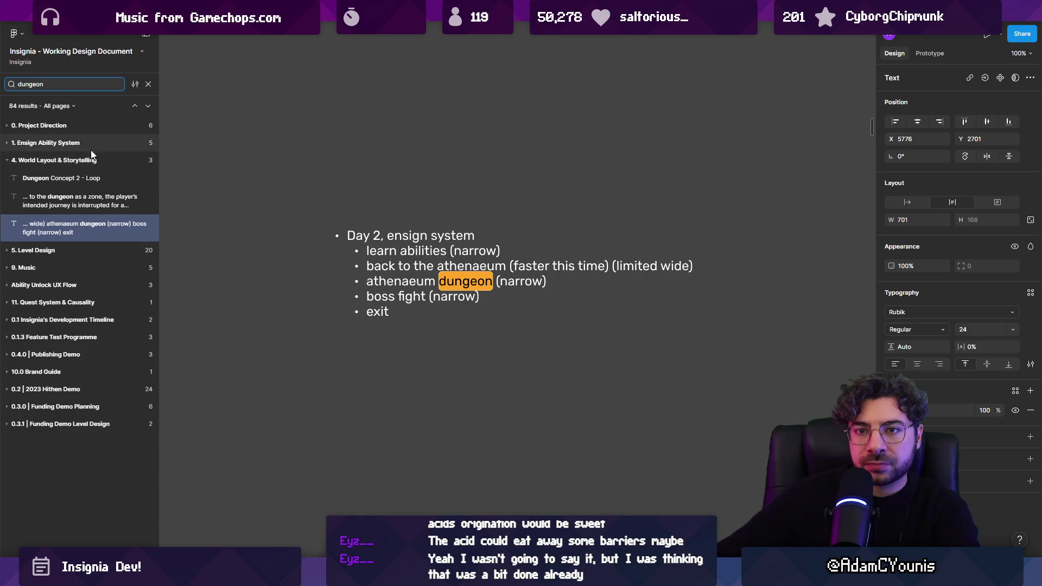
click(148, 84)
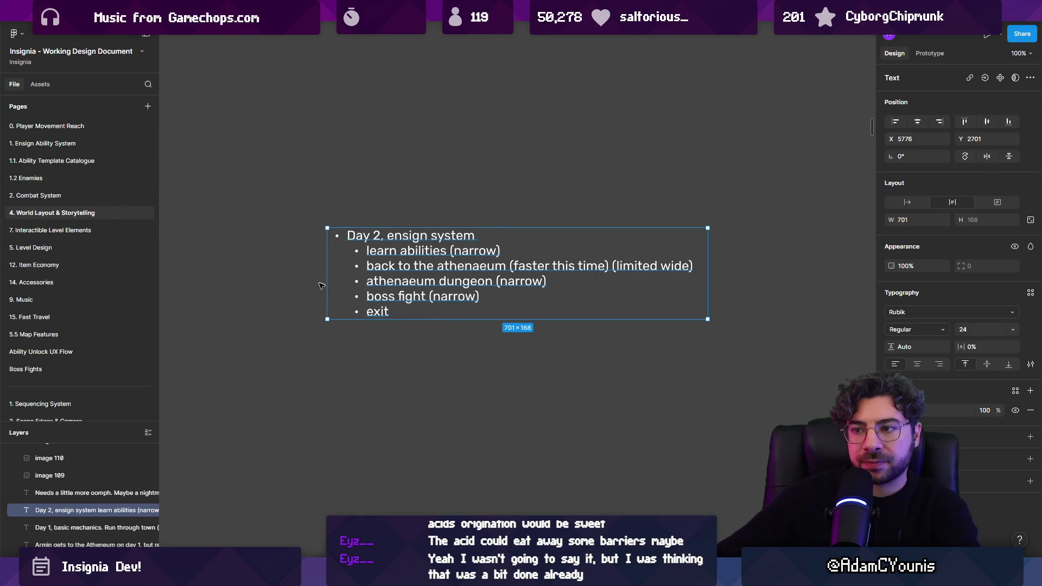
scroll(319, 284, down, 15)
drag(573, 260, 692, 204)
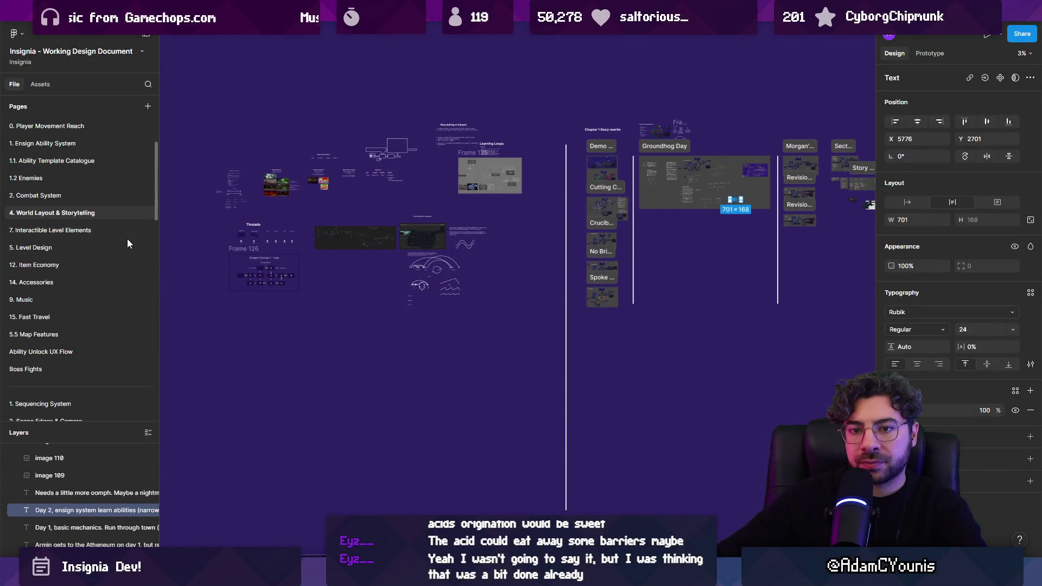
scroll(129, 242, down, 5)
scroll(114, 228, down, 1)
scroll(112, 220, down, 4)
click(105, 225)
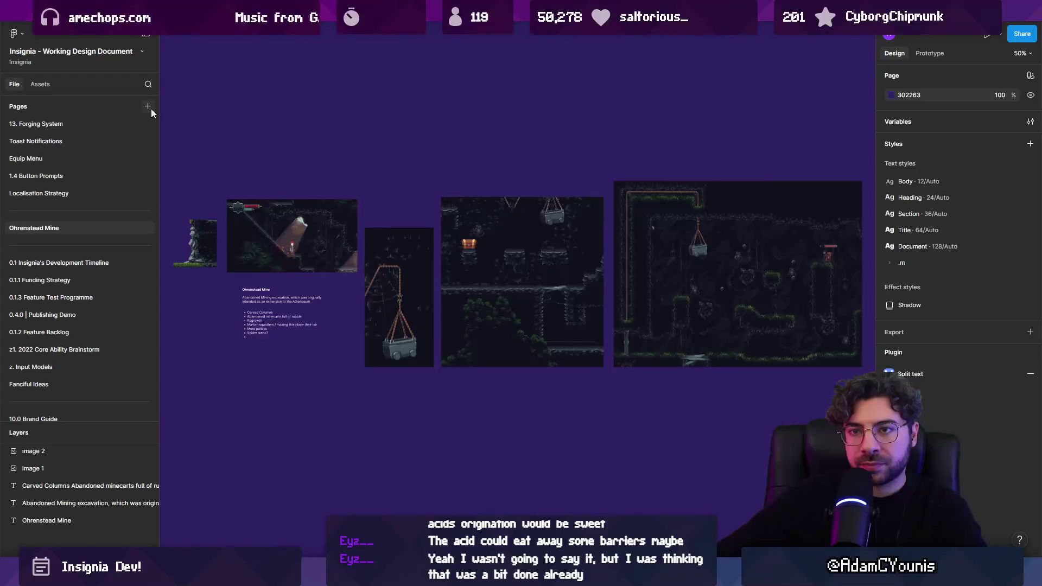
click(150, 108)
text(Duyn)
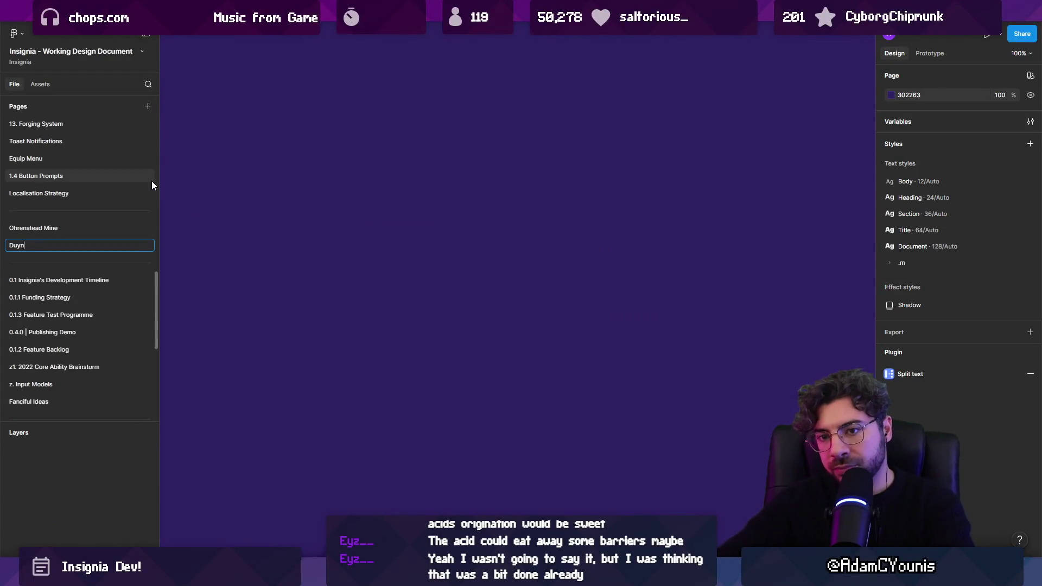
key(BackSpace)
key(BackSpace)
key(BackSpace)
text(Hirren Dungeon)
key(Home)
text(Chevertob)
key(BackSpace)
text(n -)
key(Return)
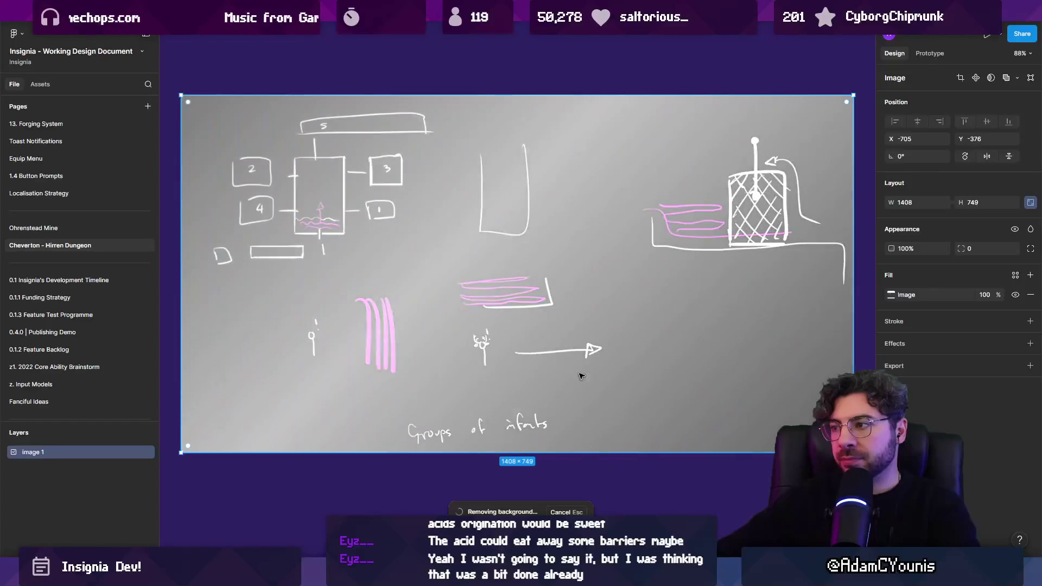
scroll(380, 279, up, 5)
scroll(380, 293, down, 5)
scroll(397, 278, up, 10)
scroll(397, 278, down, 10)
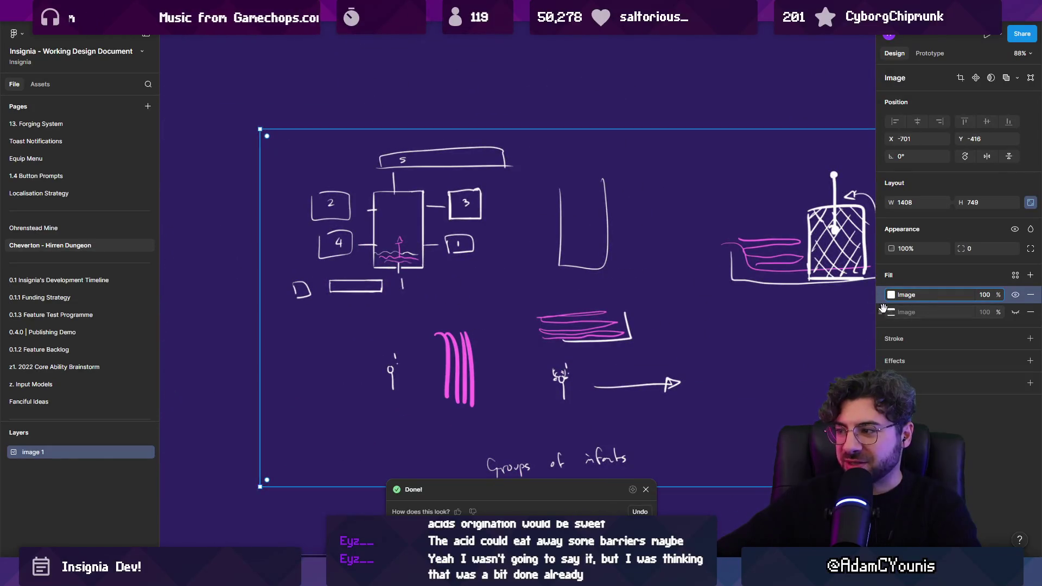
scroll(478, 312, down, 3)
click(511, 380)
drag(508, 363, 518, 373)
click(523, 402)
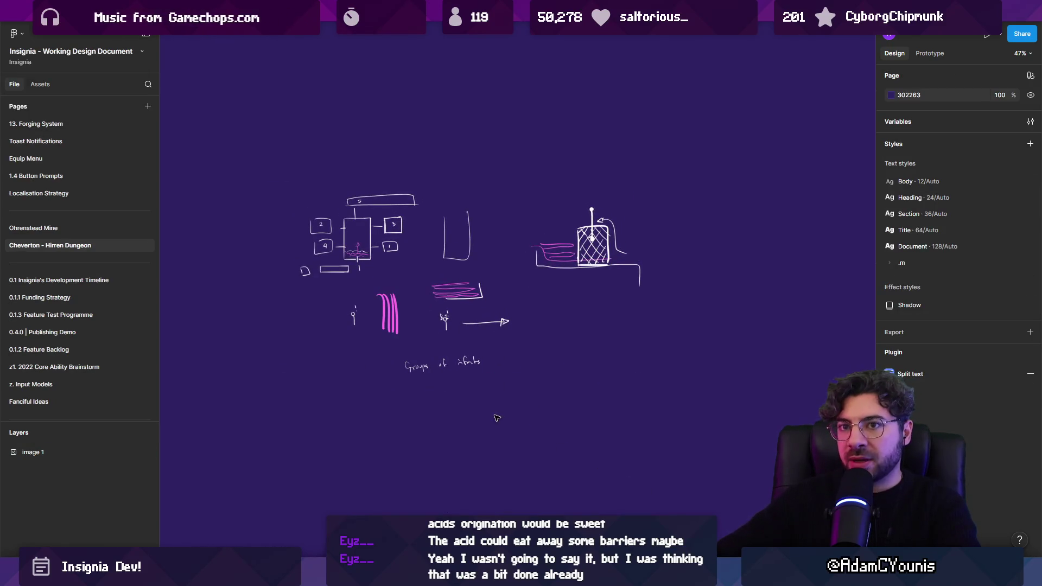
scroll(440, 346, up, 5)
scroll(448, 304, down, 4)
scroll(467, 477, down, 3)
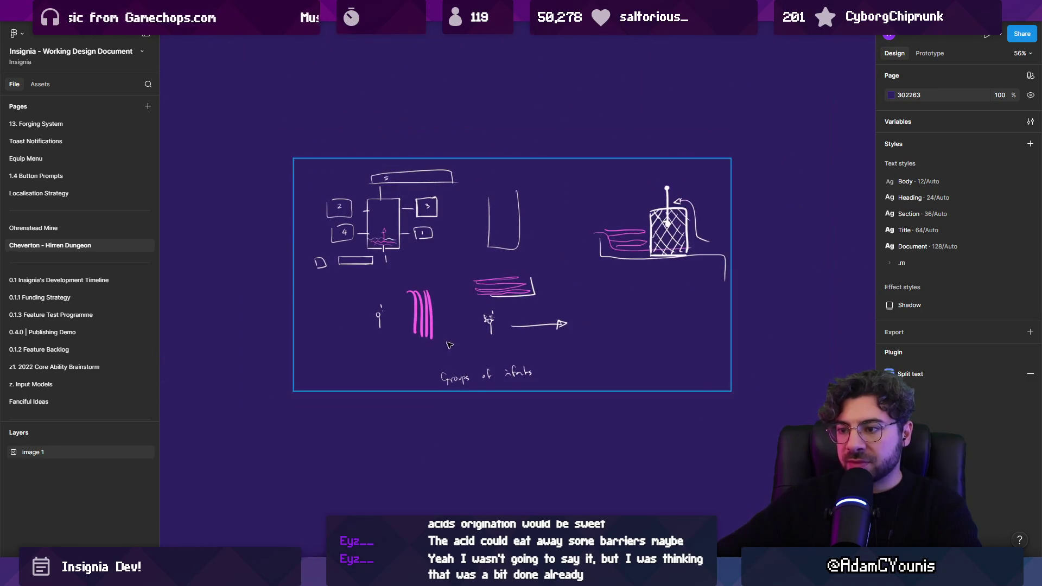
click(444, 437)
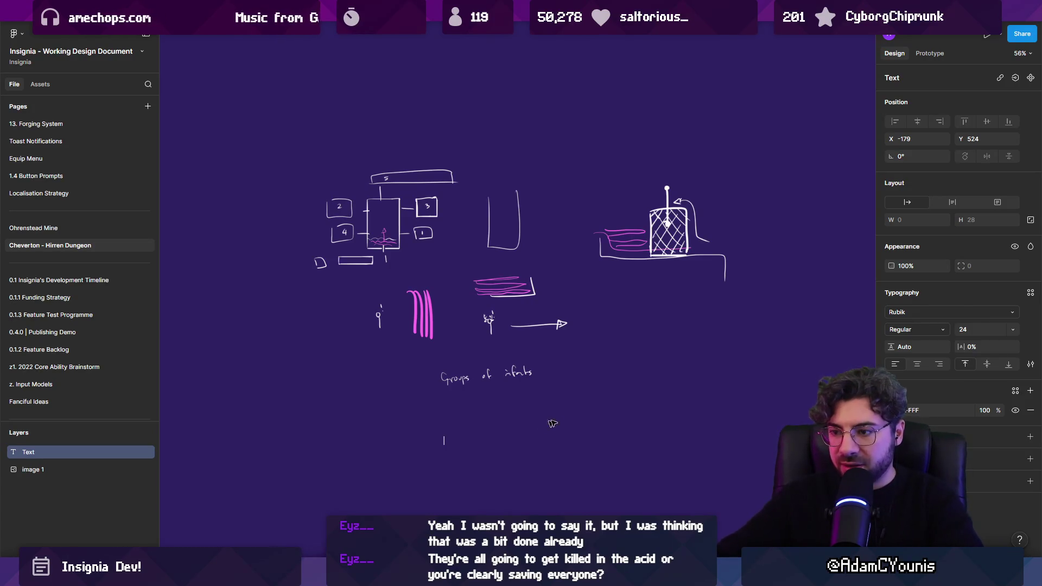
Type the first bullet '- Central Chamber' below the sketch.
scroll(540, 426, up, 5)
text(- Cebnt)
key(BackSpace)
key(BackSpace)
key(BackSpace)
text(nral CH)
key(BackSpace)
text(hamber)
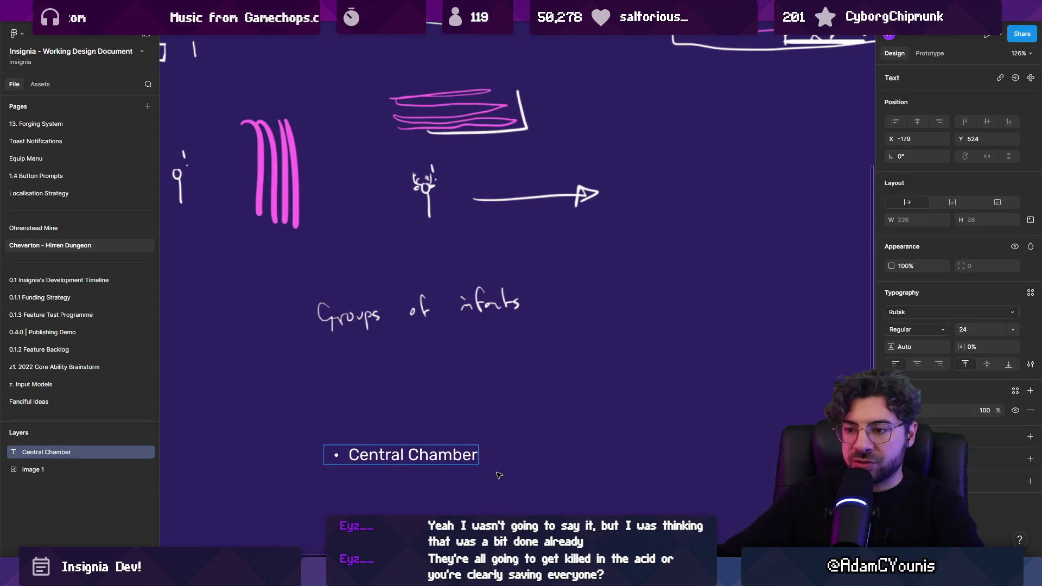
scroll(491, 399, down, 3)
key(Return)
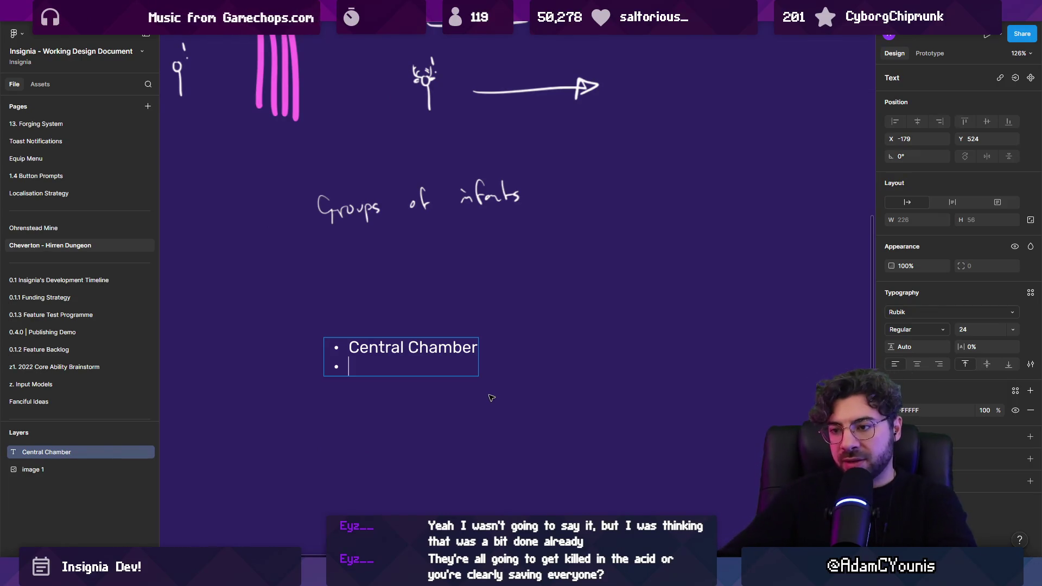
Add a second bullet reading 'Multiple satellite chambers'.
text(C)
key(BackSpace)
text(Ge4e)
key(BackSpace)
key(BackSpace)
text(tting)
key(BackSpace)
key(BackSpace)
key(BackSpace)
text(Multiple satellite chambers)
key(Return)
Add a bullet saying entering another chamber changes the central one's configuration, fixing 'configuration', then begin an indented sub-bullet.
text(getting int)
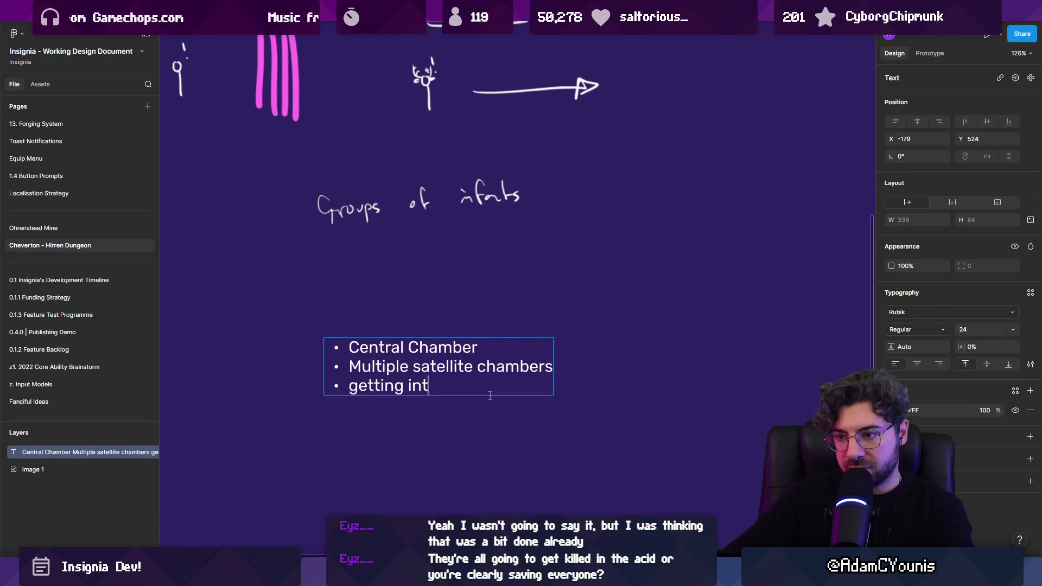
text(o one of the othe)
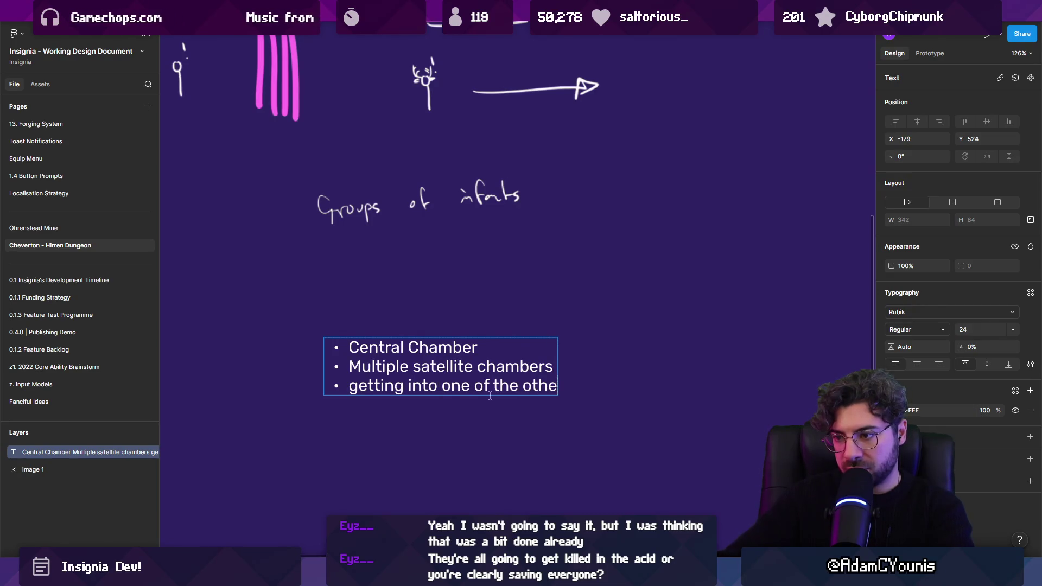
text(r chambers )
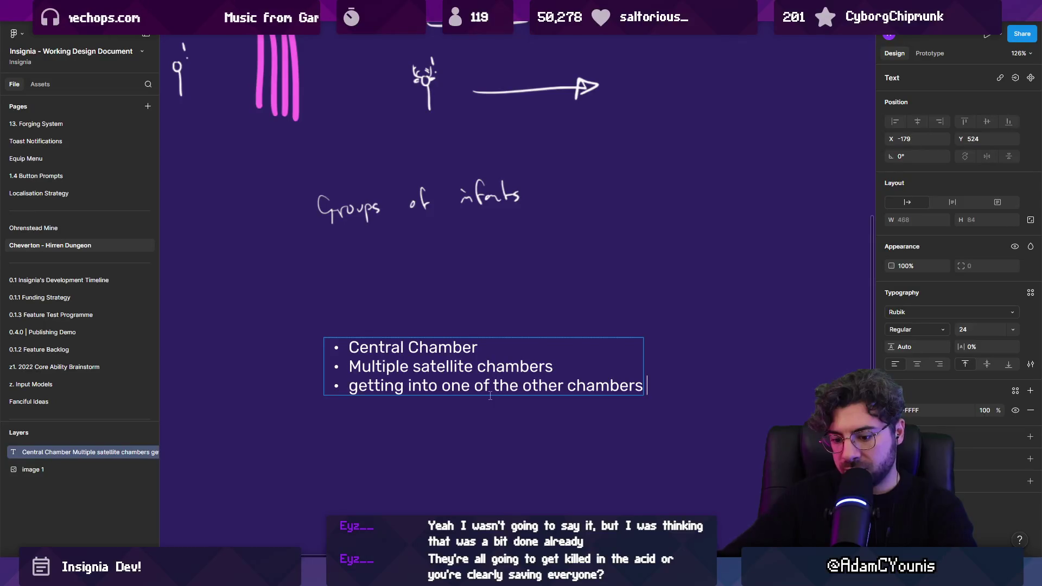
text(changes the confi)
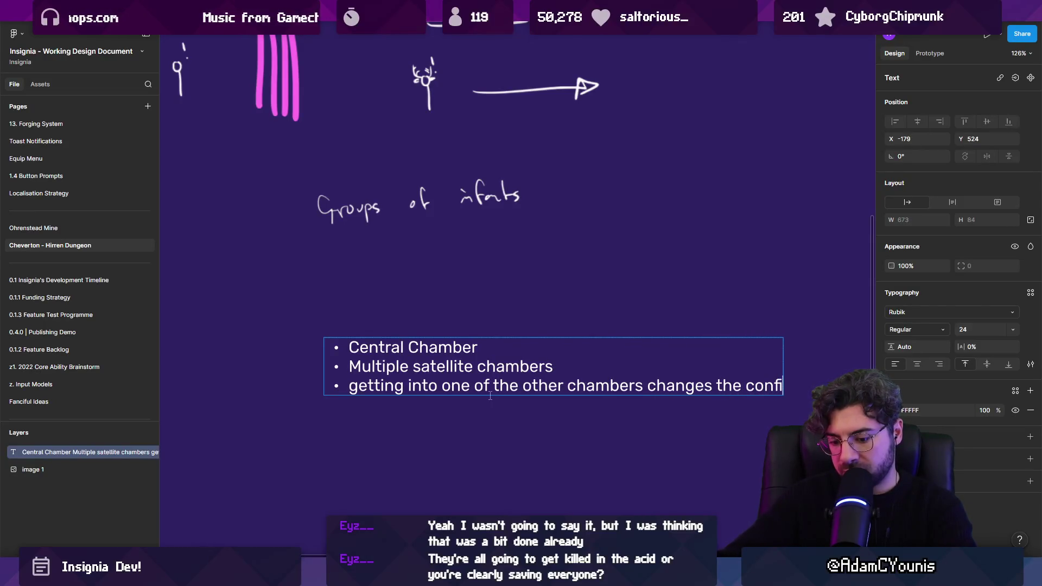
text(gburation of the)
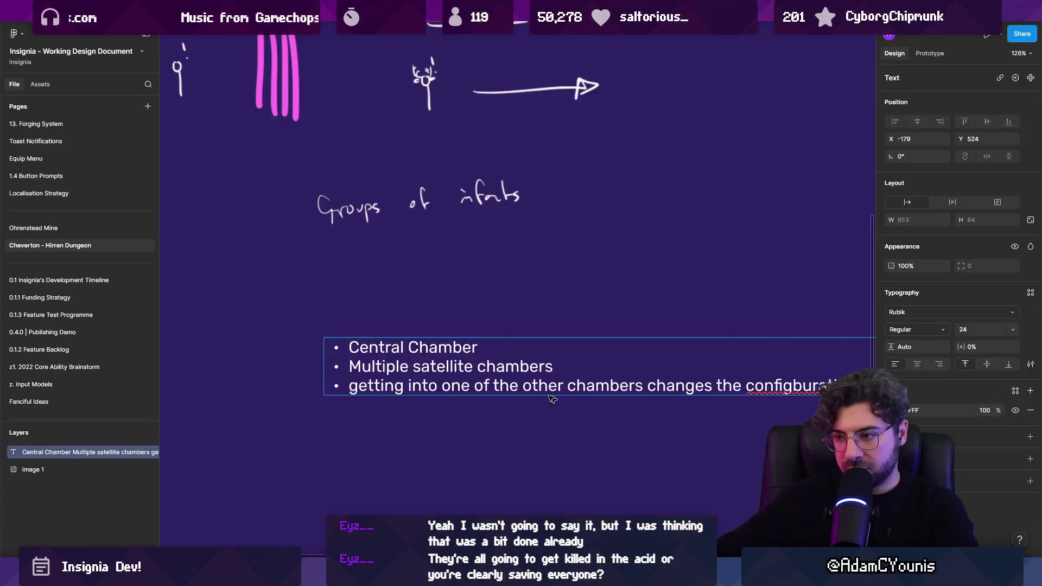
scroll(276, 360, down, 5)
right_click(511, 374)
click(536, 384)
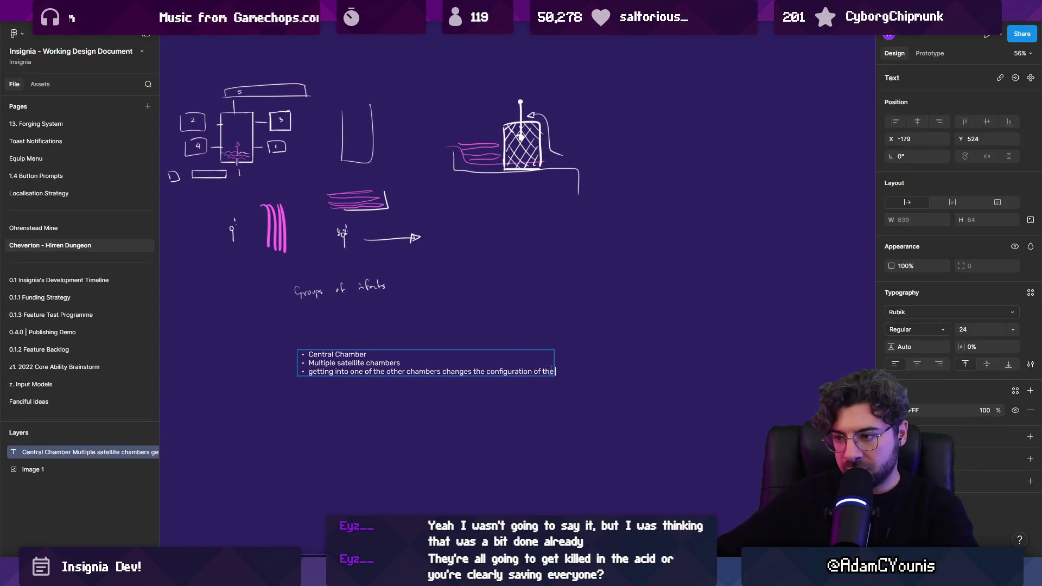
text(central one.)
key(Return)
key(Tab)
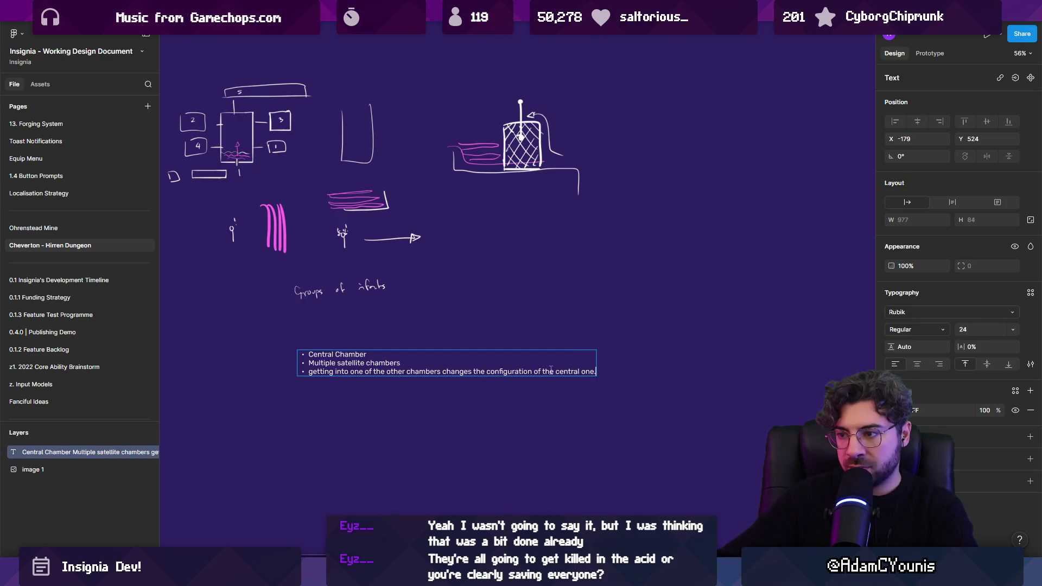
text(is causes)
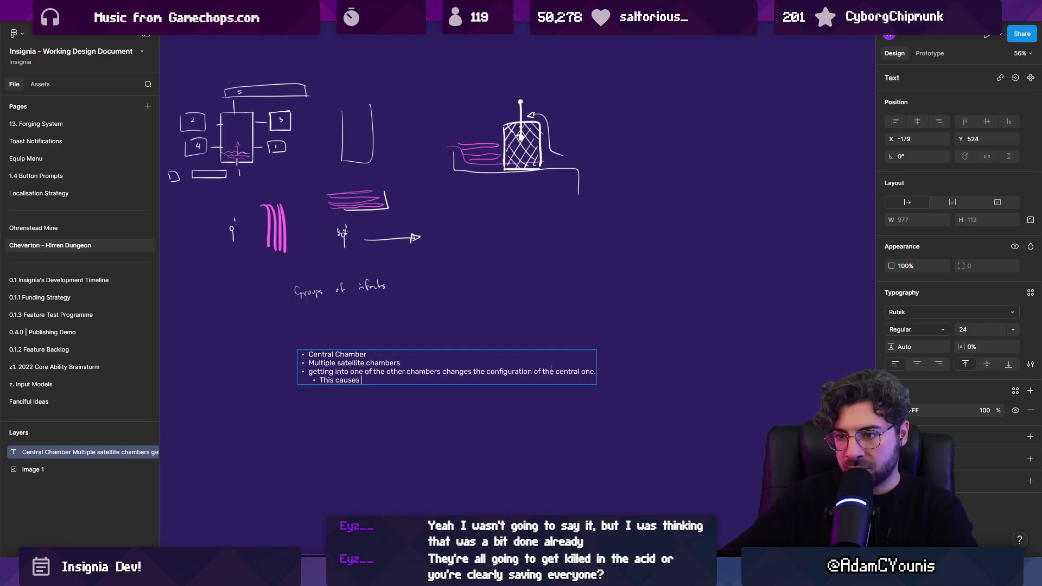
text(rise)
Append ', containing Hirren infants' to the satellite chambers bullet.
scroll(551, 369, up, 5)
click(553, 332)
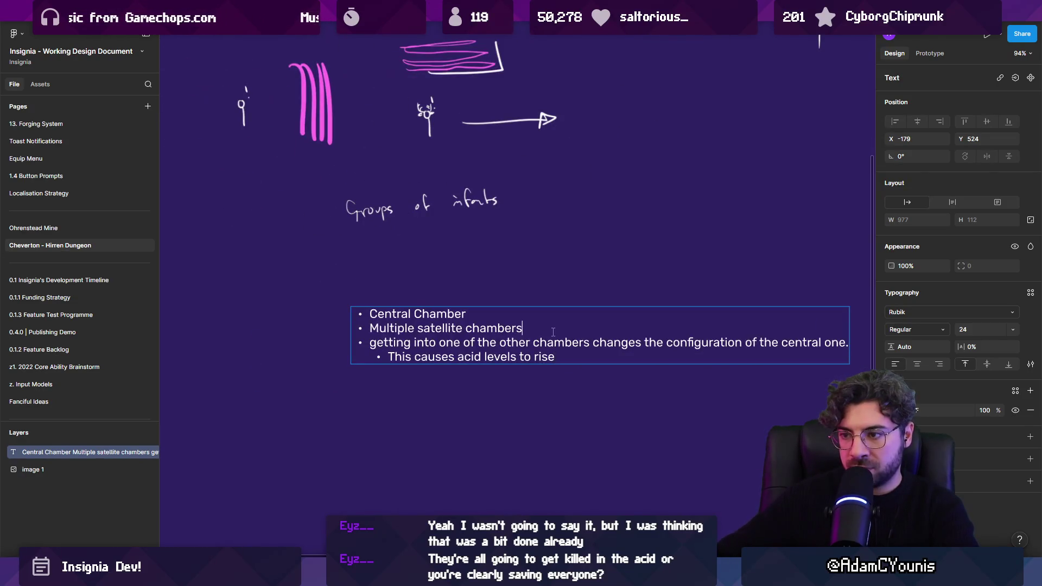
text(, containing )
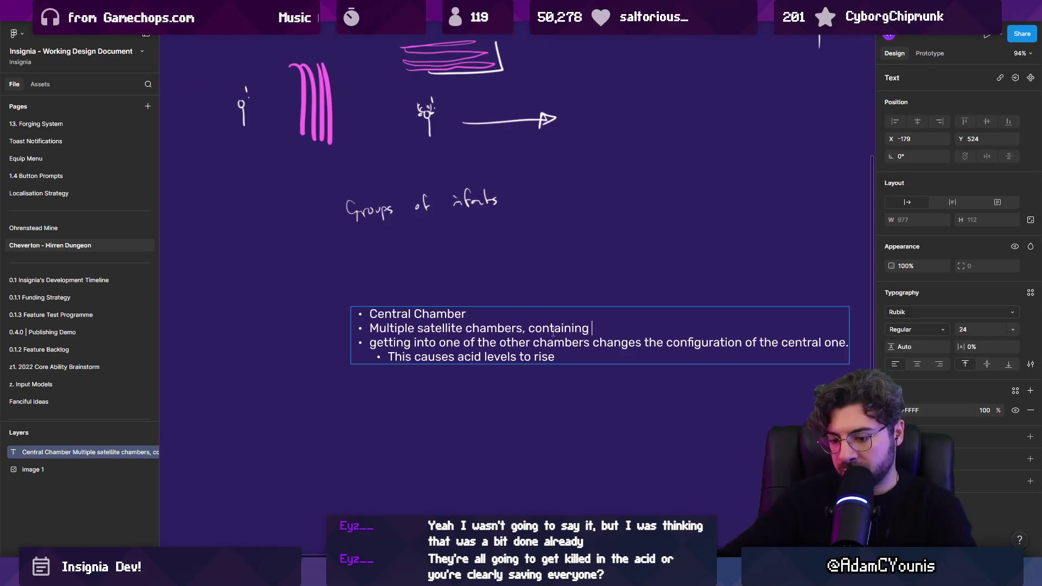
text(Hirren infants)
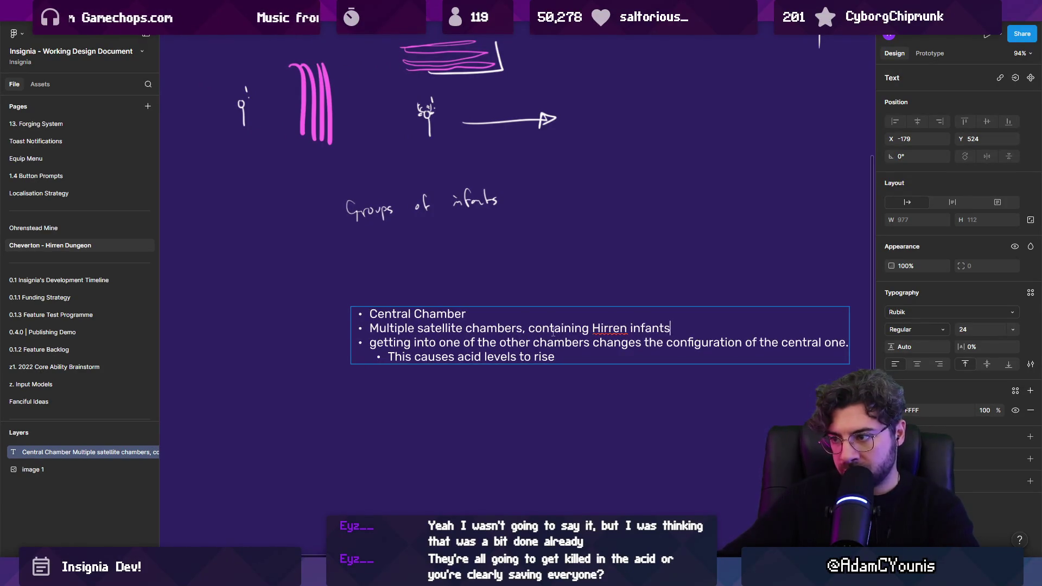
Add a top-level bullet: each satellite chamber has a different challenge involving ensigns.
key(Down)
key(Down)
key(Return)
key(shift+Tab)
text(S)
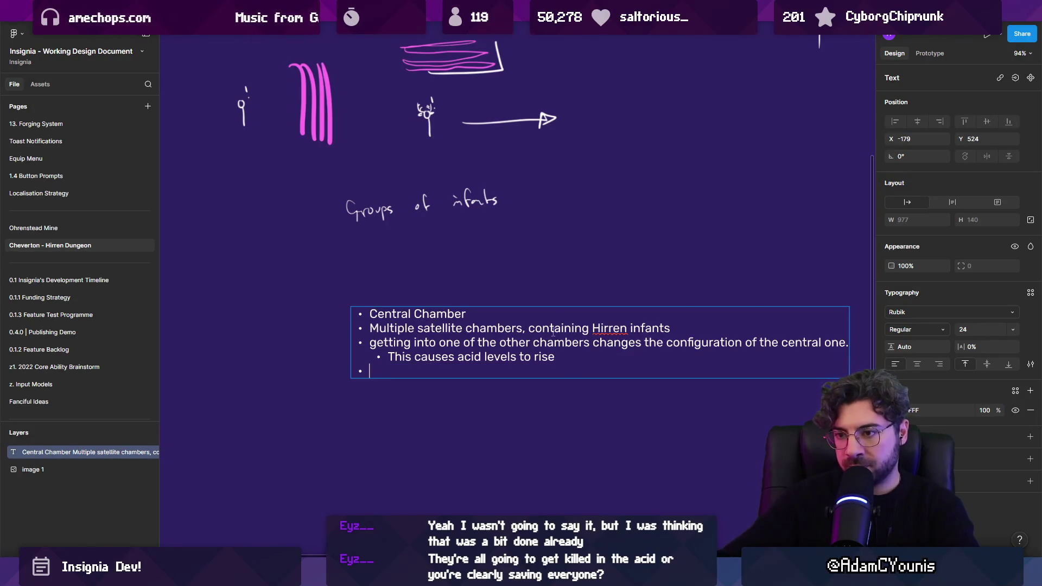
text(Each )
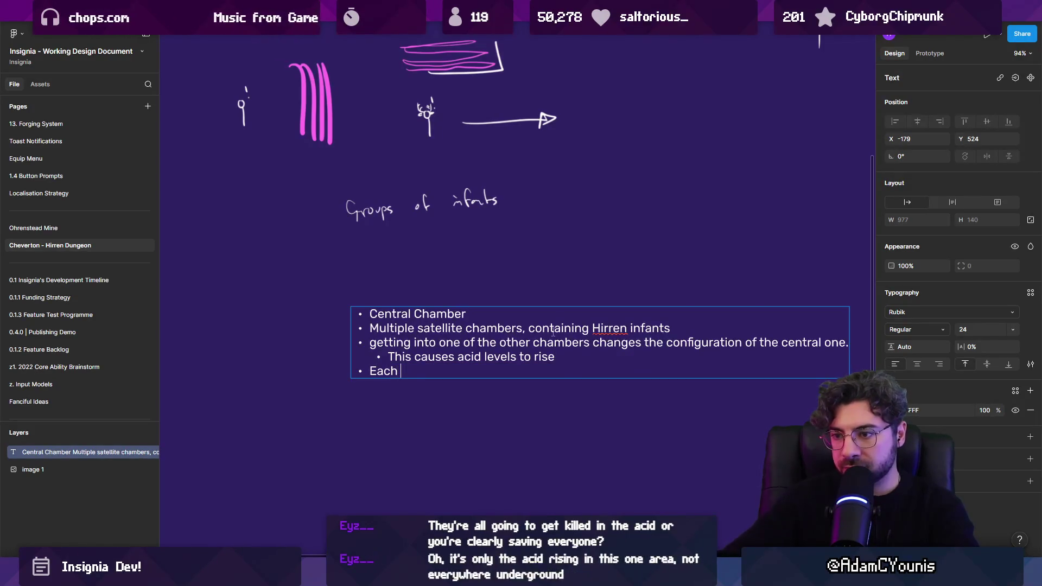
text(satellite chamb)
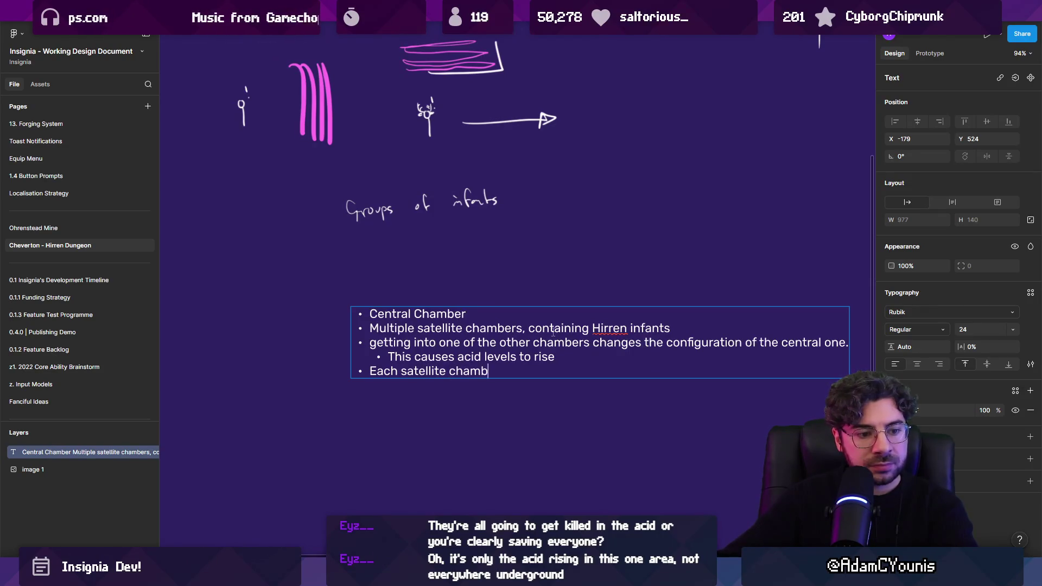
text(er has a diffe)
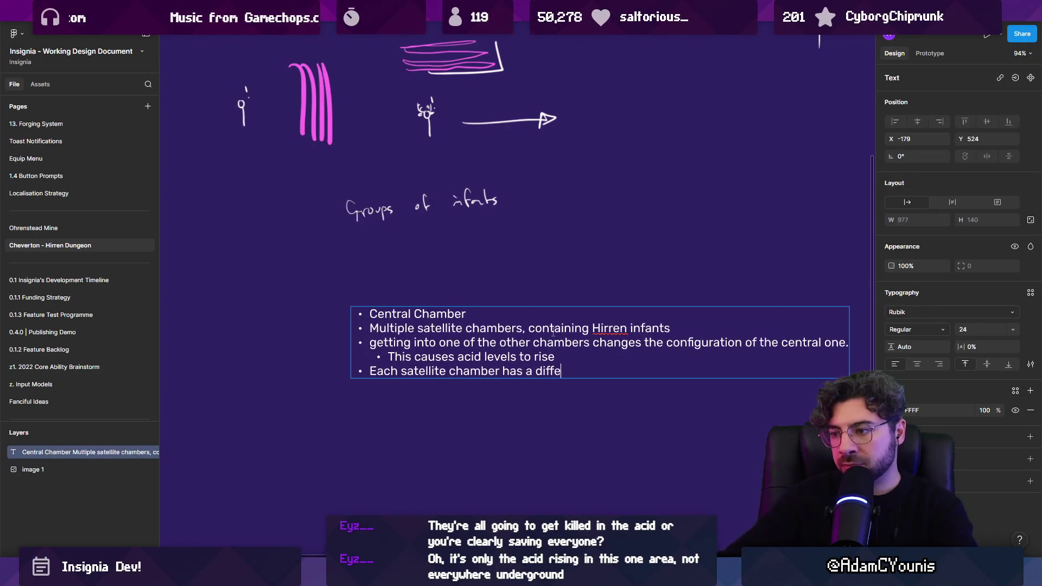
text(challenge )
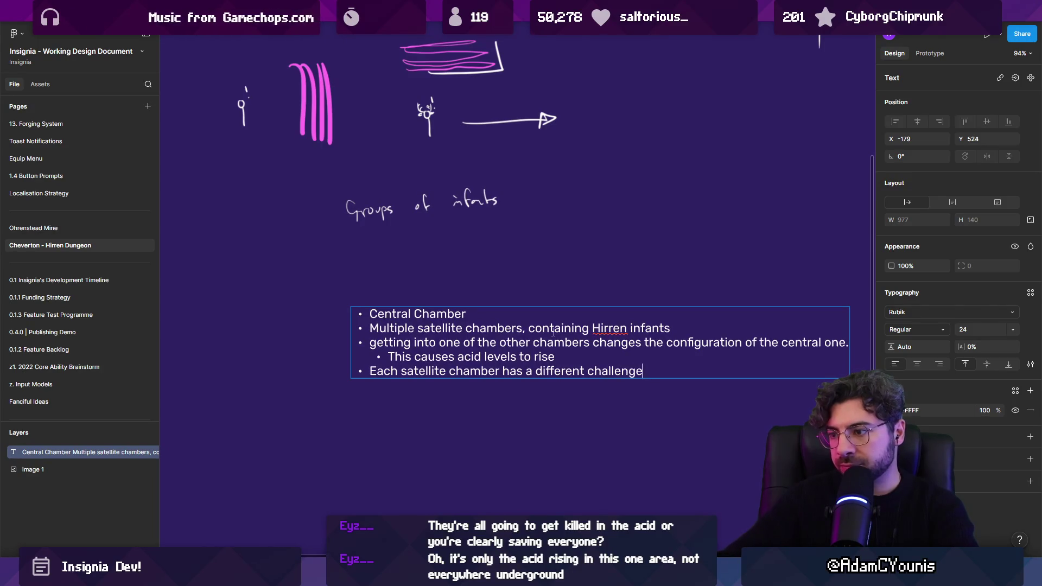
text(involvin)
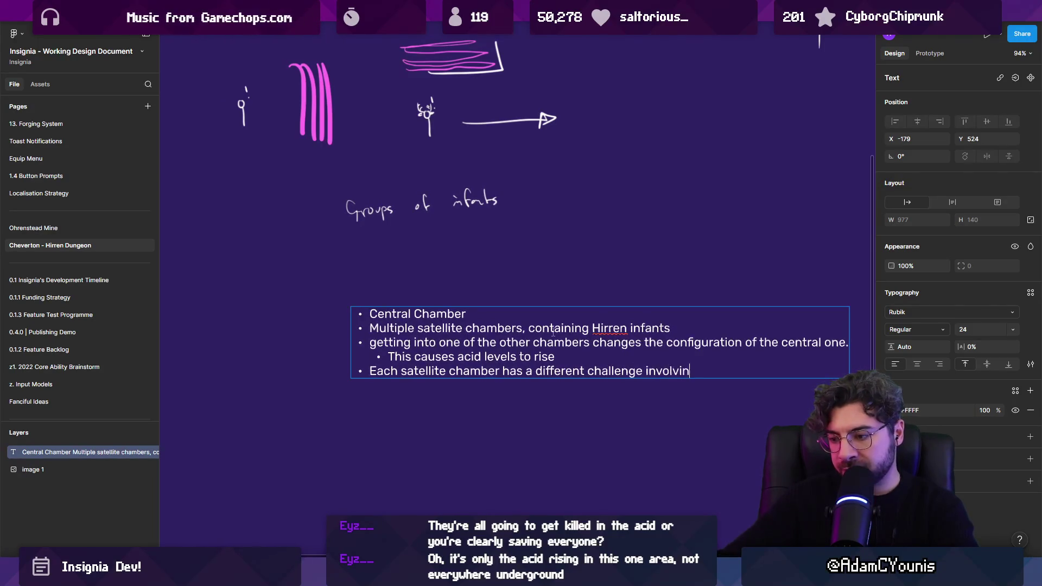
text(g ensigns)
key(Return)
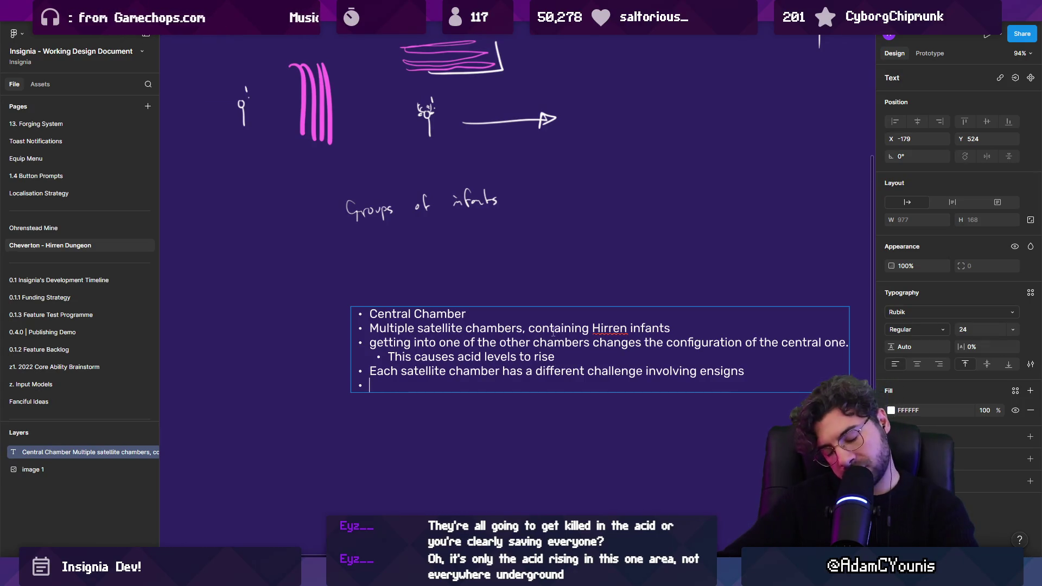
Write the indented sub-bullet 'Saving the child allows the rest the Hirren herd to progress??)'.
text(ving the child)
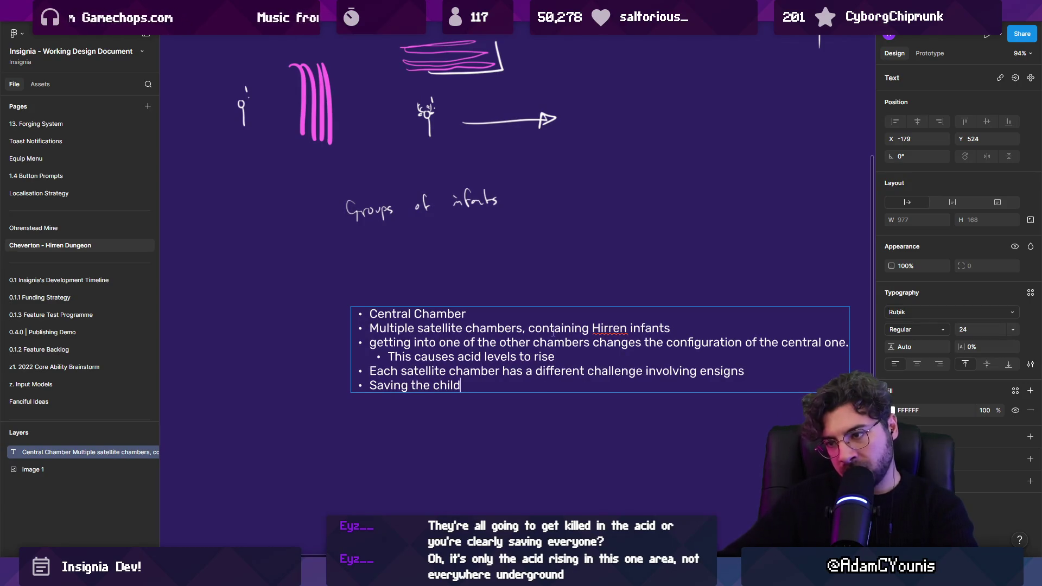
key(Tab)
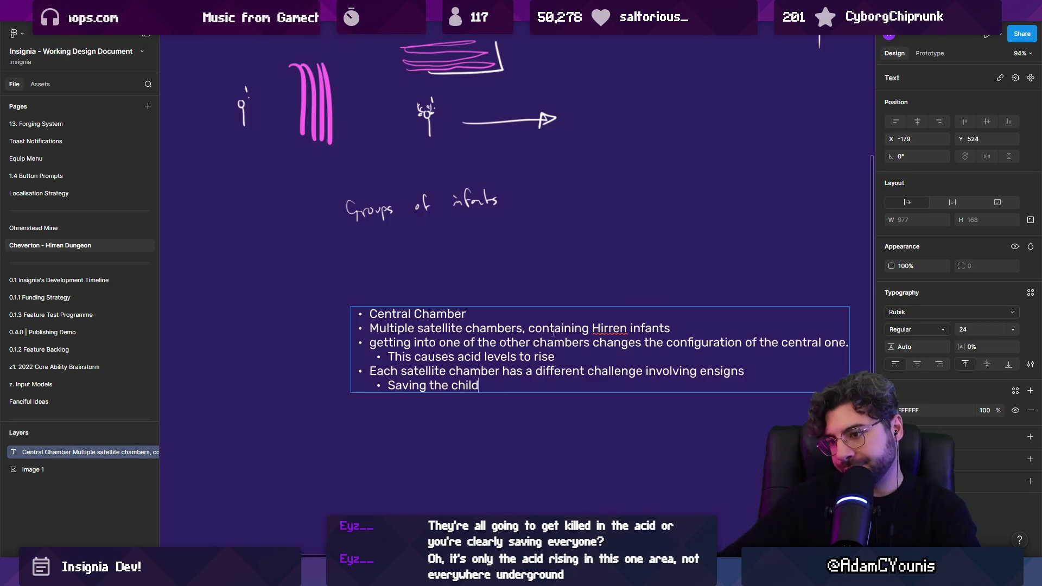
key(ctrl+shift+Right)
key(ctrl+shift+Right)
key(ctrl+shift+Right)
key(Right)
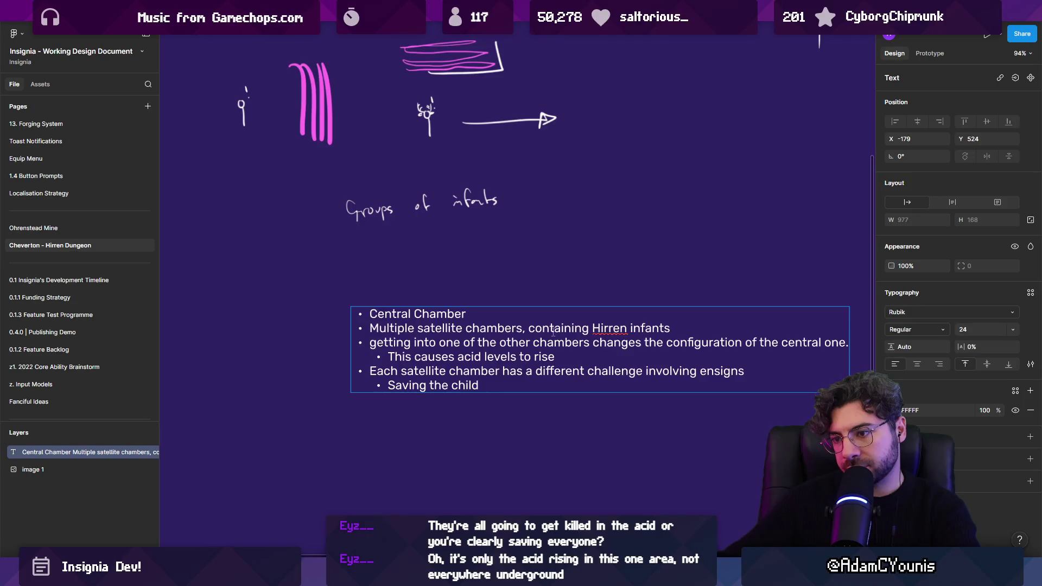
text(allows the rest ofthe hirren)
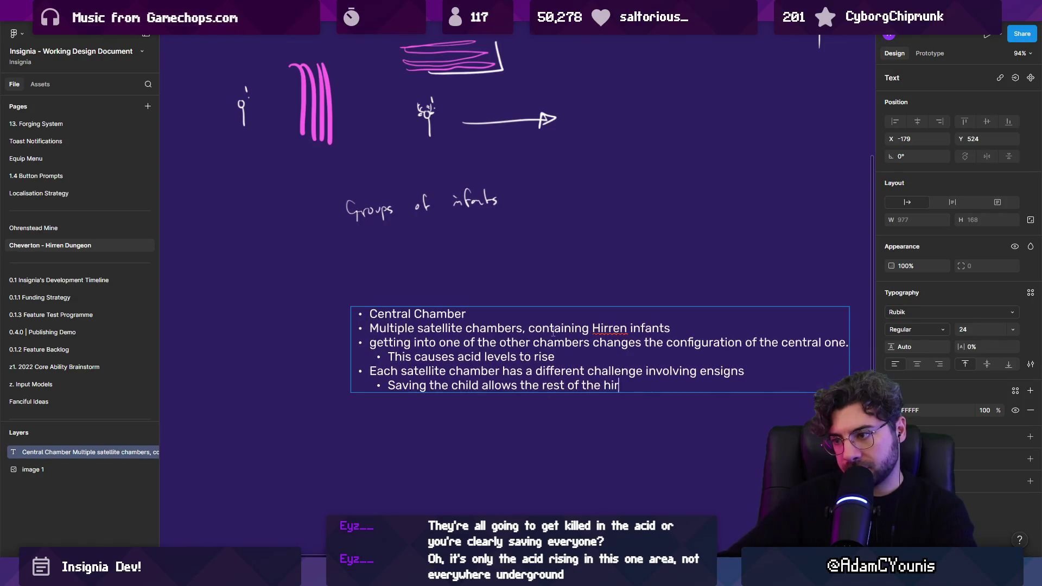
key(ctrl+shift+Left)
text(Hirren hea)
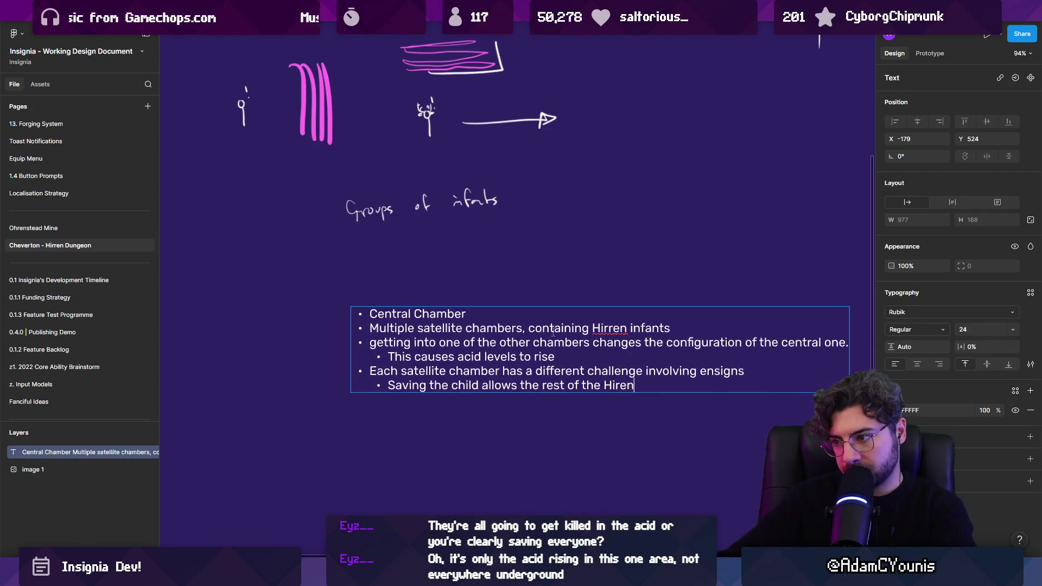
key(BackSpace)
text(r)
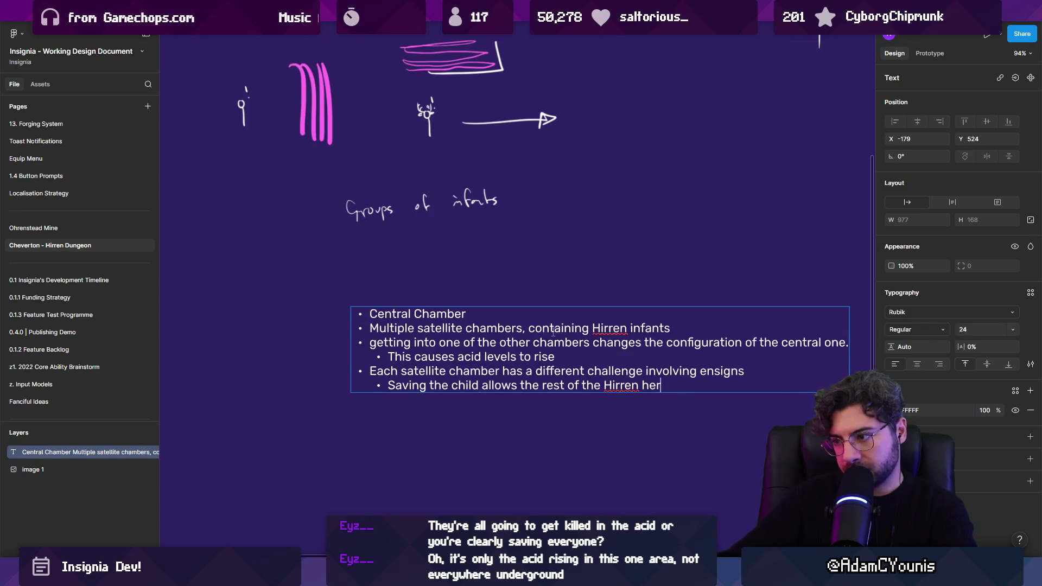
text(d to move)
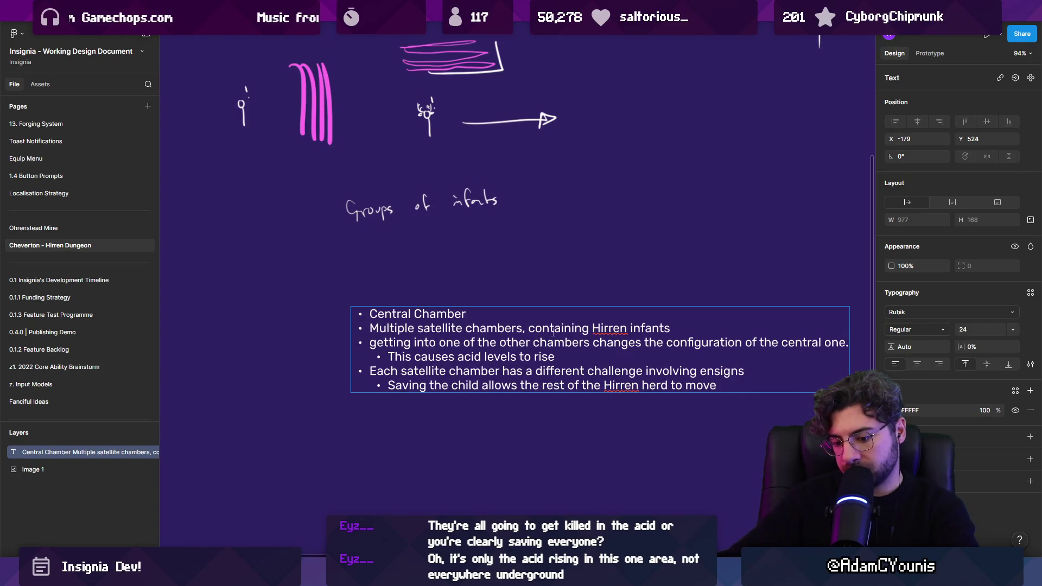
key(BackSpace)
key(BackSpace)
key(BackSpace)
text(progre)
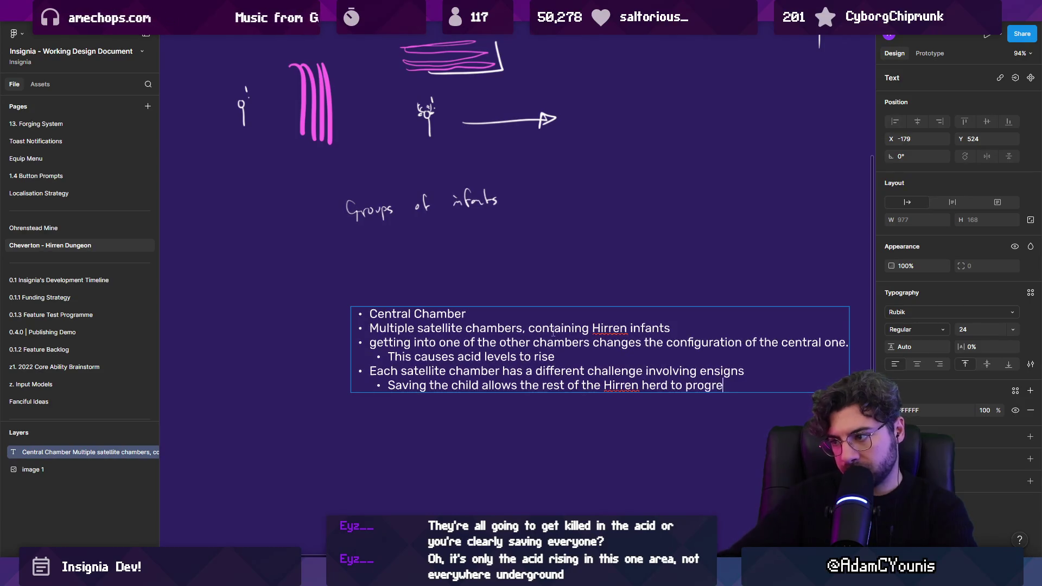
text(ss??))
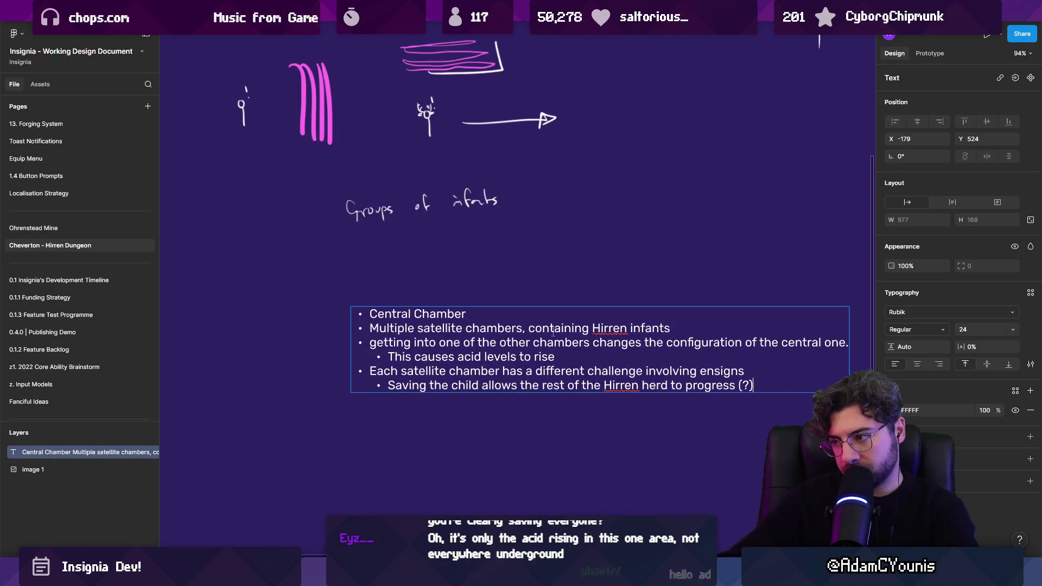
key(Return)
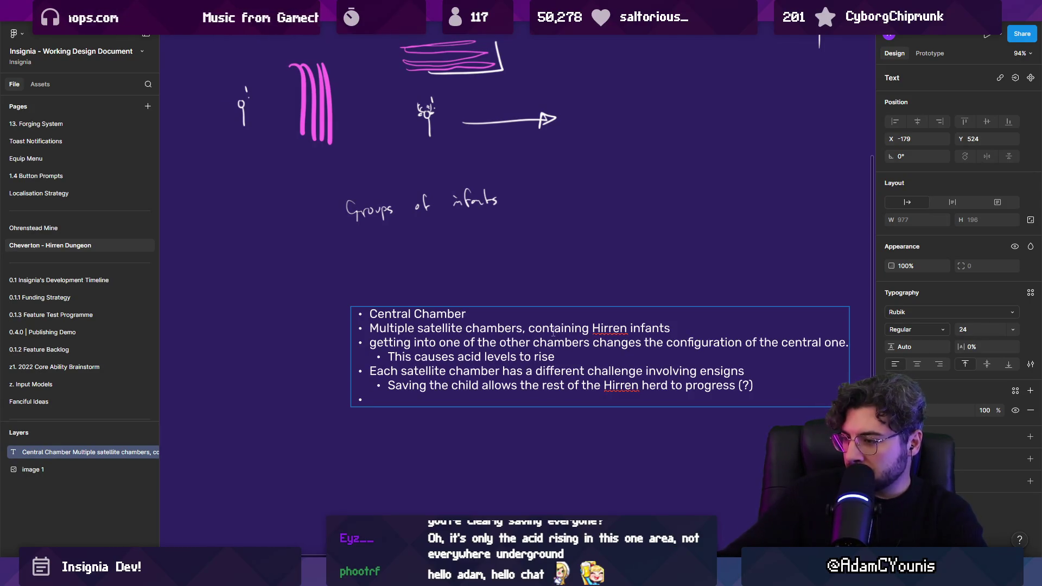
Change 'ensigns' to 'ensign puzzle' and start an indented sub-bullet below it.
key(Up)
key(Up)
key(End)
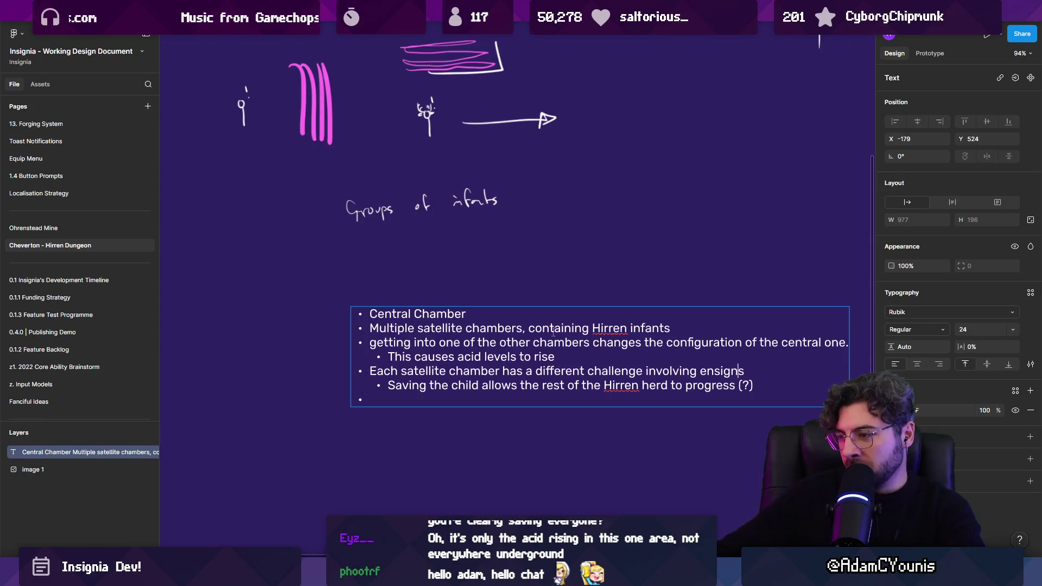
key(BackSpace)
text(puzzle)
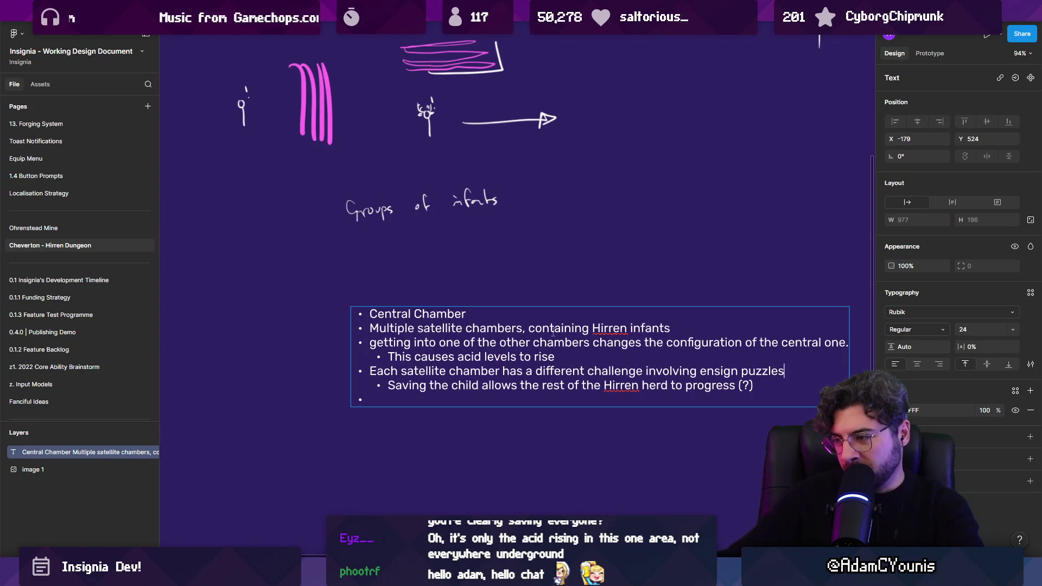
key(Return)
key(Tab)
Add sub-bullets 'One involving wall ride' and 'One involving plunge'.
text(One involvein)
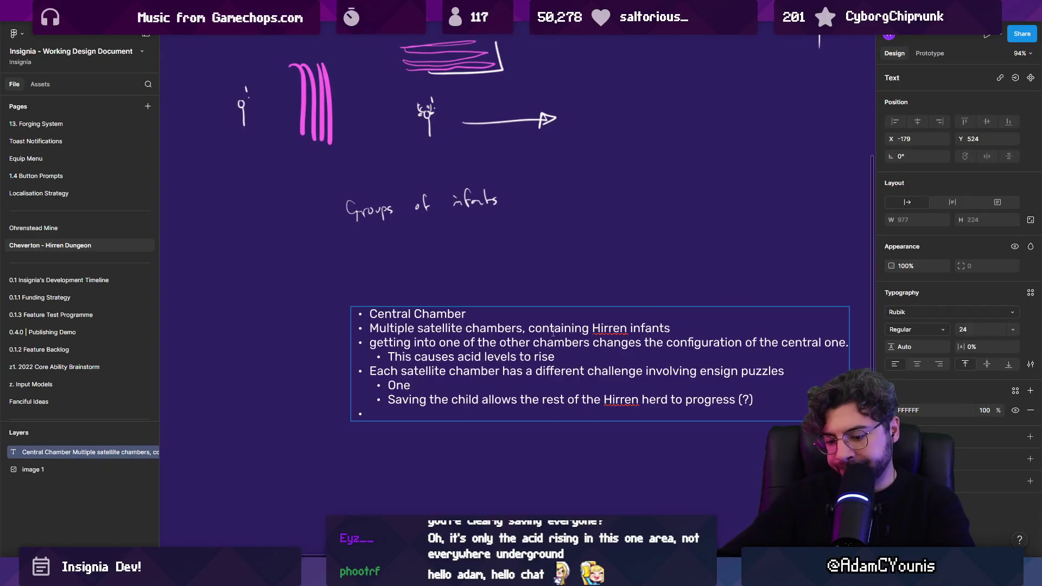
key(BackSpace)
key(BackSpace)
key(BackSpace)
text(ing )
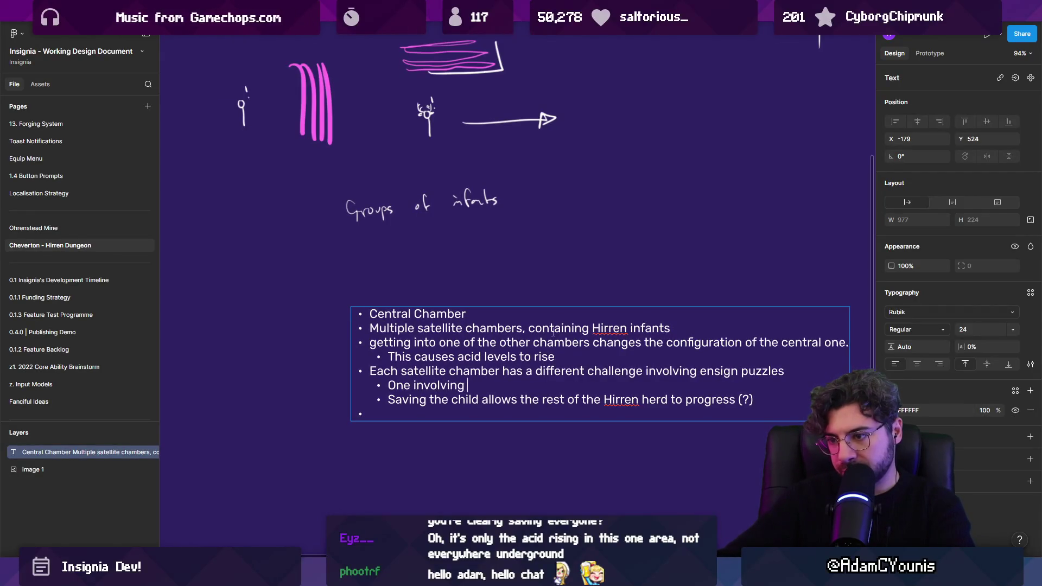
text(wall ride)
key(Return)
text(On)
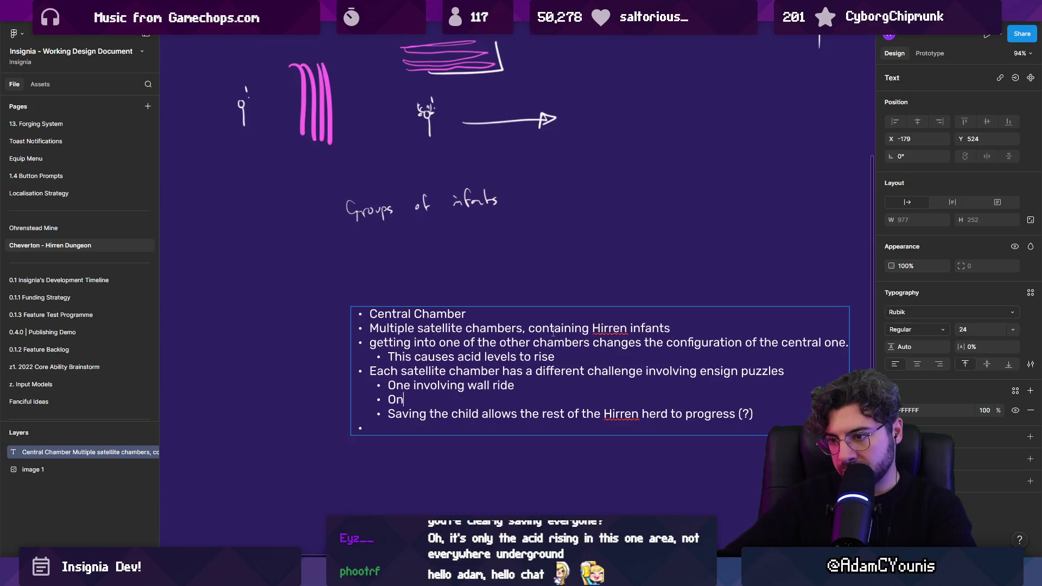
text(e involving )
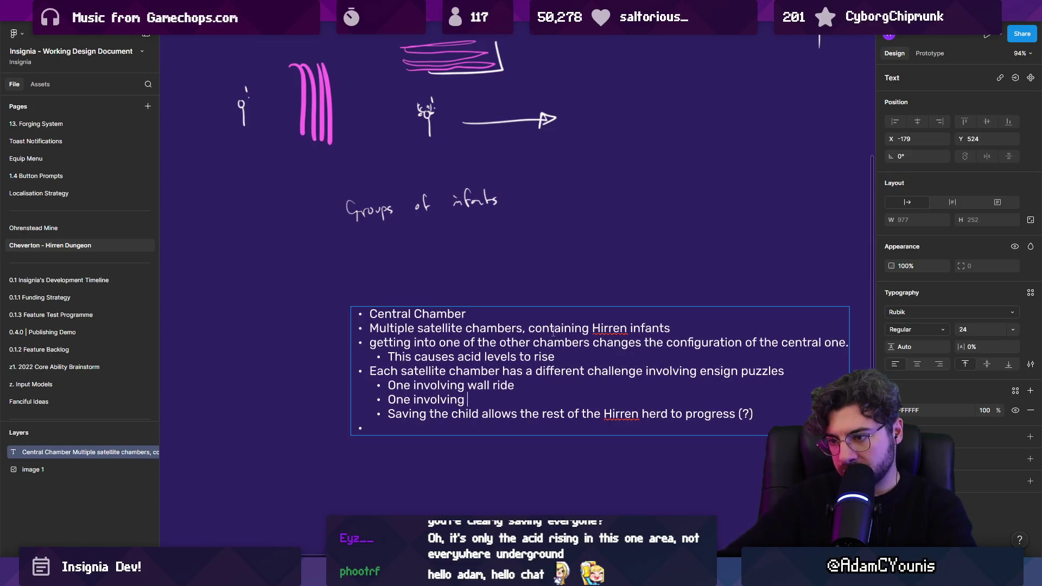
text(plunge)
Add a third sub-bullet 'two involving mix of the above'.
key(Return)
text(gr)
key(BackSpace)
key(BackSpace)
text(One invo)
key(BackSpace)
key(BackSpace)
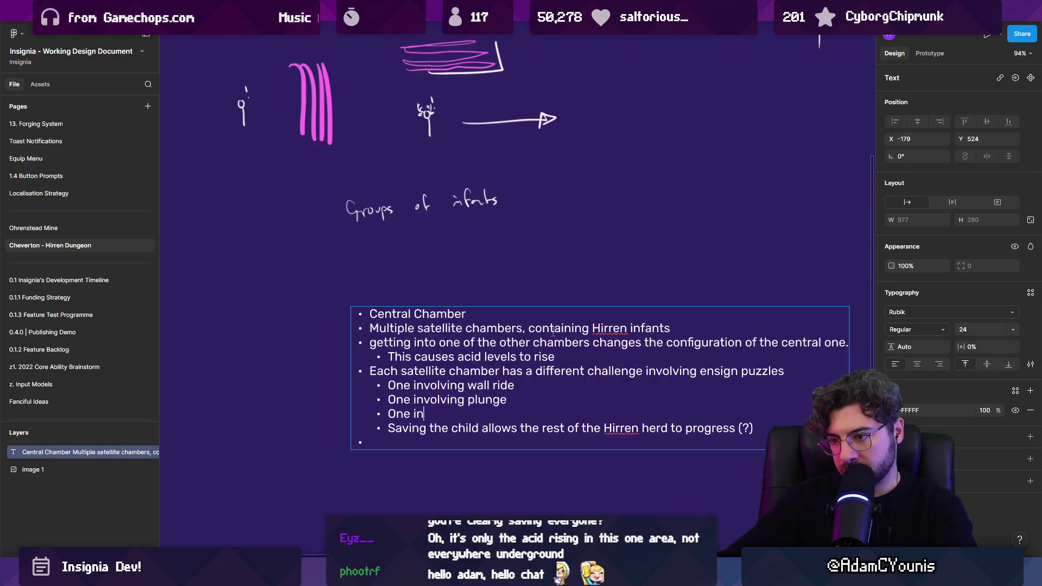
key(BackSpace)
key(BackSpace)
text(two involveing)
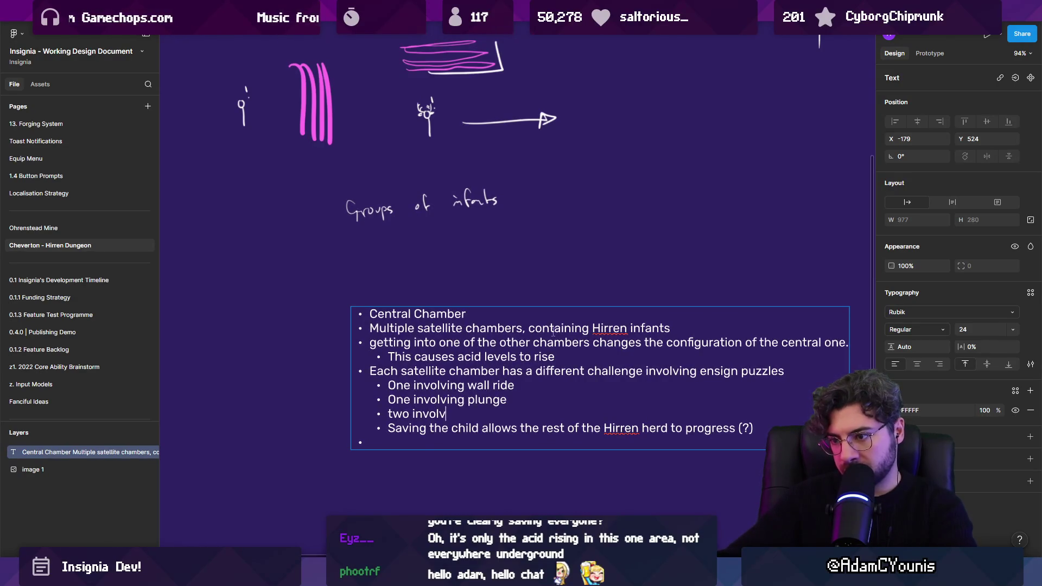
key(BackSpace)
key(BackSpace)
key(BackSpace)
text(ing)
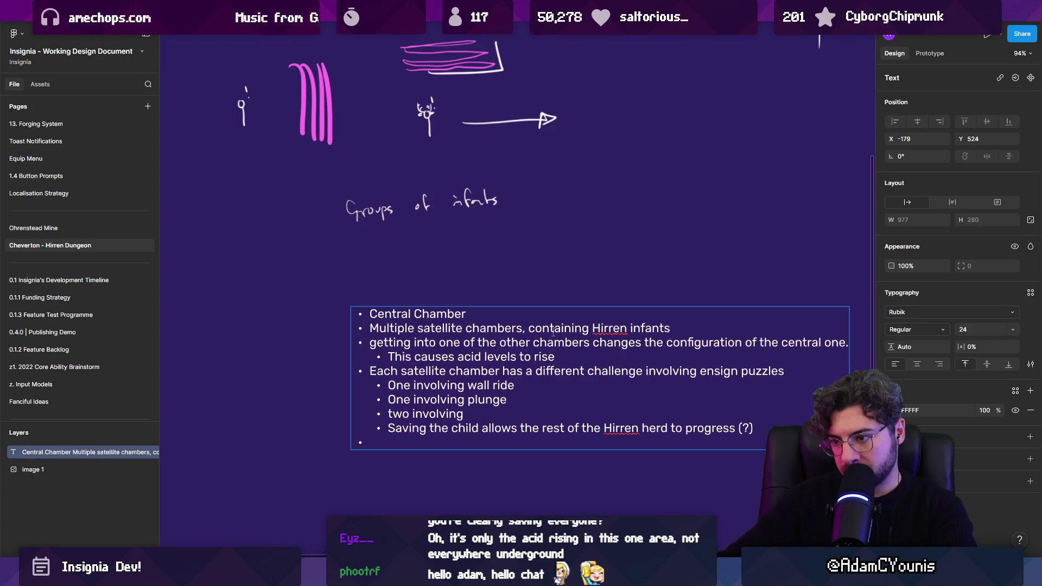
text( mix of the above +)
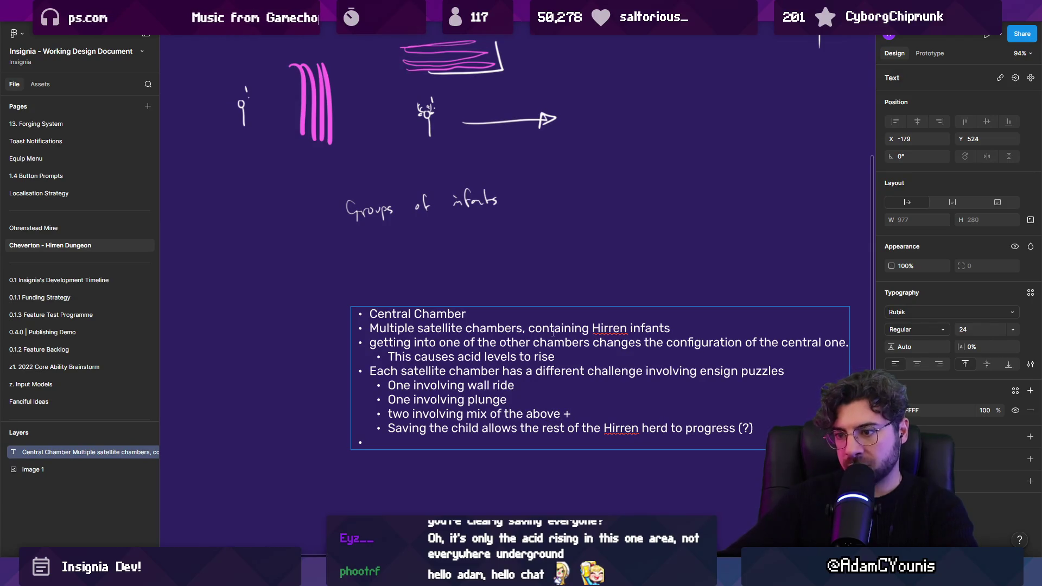
Finish that sub-bullet with 'the green ensign from the dungeon', dropping the 'entropy pull' wording.
text(ropy)
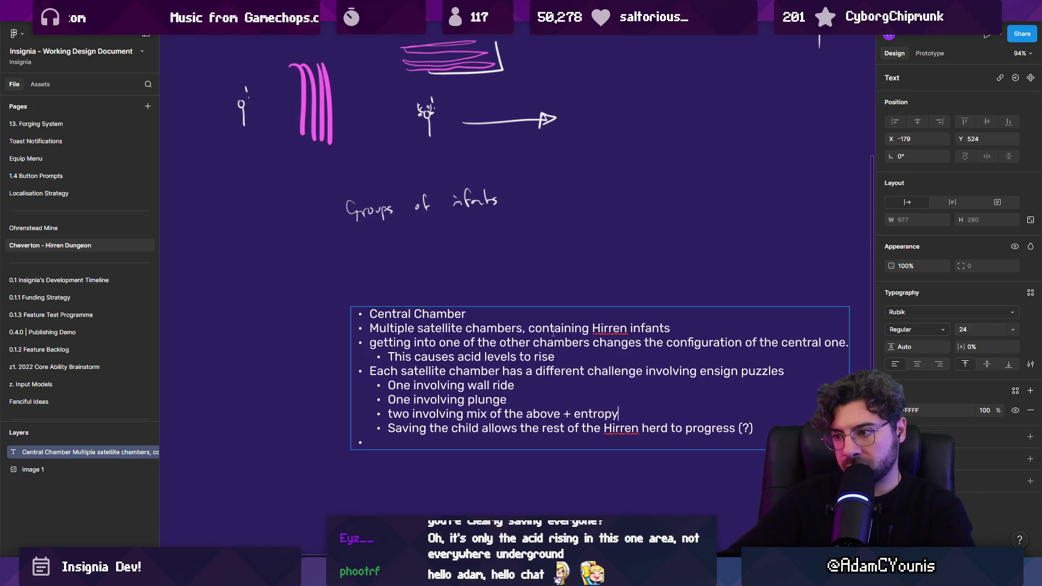
text( pull)
key(ctrl+shift+Left)
key(ctrl+shift+Left)
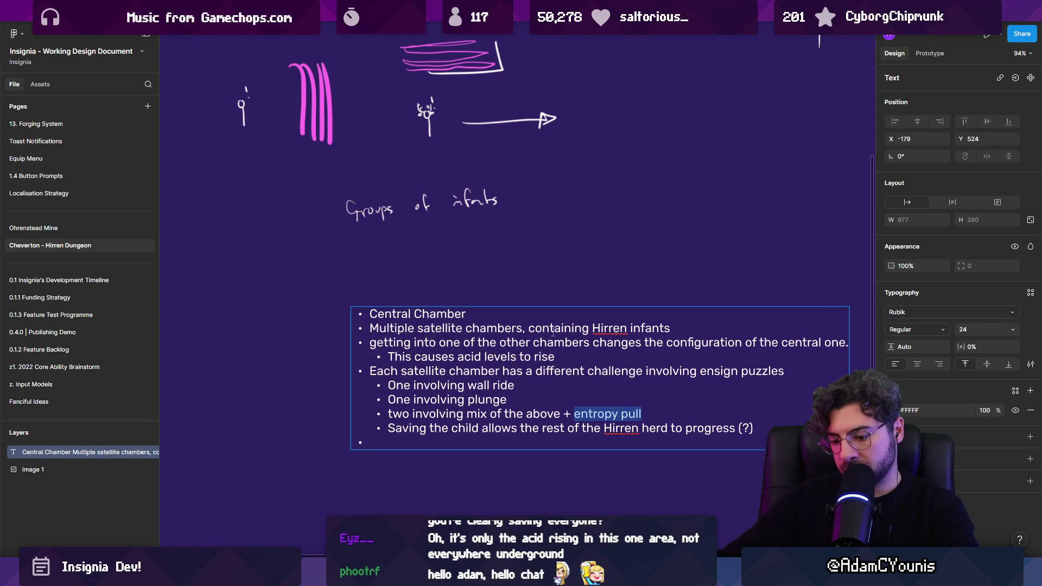
key(BackSpace)
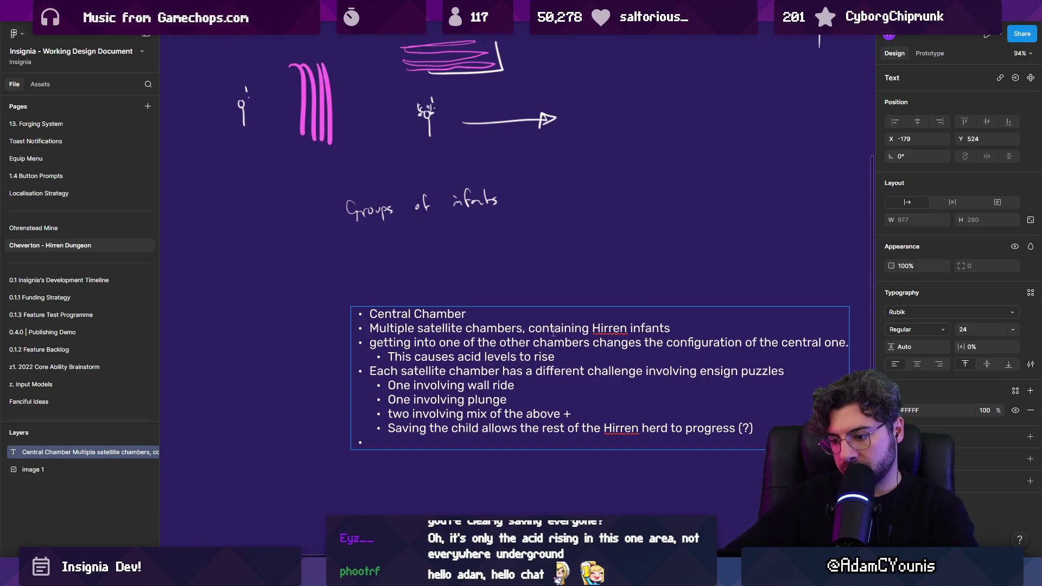
text(the green ensign )
text(from the furt)
key(BackSpace)
key(BackSpace)
key(BackSpace)
text(dungeon)
Reselect the bullet list and replace the empty trailing bullet with a fresh one.
key(Escape)
key(Escape)
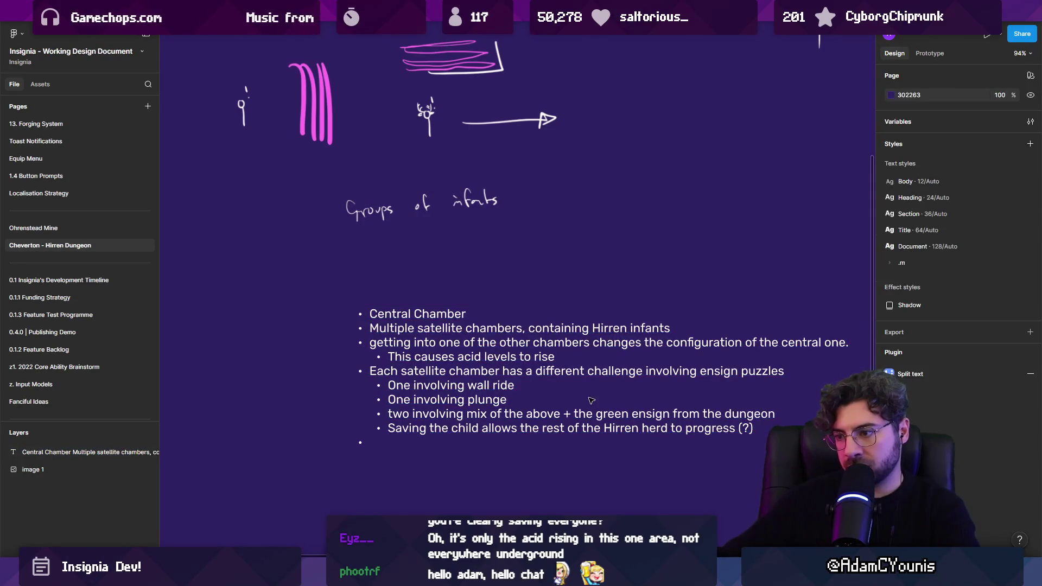
click(592, 400)
key(Escape)
click(494, 440)
click(492, 441)
key(BackSpace)
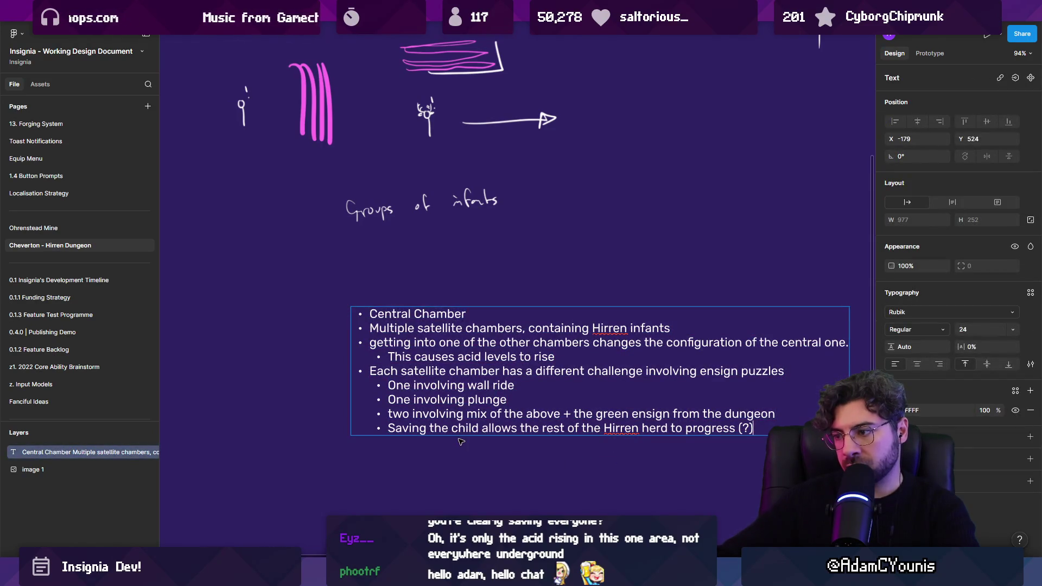
key(Return)
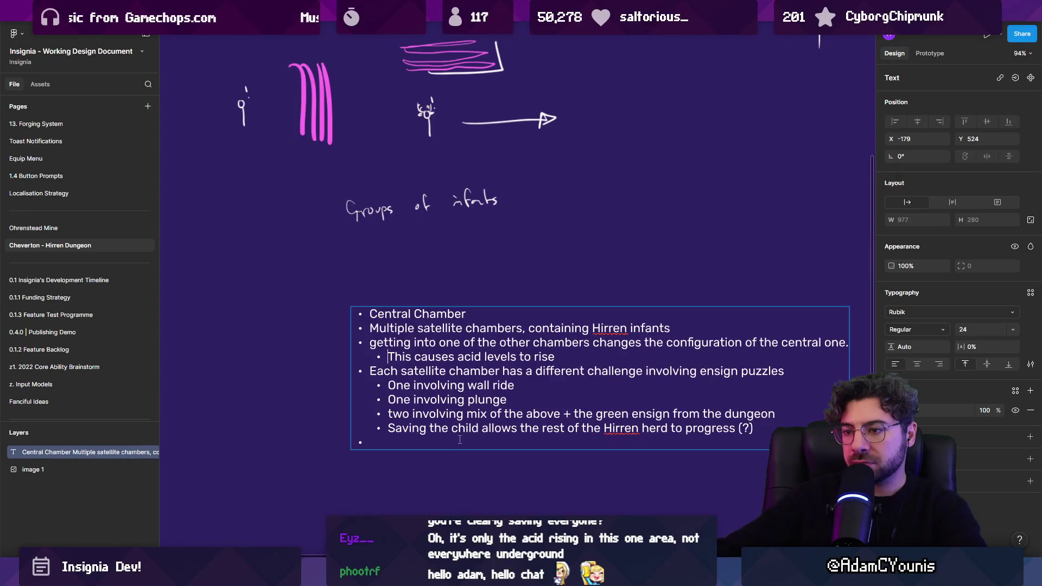
Prefix the central chamber line with '1x' and the satellite chambers line with '4x'.
key(ctrl+Home)
text(1)
key(Down)
key(Home)
text(4x)
key(ctrl+Home)
key(Right)
text(x)
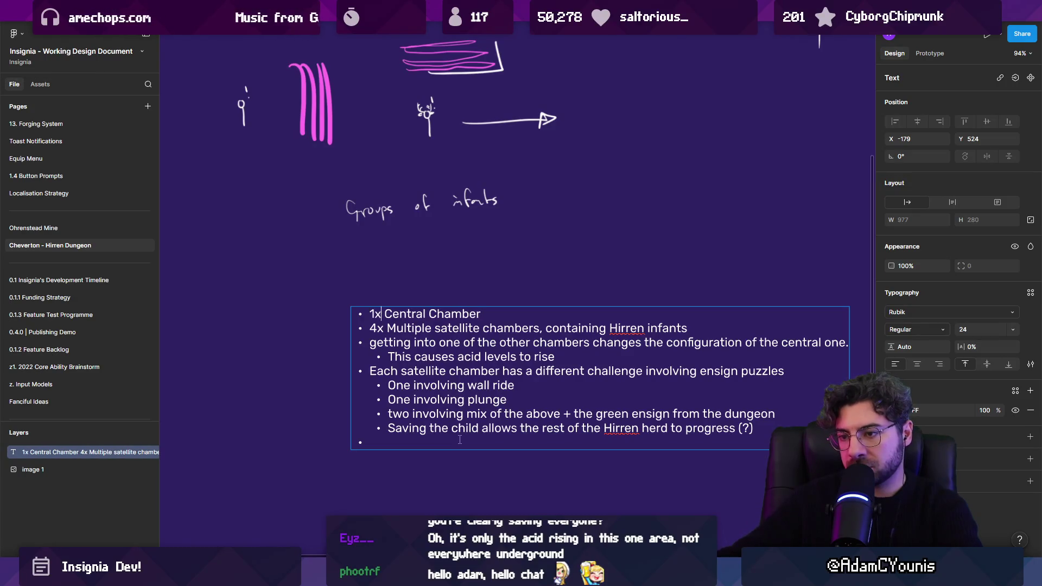
Write the bullet 'A couple more gauntlet rooms', removing a stray leading space.
click(417, 445)
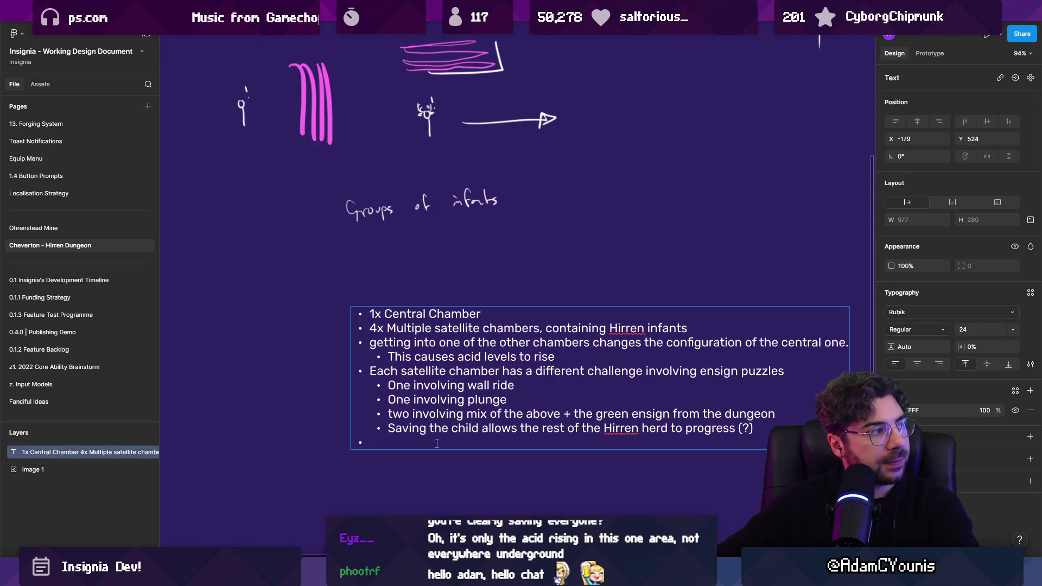
text(A couple of m)
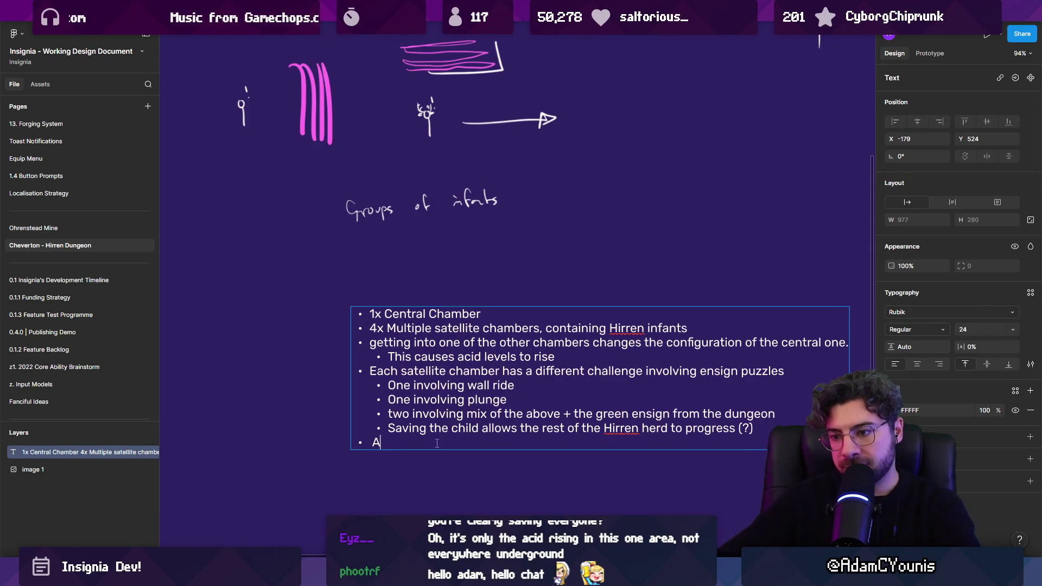
key(BackSpace)
key(BackSpace)
key(BackSpace)
text(more g)
text(auntlet)
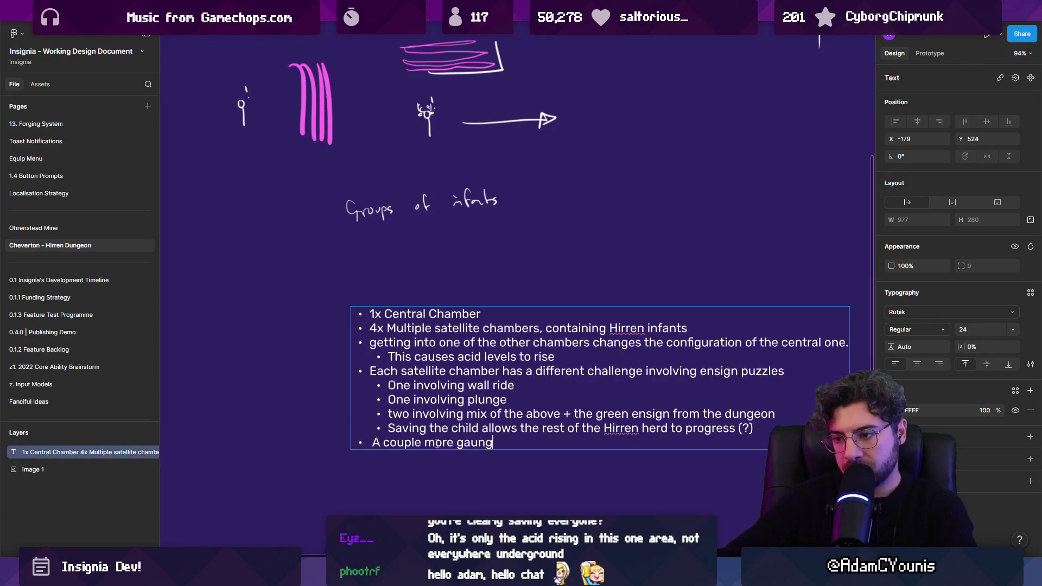
text( rooms)
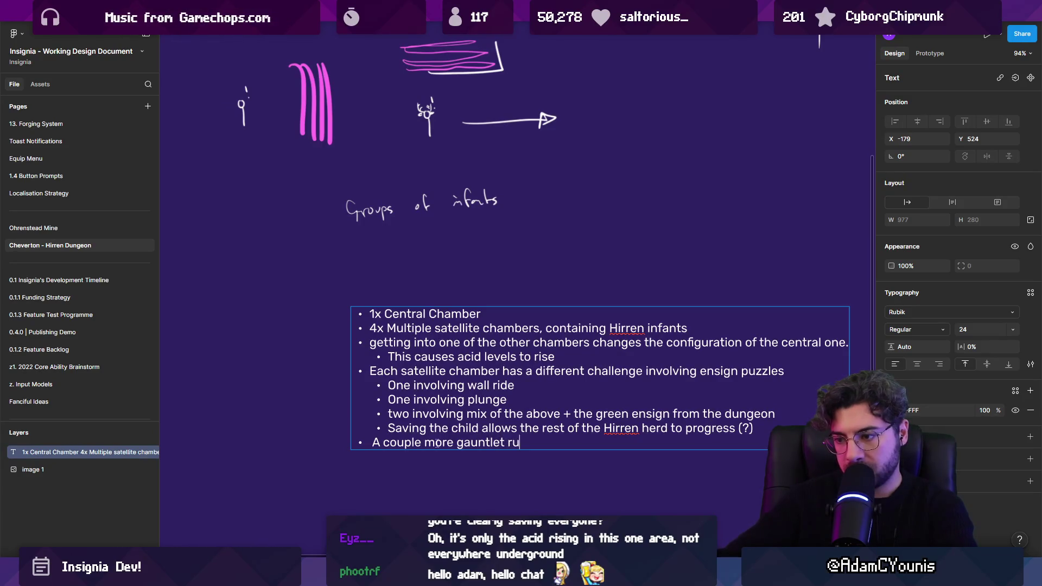
key(ctrl+shift+Left)
key(ctrl+shift+Left)
key(ctrl+shift+Left)
key(Left)
key(BackSpace)
key(End)
key(Return)
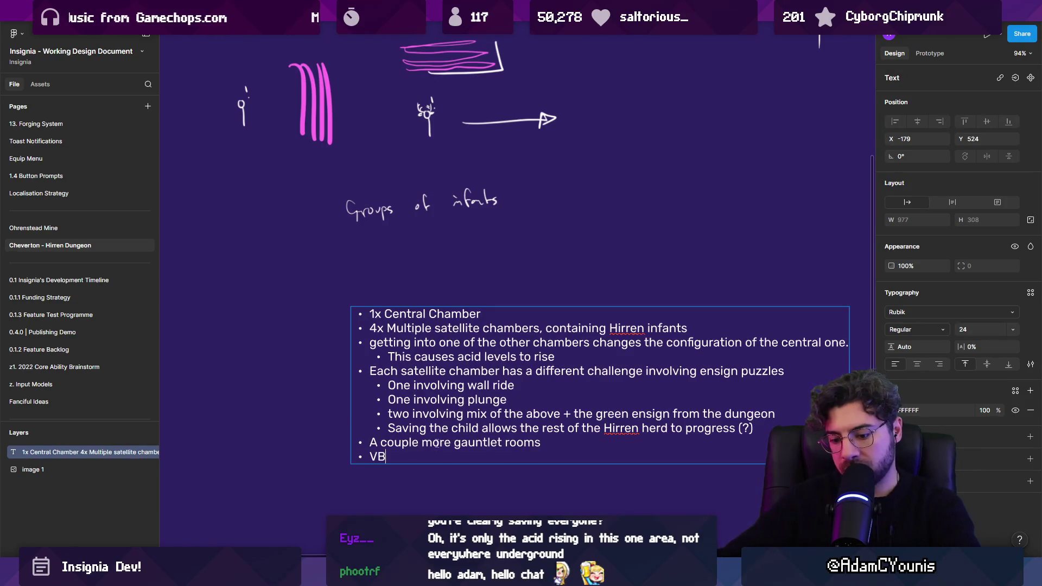
Add 'Pre boss room' and 'Boss room.' bullets, then exit editing and reselect the text box.
text(Pre boss room)
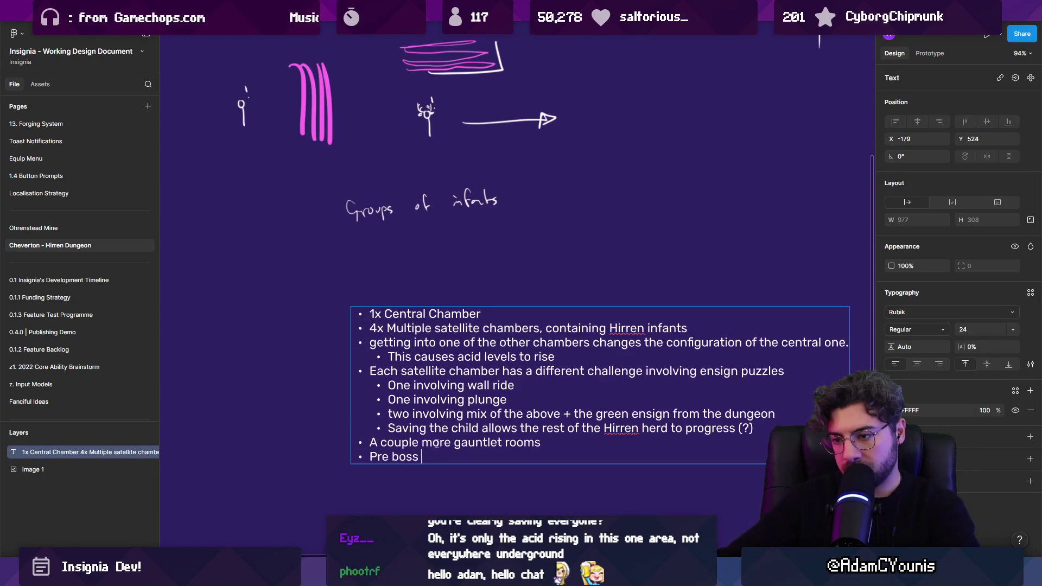
key(Return)
text(Boss room.)
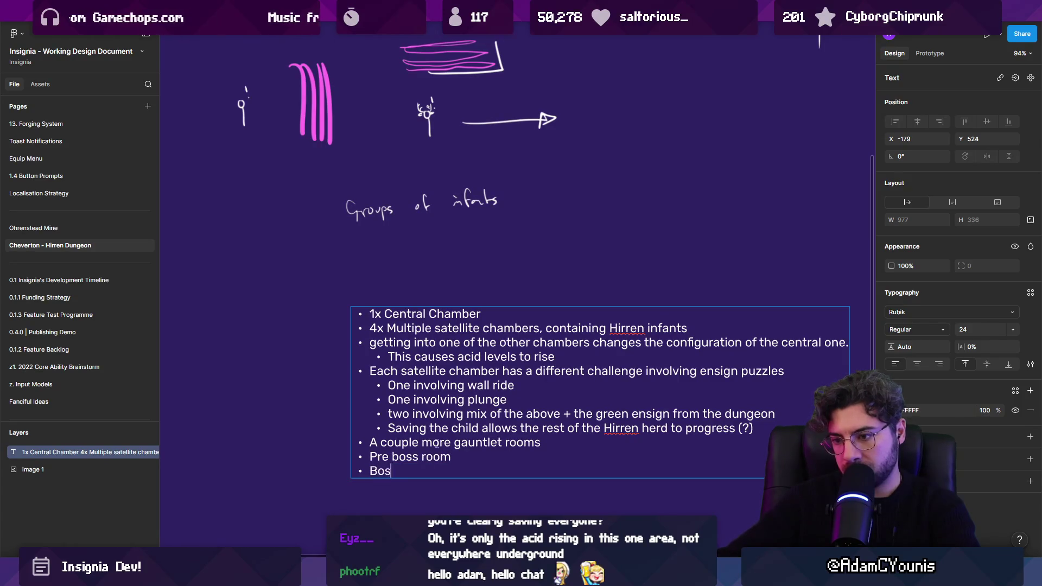
key(Escape)
key(Escape)
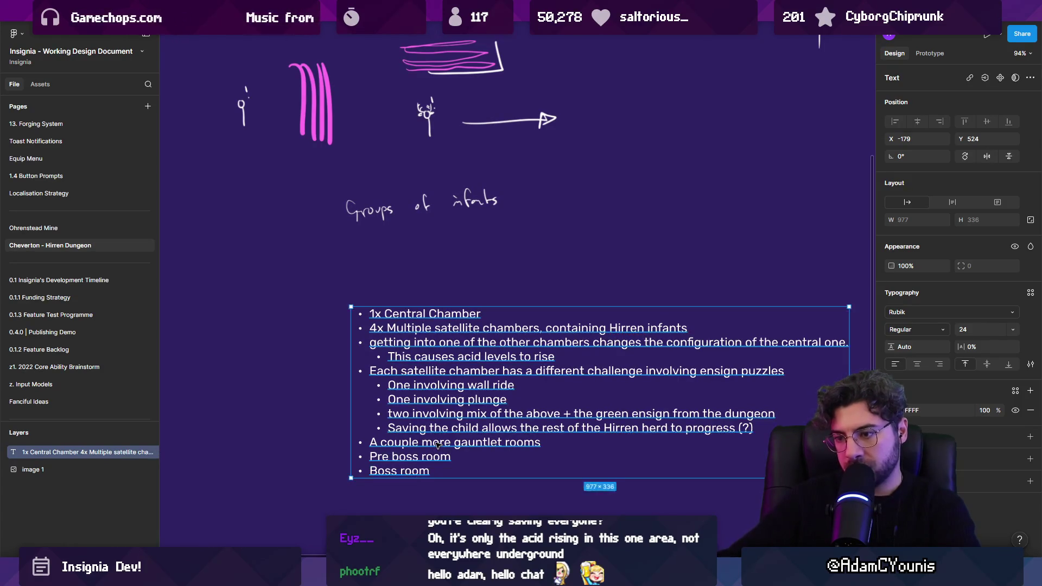
scroll(445, 392, down, 4)
click(445, 392)
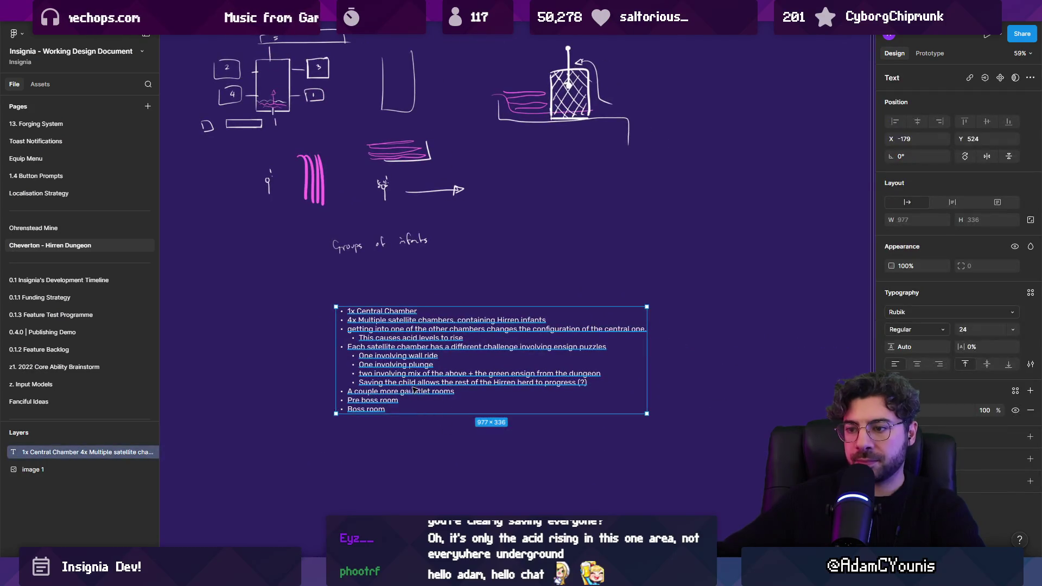
Add an empty line after the 'Saving the child' bullet in the dungeon notes.
scroll(393, 375, up, 4)
double_click(709, 382)
key(Return)
key(Up)
key(Up)
key(Up)
key(End)
key(ctrl+shift+Left)
key(Left)
key(shift+Up)
key(ctrl+shift+Left)
key(ctrl+shift+Left)
key(ctrl+shift+Left)
key(Left)
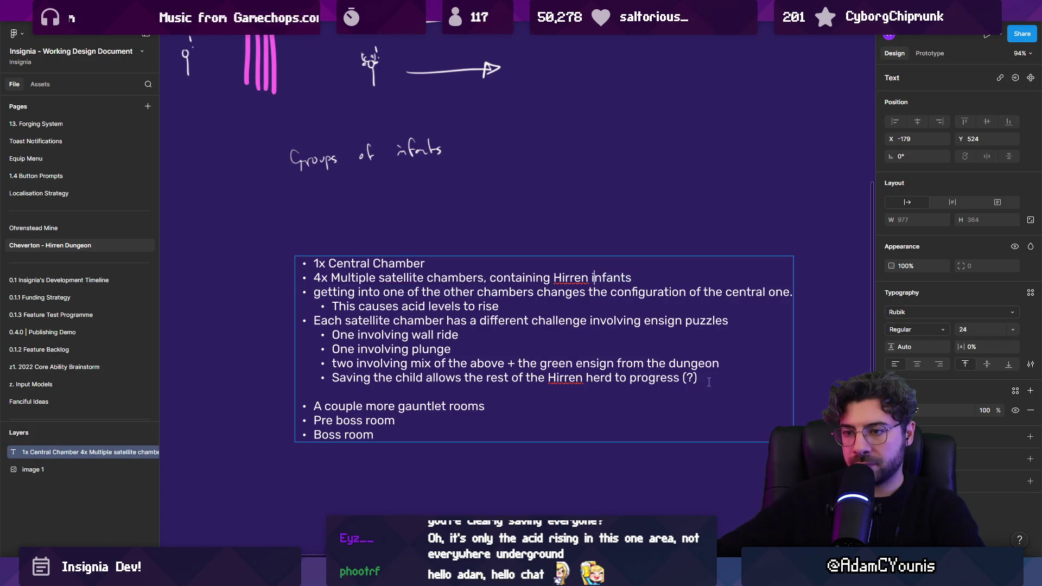
Nest the 'getting into chambers' and acid levels lines under the 4x satellite chambers bullet.
key(Tab)
key(Down)
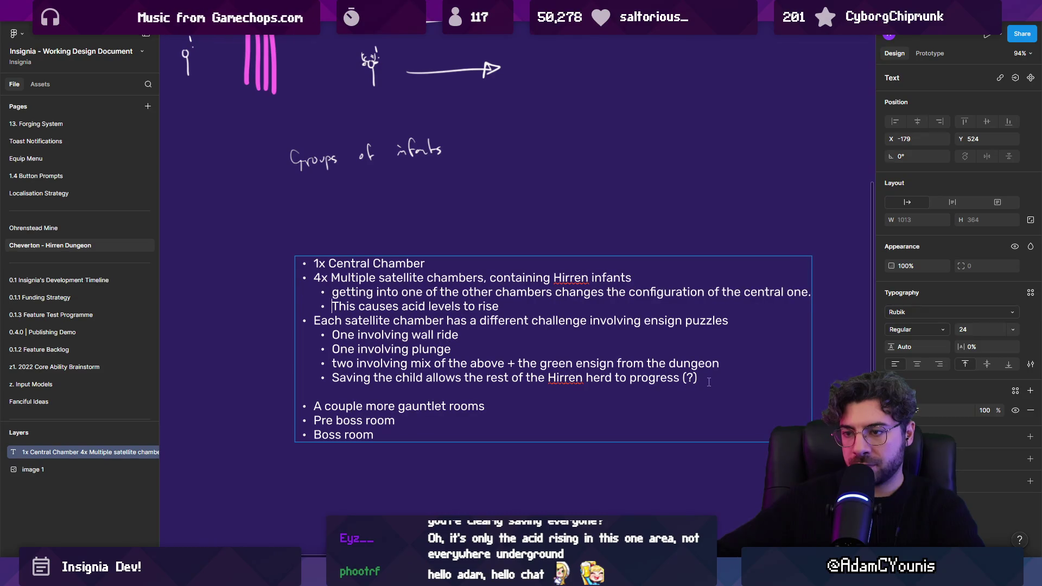
key(Tab)
key(Down)
key(Tab)
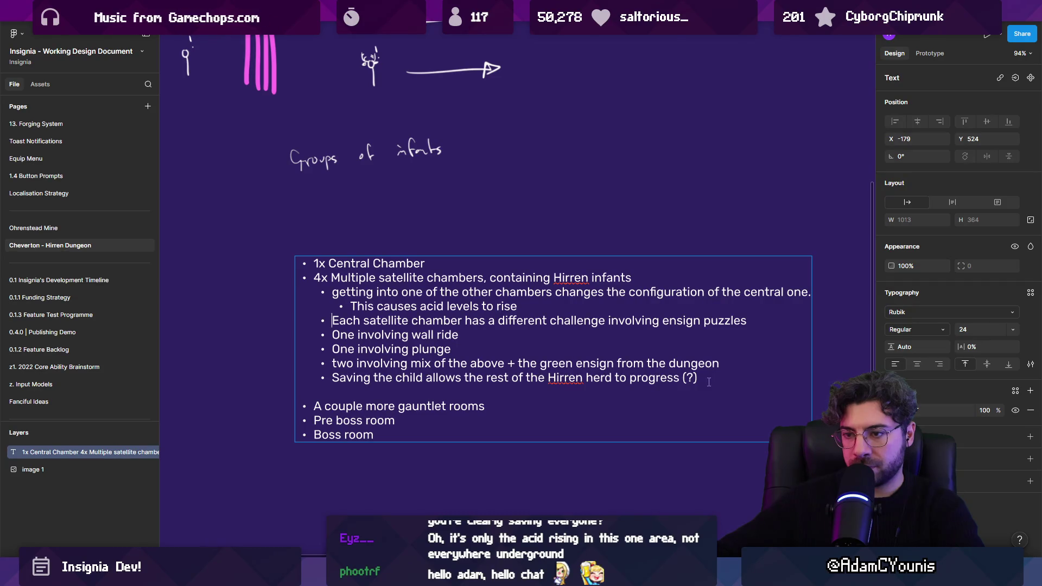
Indent the satellite challenge lines through 'Saving the child' and add a blank line after 1x Central Chamber.
key(Up)
key(shift+Tab)
key(Up)
key(shift+Down)
key(shift+Down)
key(shift+Down)
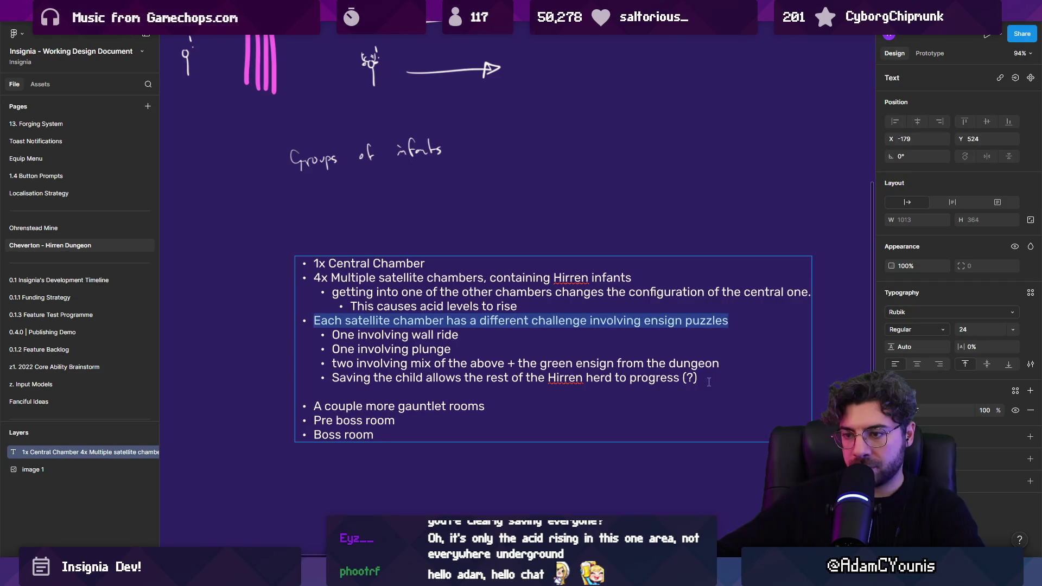
key(Tab)
key(Up)
key(Up)
key(Up)
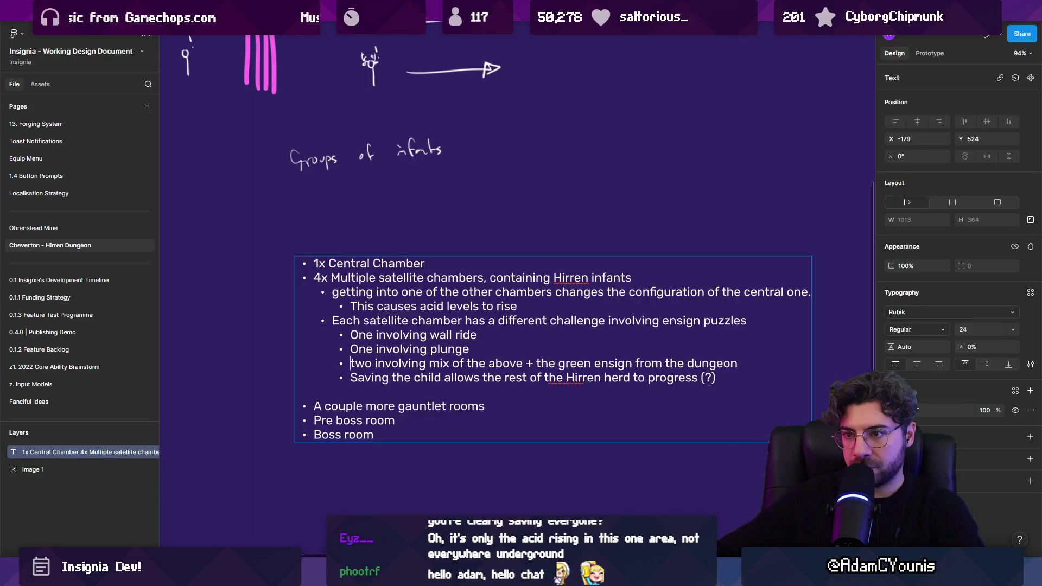
key(Return)
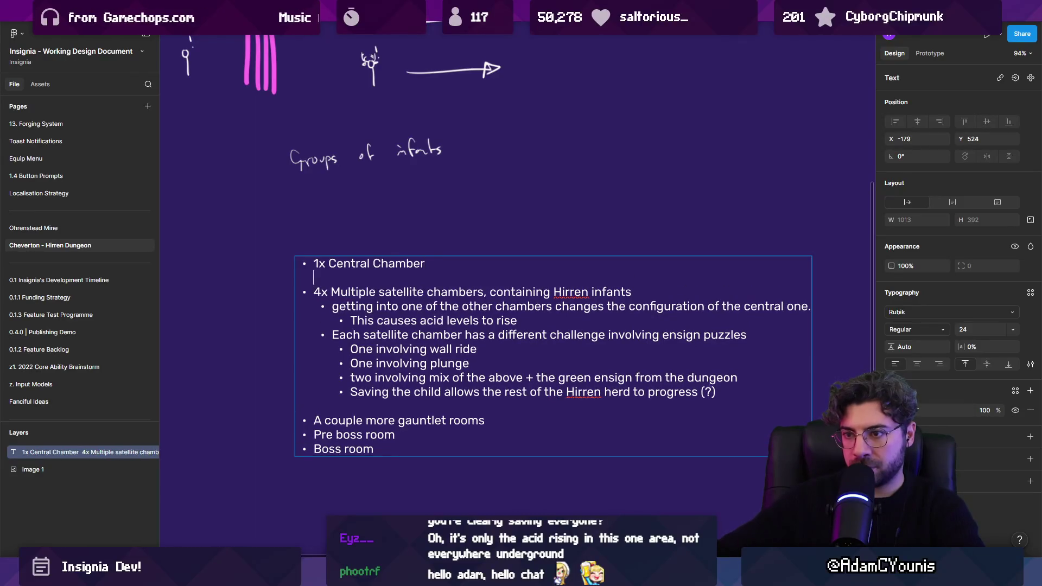
Append '. requires shifting the level geo around to navigate' to the 1x Central Chamber bullet.
key(Up)
key(Up)
key(Up)
text(. re)
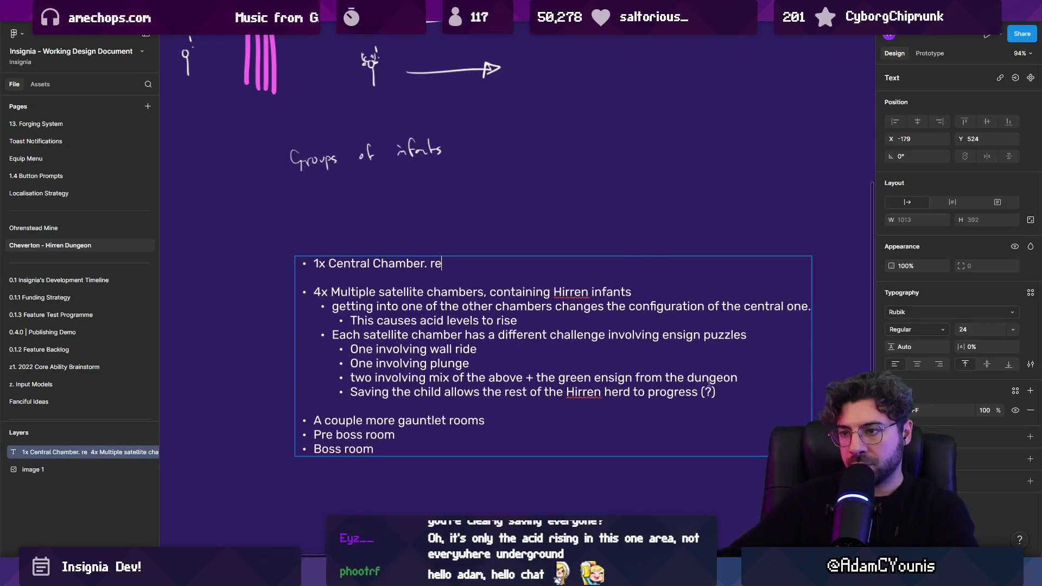
text(quires shi)
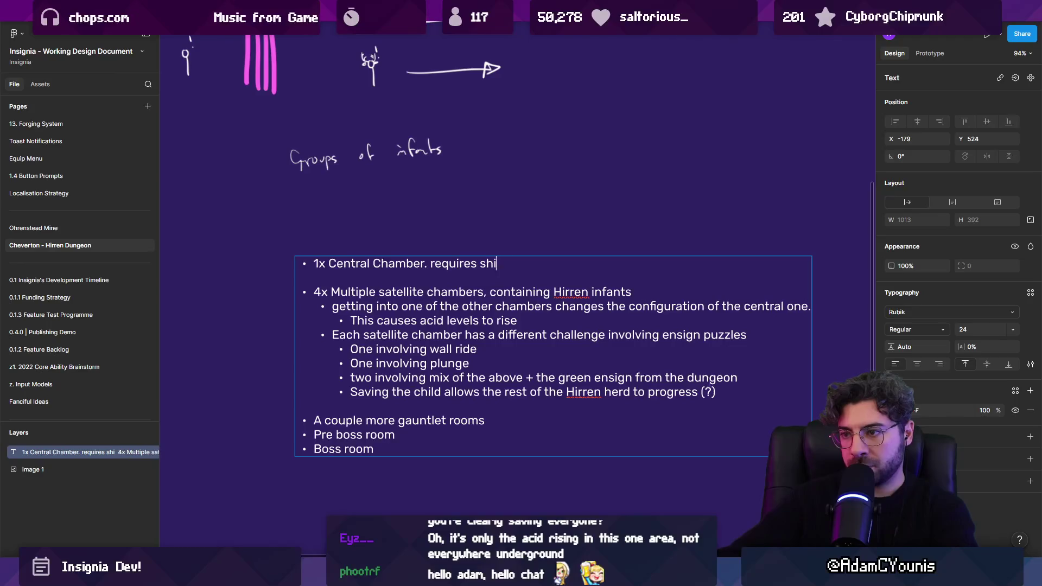
text(fting the level g)
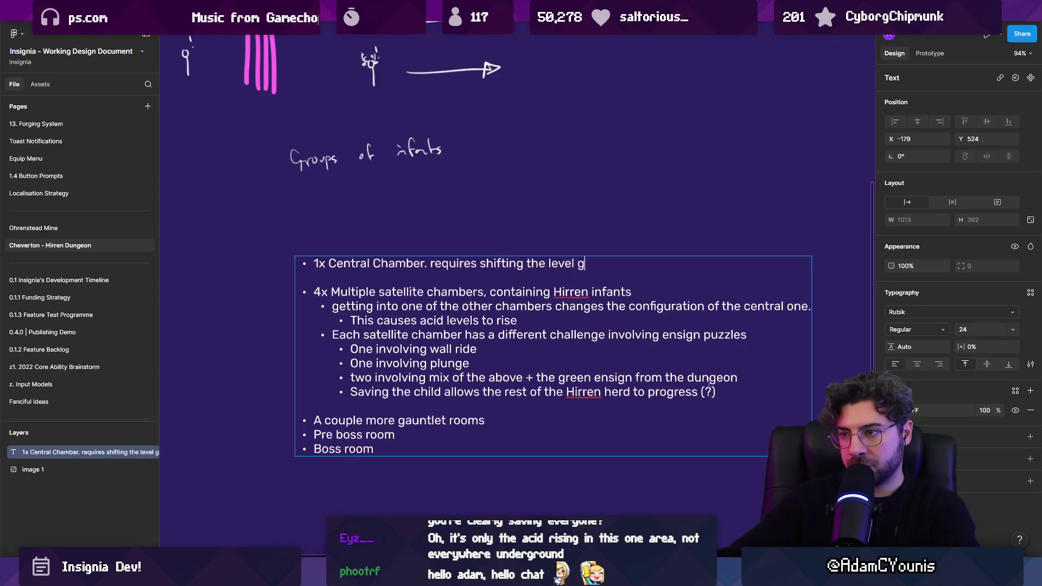
text(eo around to)
key(BackSpace)
key(BackSpace)
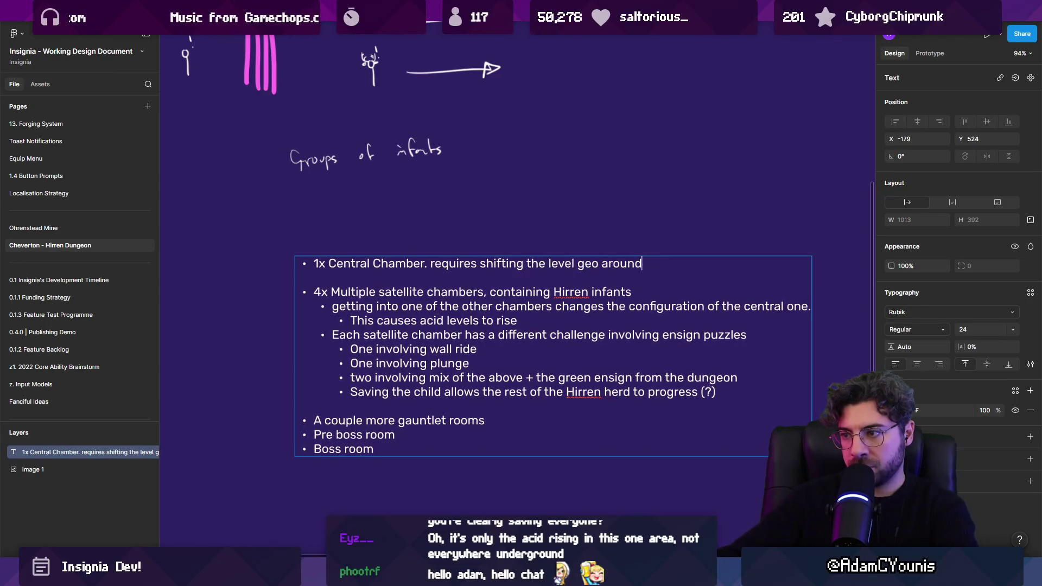
text(to access the)
key(BackSpace)
key(BackSpace)
key(BackSpace)
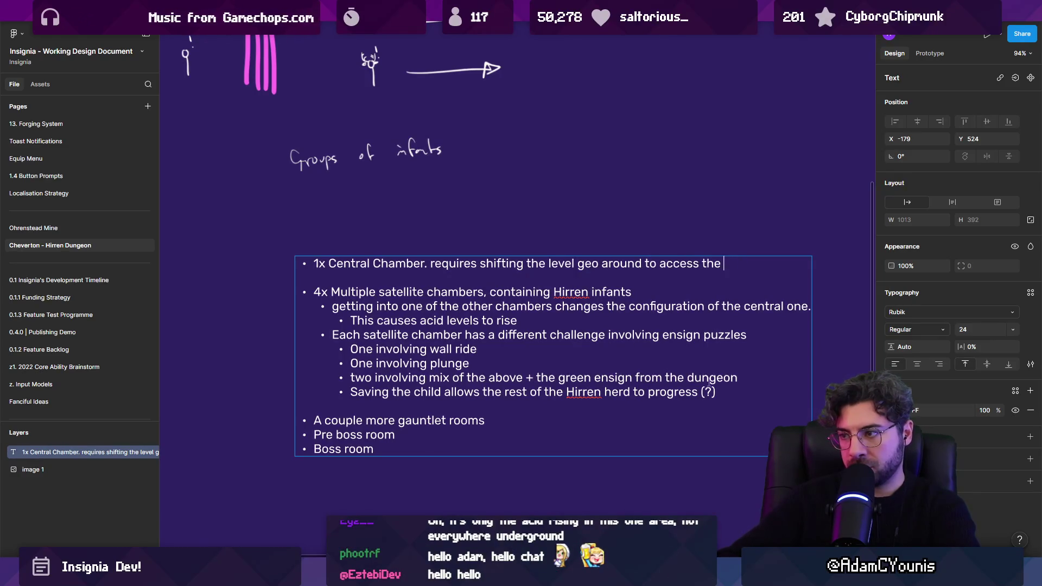
key(BackSpace)
key(BackSpace)
key(BackSpace)
text(navigate)
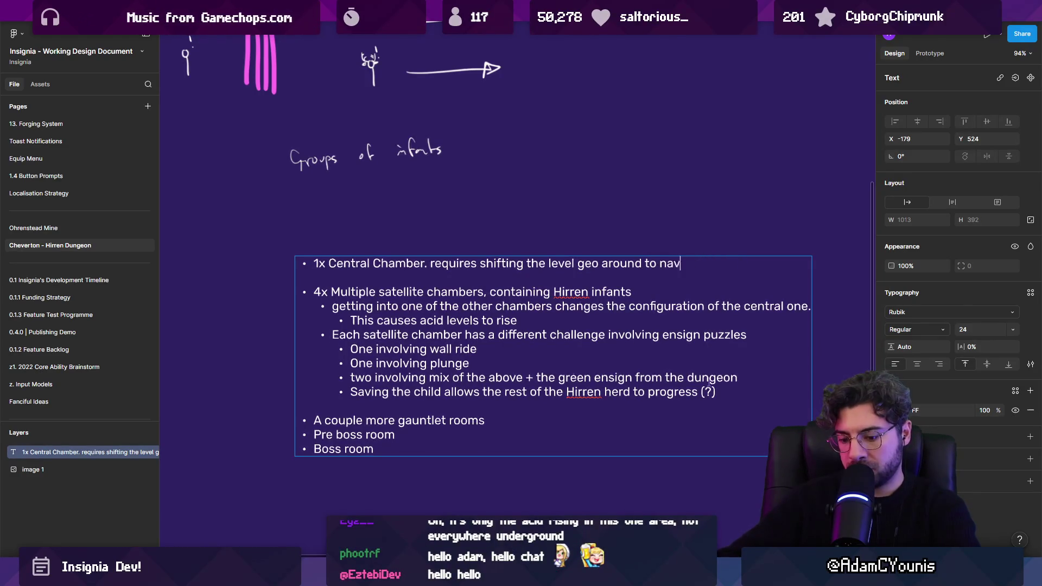
key(Escape)
key(Escape)
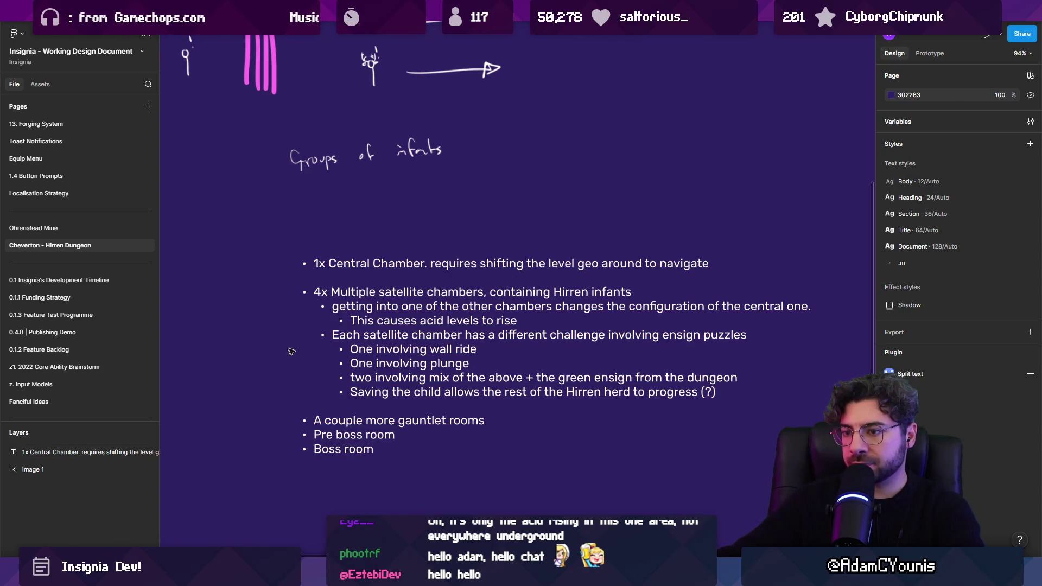
Move the bullet list text box up and to the left on the page.
click(416, 331)
ctrl+scroll(495, 314, down, 5)
drag(495, 314, 416, 291)
scroll(454, 301, down, 3)
key(Escape)
scroll(416, 292, up, 8)
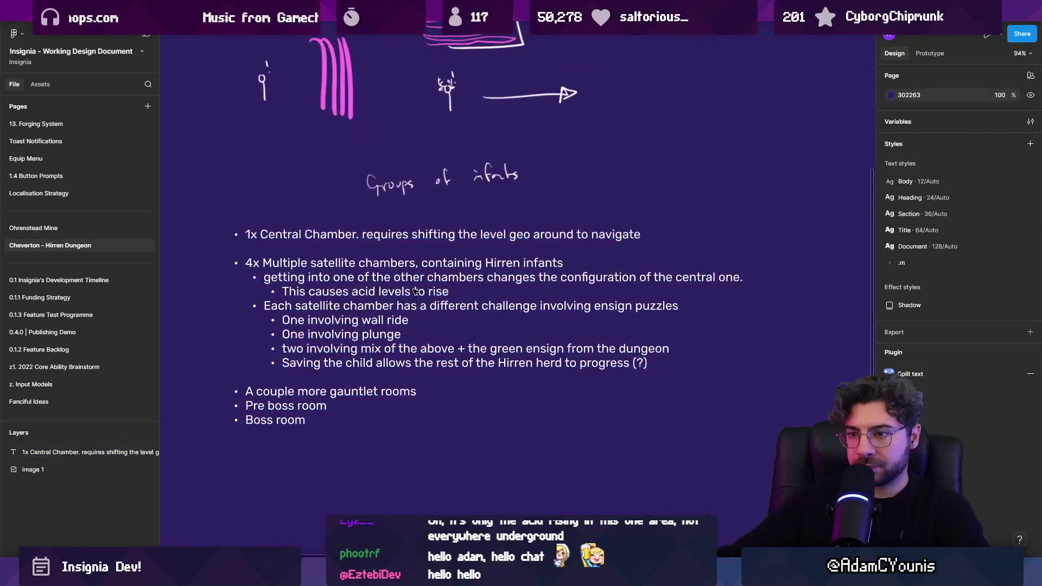